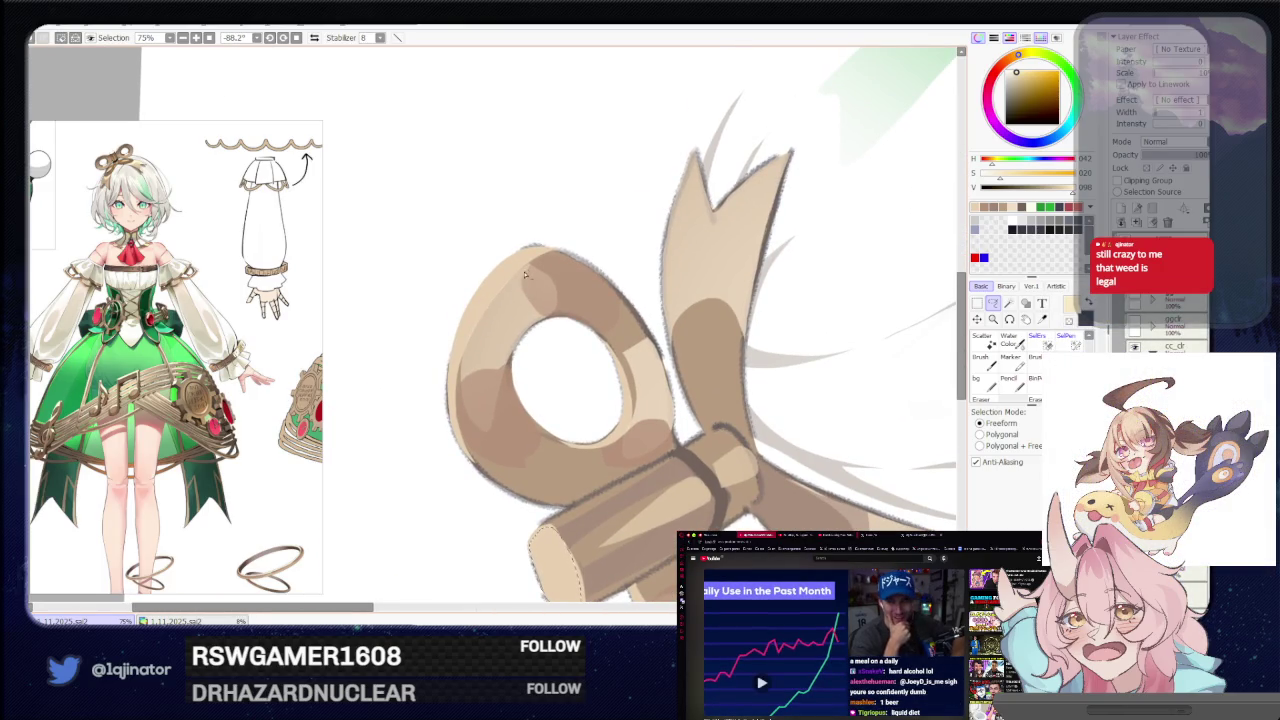
Lasso-select the inner edges of both bow loops, rotating the canvas between them.
drag(505, 437, 537, 327)
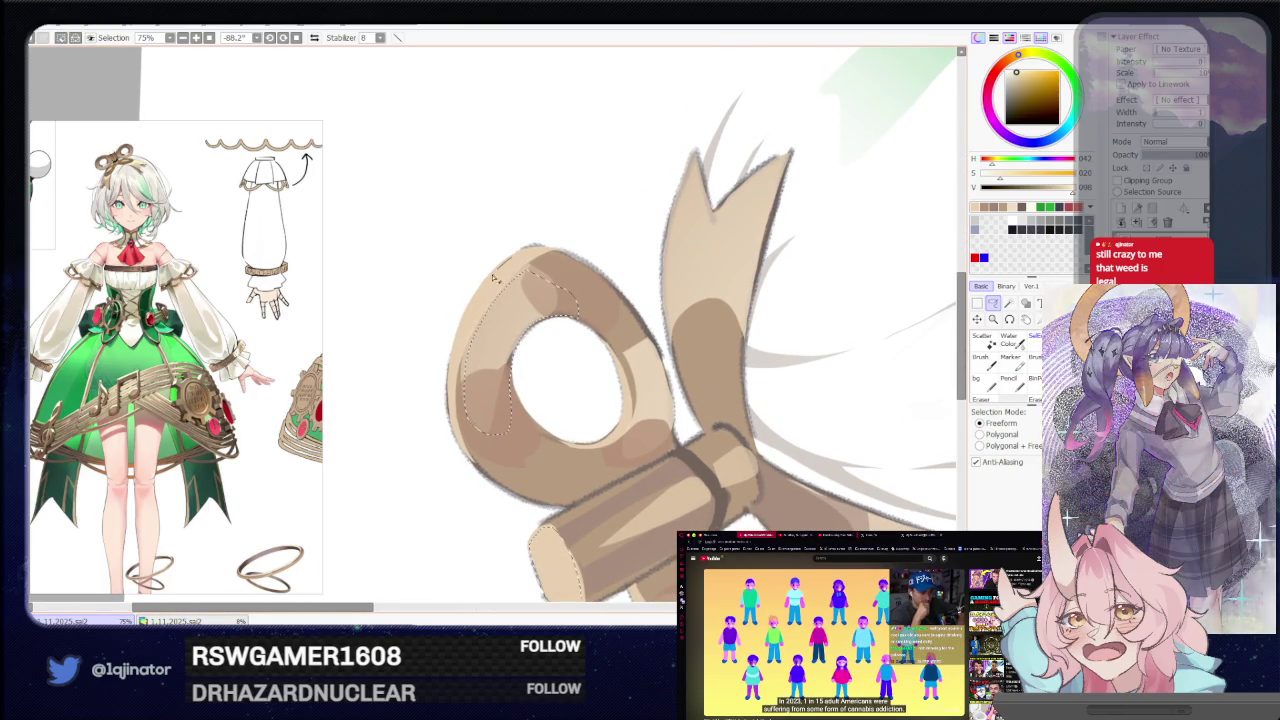
mouse_move(620, 337)
mouse_down()
mouse_move(490, 397)
mouse_move(452, 332)
mouse_move(412, 424)
mouse_up()
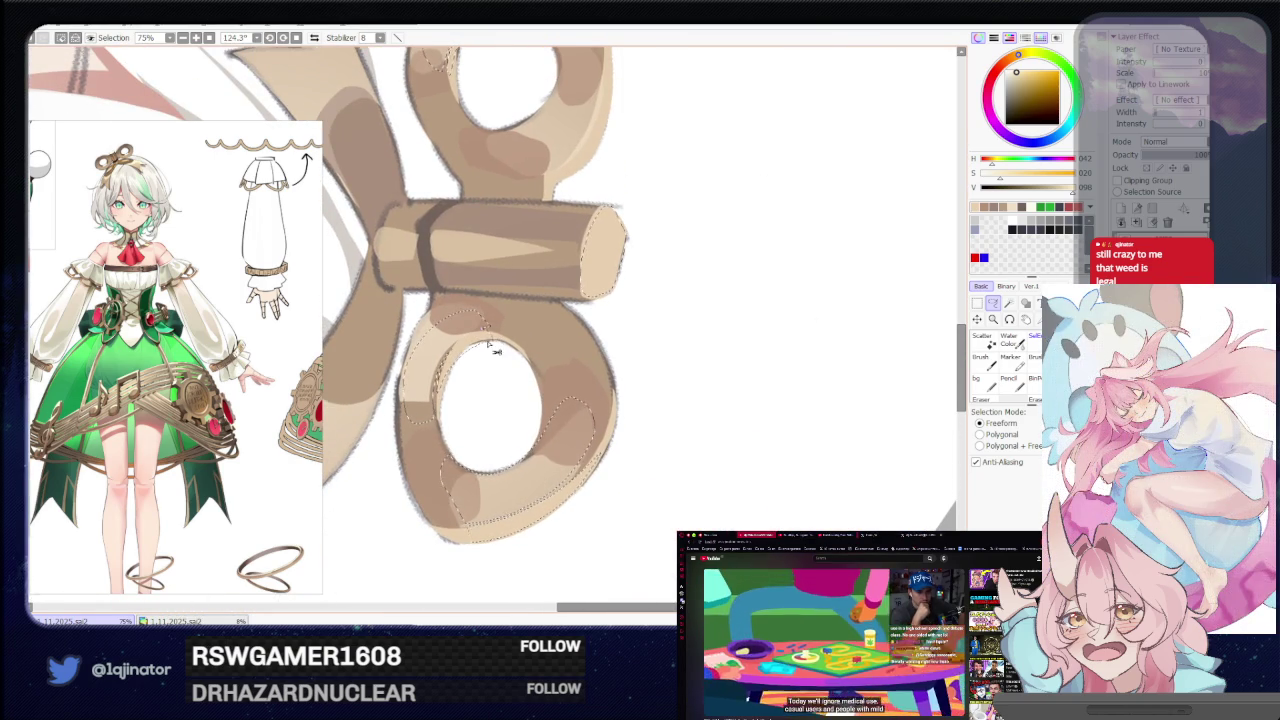
mouse_move(490, 347)
mouse_down()
mouse_move(479, 412)
mouse_move(546, 380)
mouse_move(449, 517)
mouse_move(574, 449)
mouse_move(495, 353)
mouse_up()
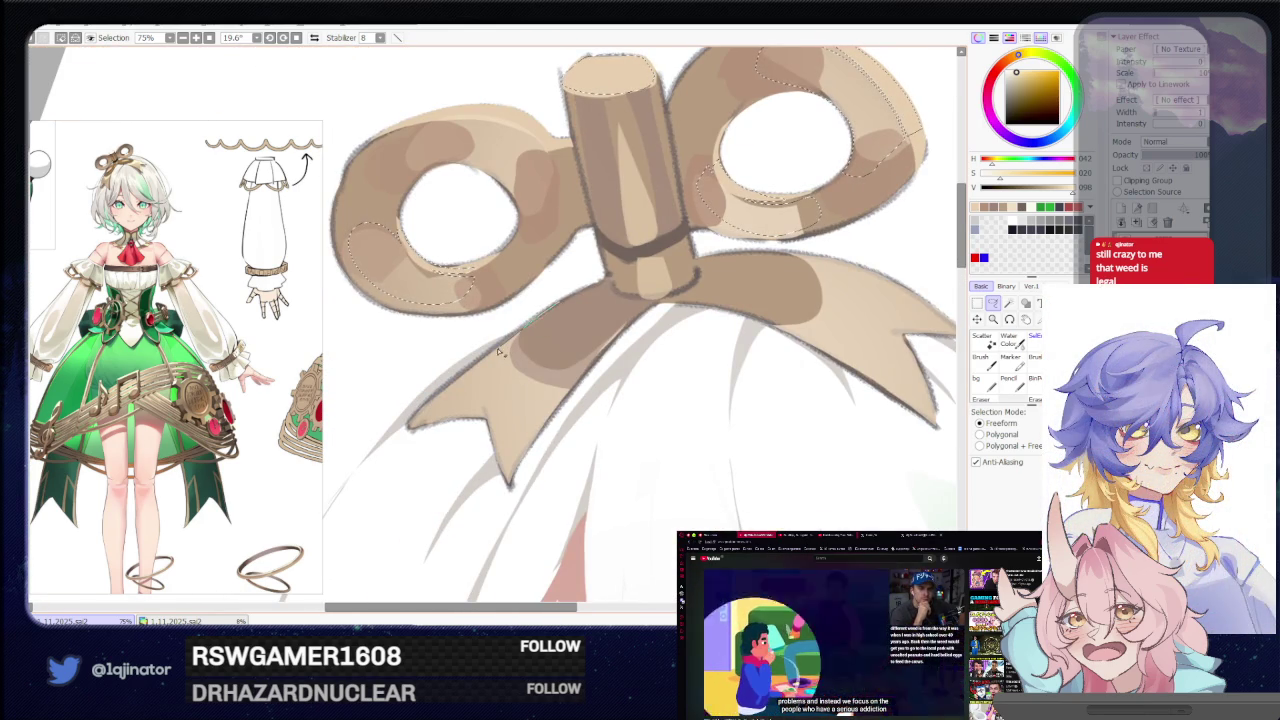
mouse_move(481, 388)
mouse_down()
mouse_move(511, 414)
mouse_move(617, 343)
mouse_up()
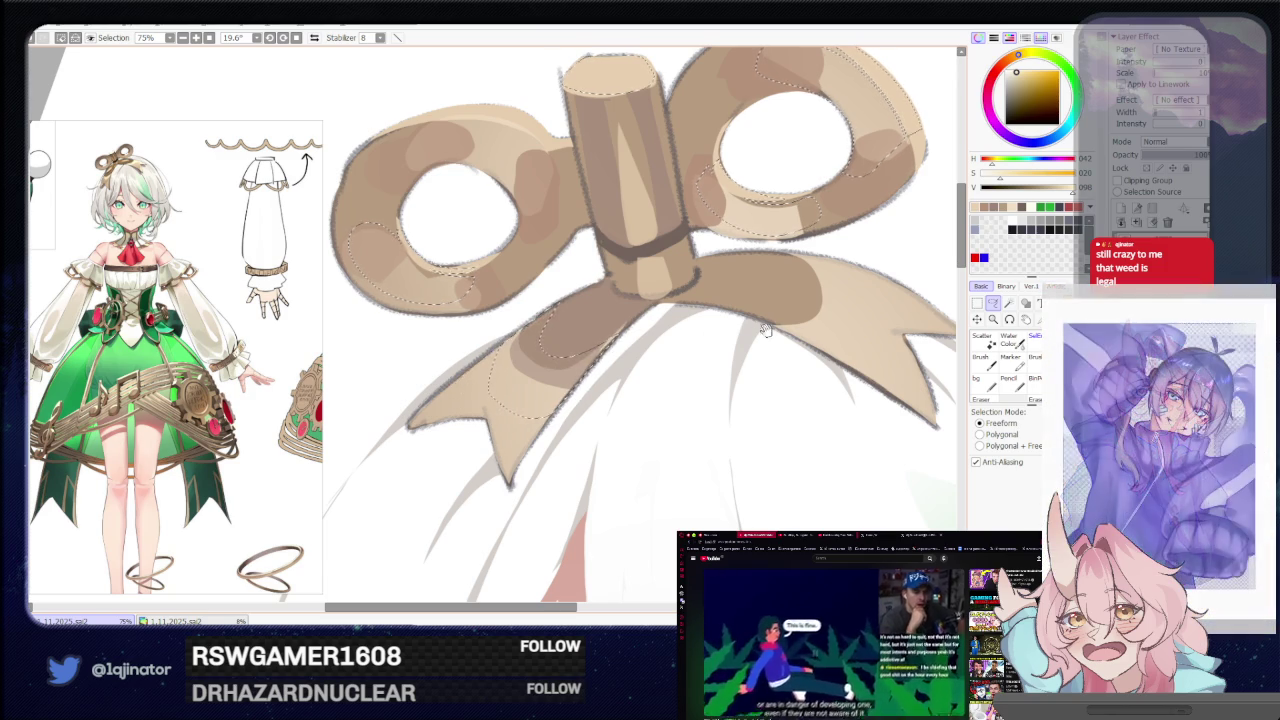
Extend the freeform selection up the ribbon tail's left edge.
drag(617, 343, 515, 378)
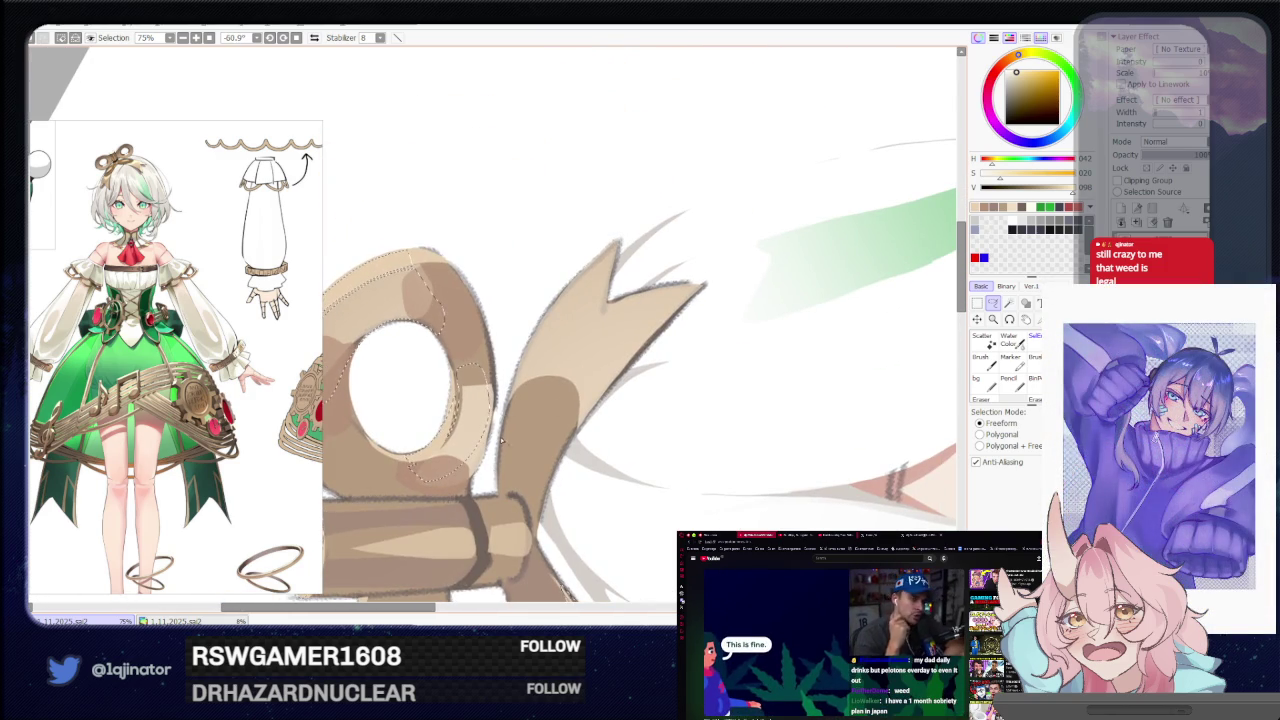
drag(501, 440, 598, 322)
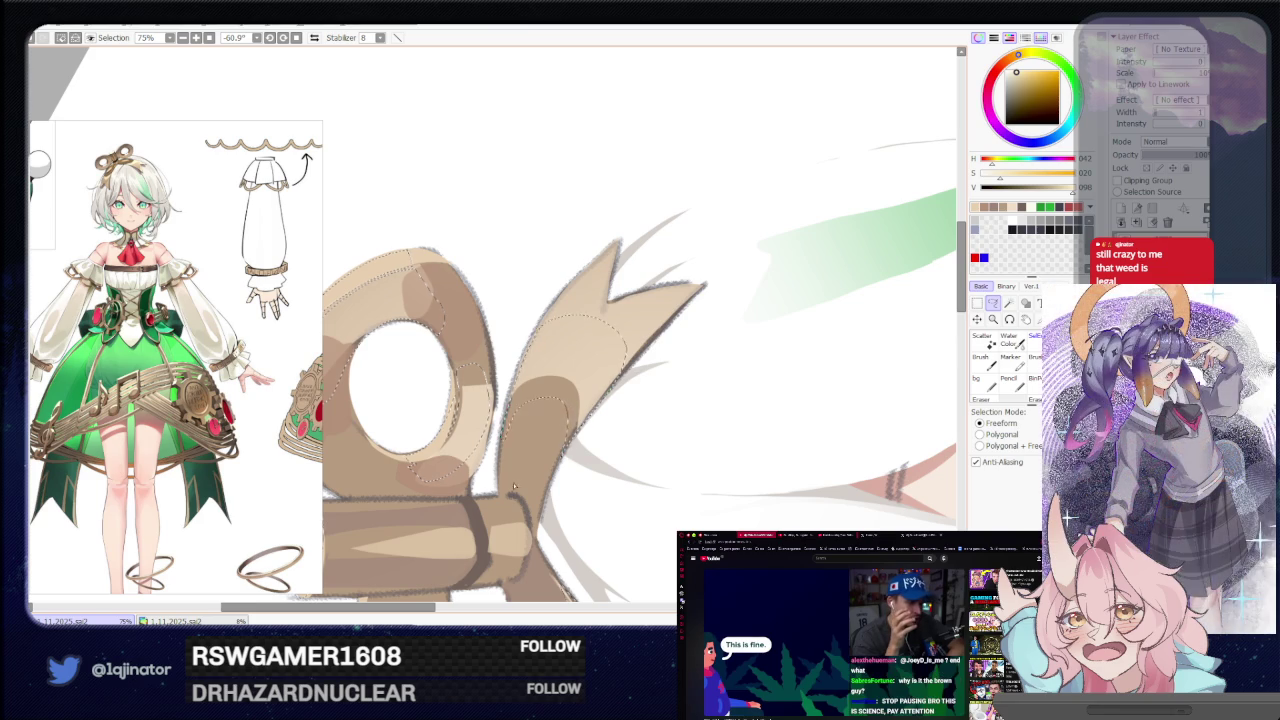
scroll(560, 400, down, 4)
scroll(540, 350, down, 1)
With the canvas upright, brush darker brown shading onto the selected bow knot.
key(e)
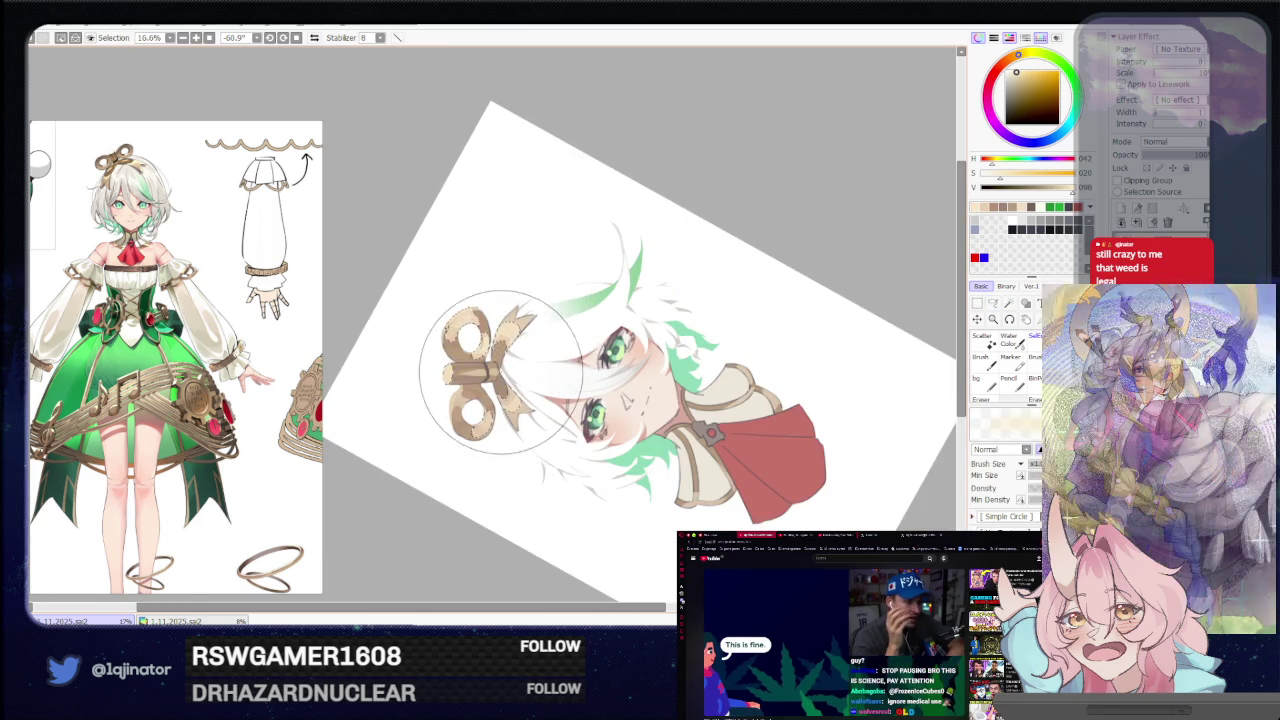
drag(662, 336, 551, 466)
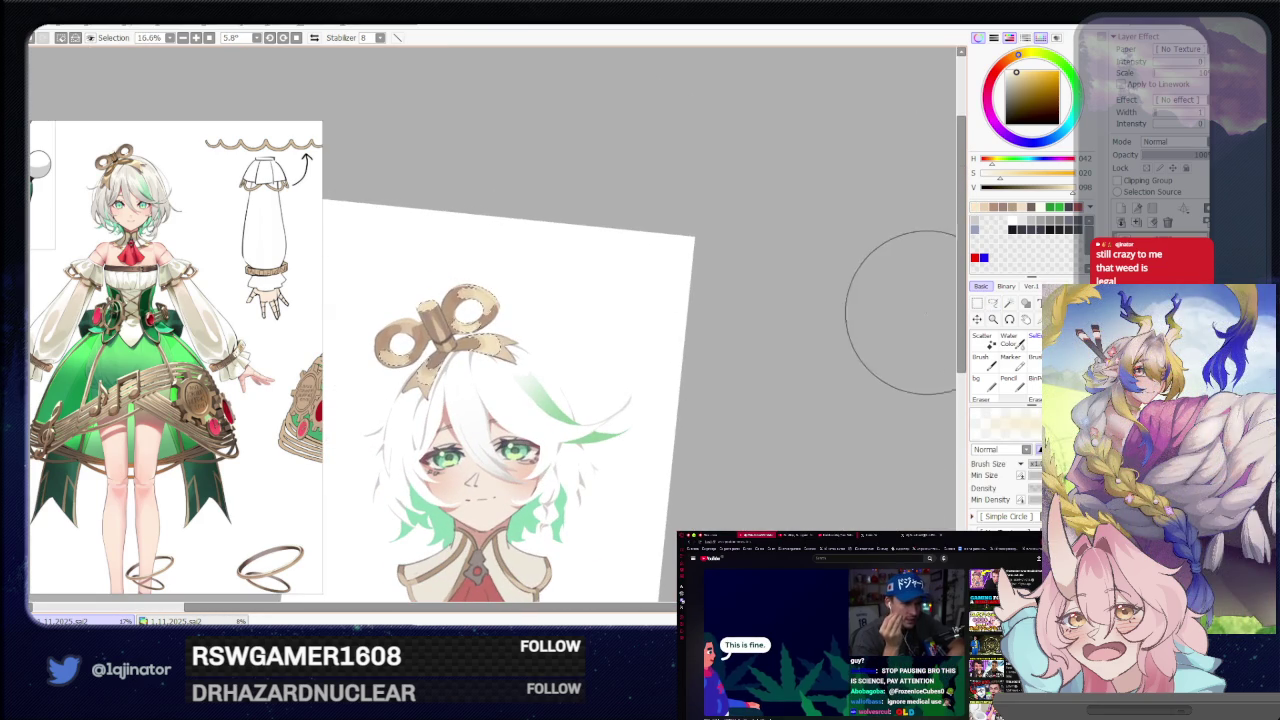
scroll(470, 300, up, 1)
scroll(480, 330, up, 1)
scroll(489, 351, up, 1)
drag(565, 275, 600, 340)
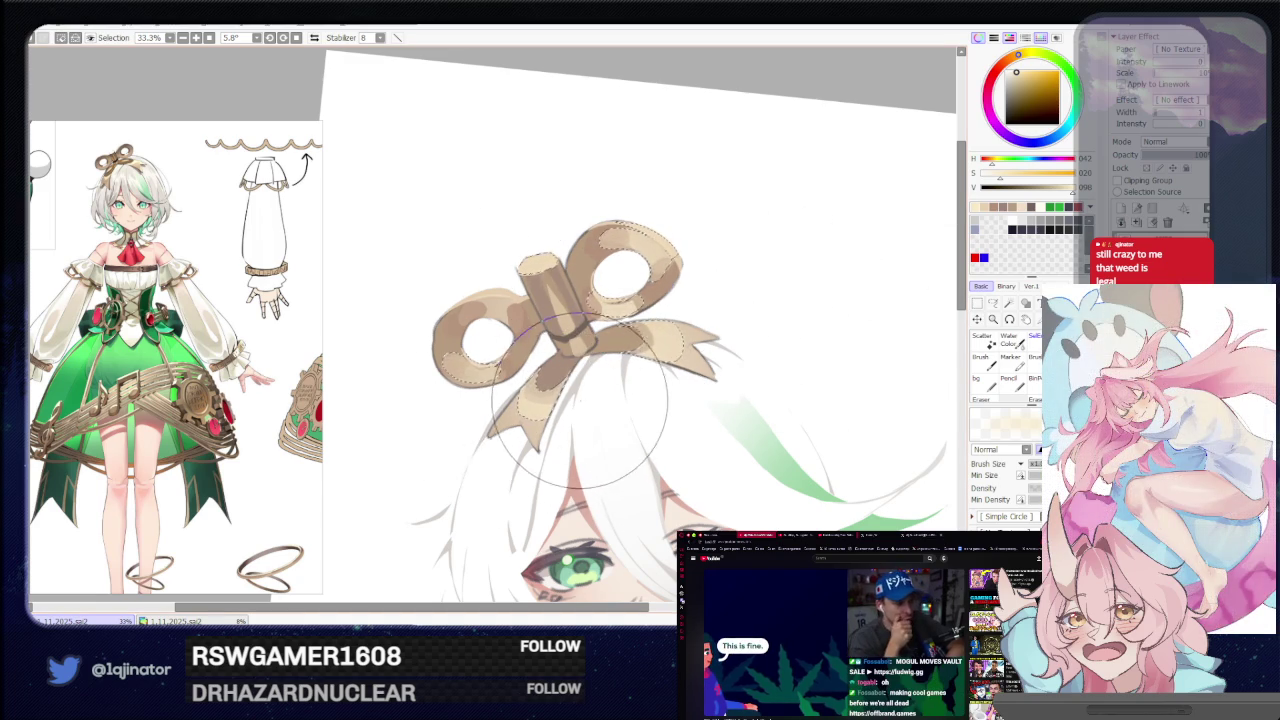
scroll(578, 408, down, 2)
scroll(757, 290, down, 1)
Turn the bow diagonally for the next shading pass, toggling between lasso and brush.
key(l)
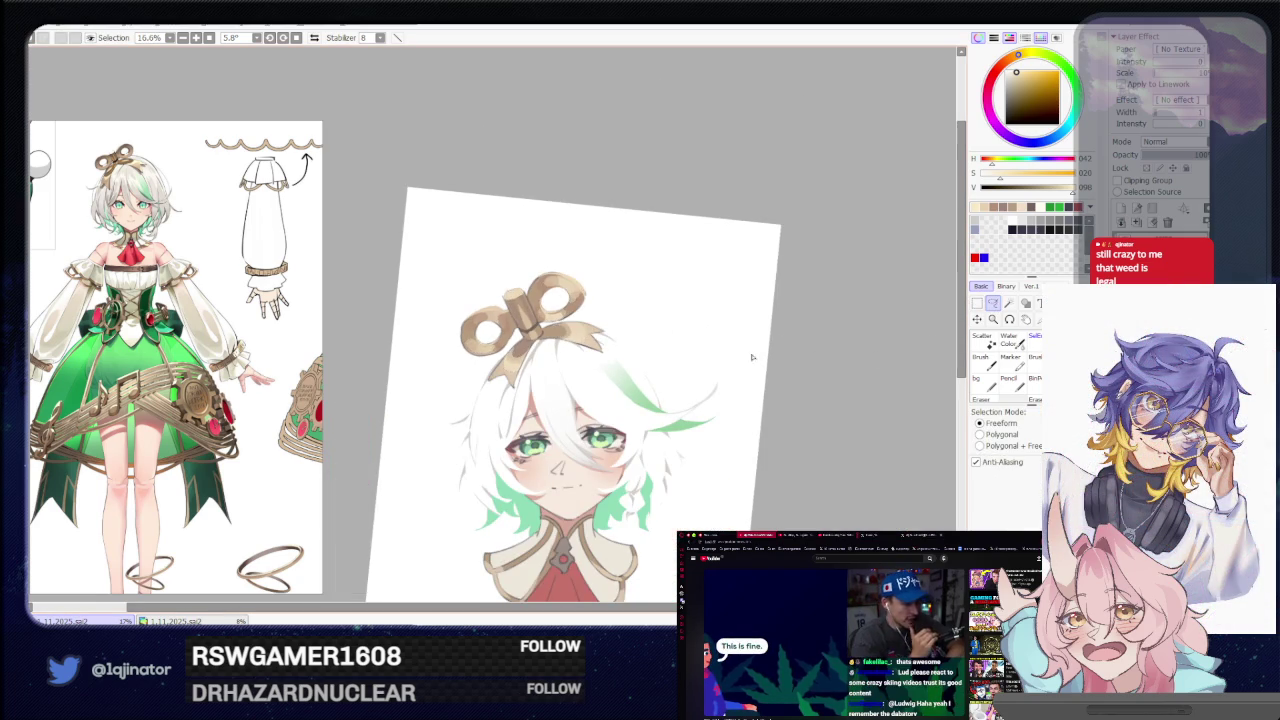
scroll(540, 300, up, 2)
scroll(540, 300, up, 1)
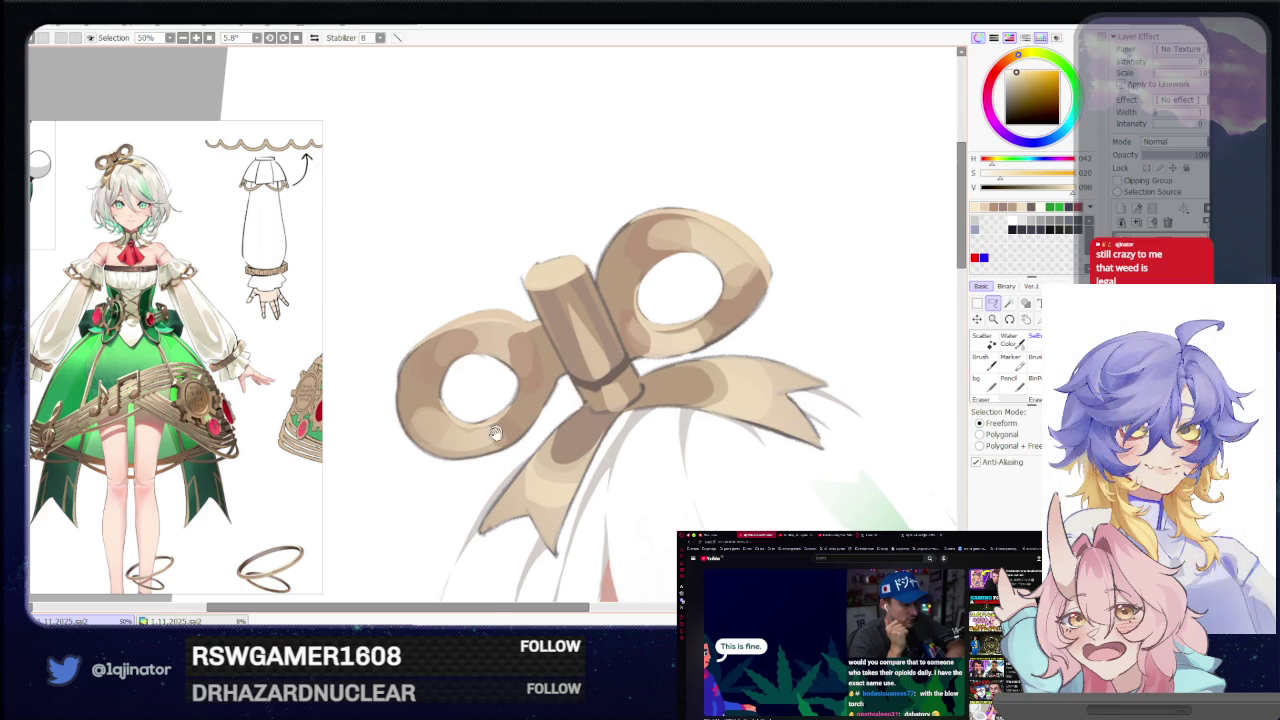
drag(507, 413, 521, 426)
mouse_move(609, 372)
mouse_down()
mouse_move(521, 415)
mouse_move(508, 456)
mouse_up()
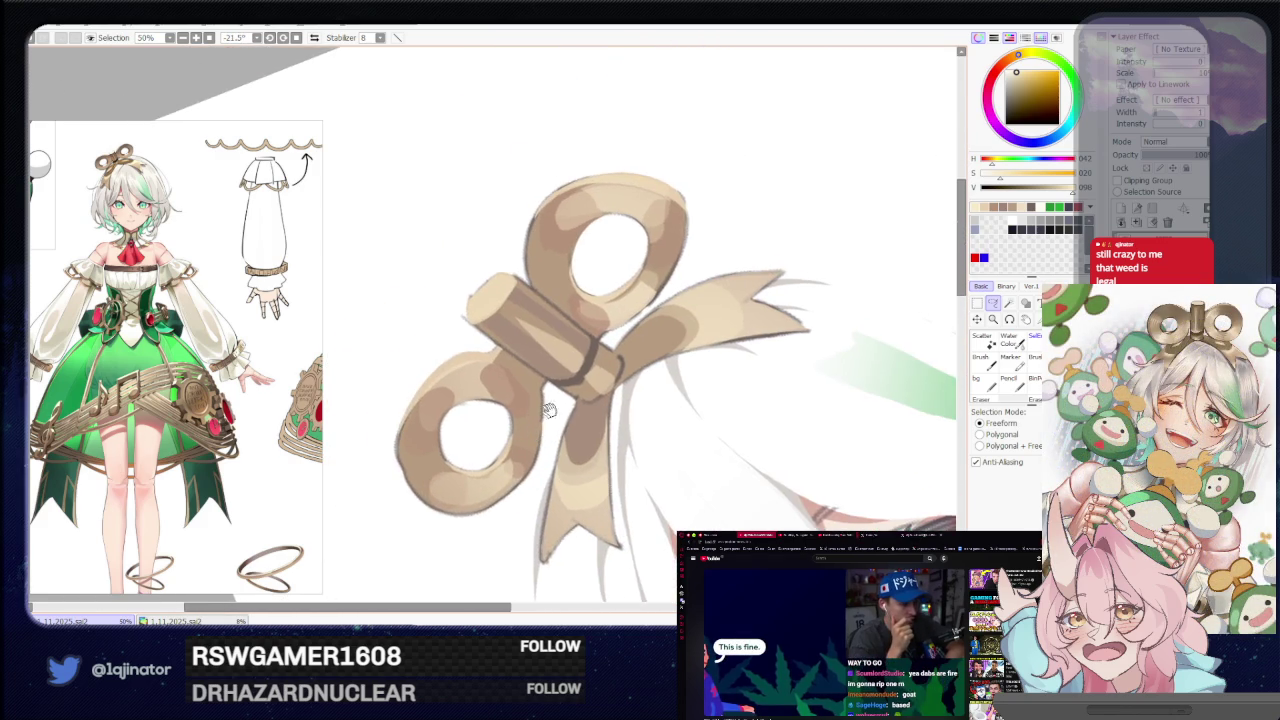
key(b)
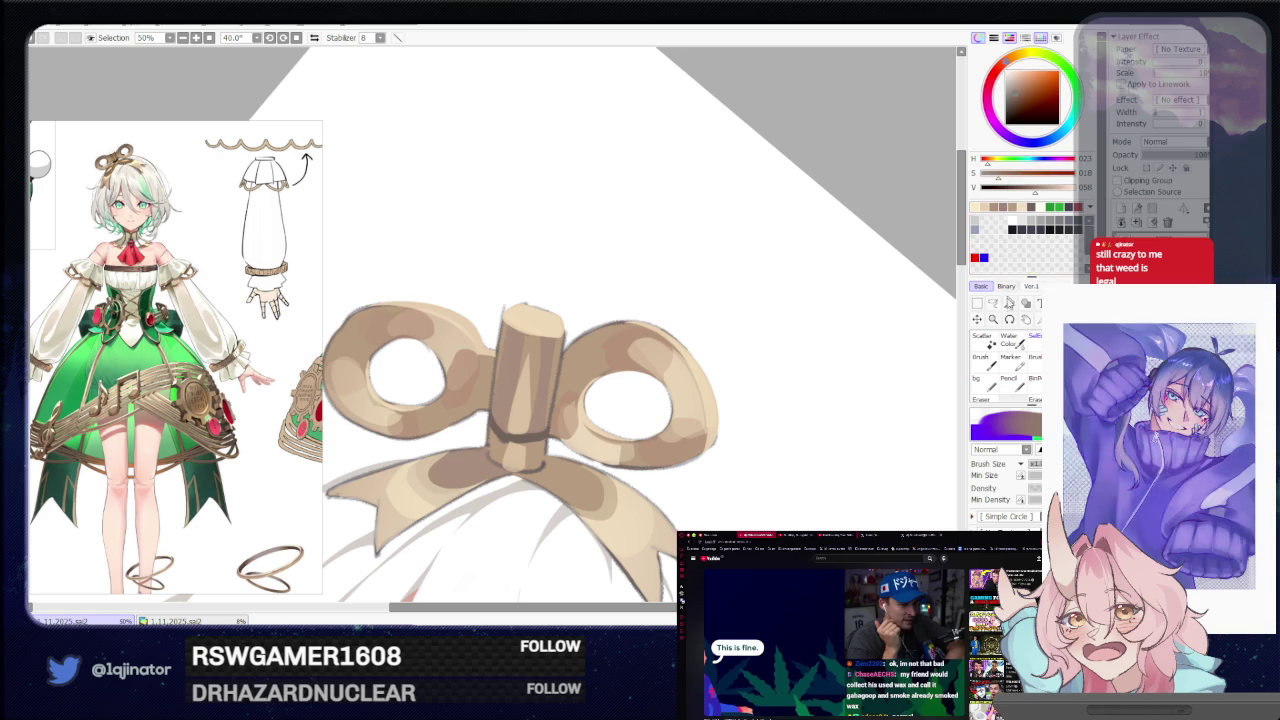
key(l)
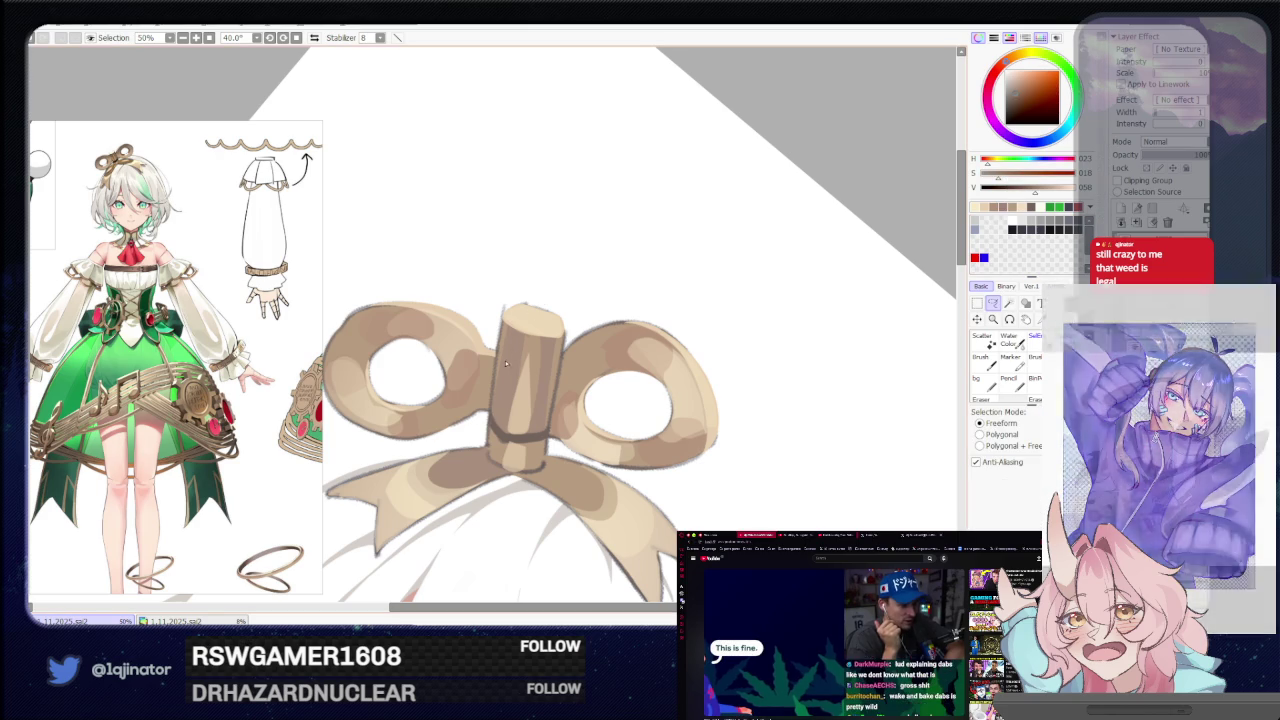
key(b)
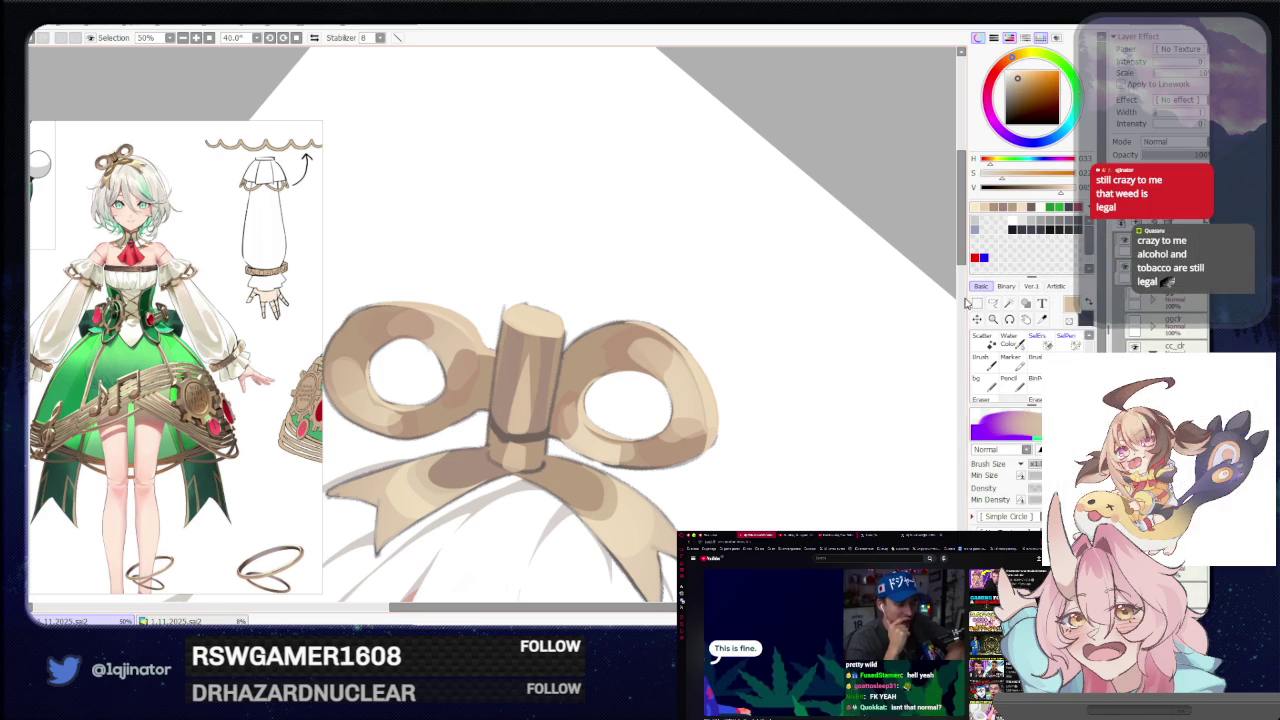
key(l)
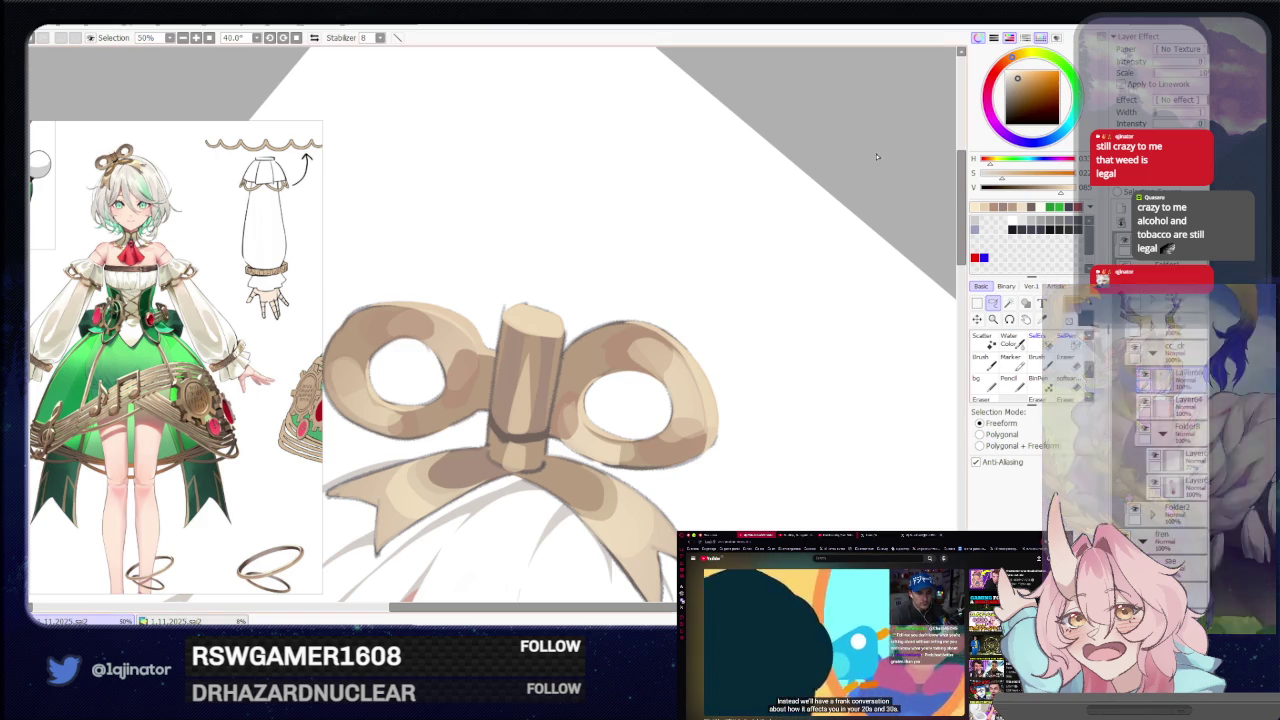
drag(723, 371, 693, 346)
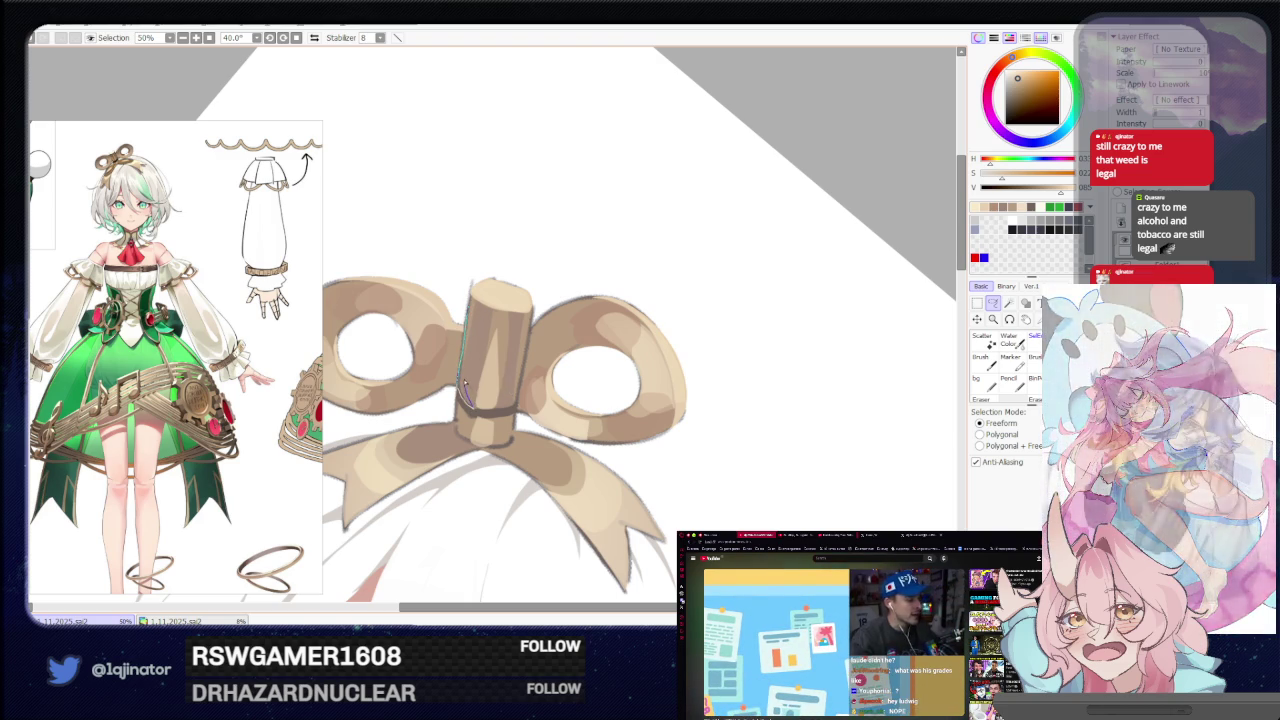
drag(468, 400, 464, 302)
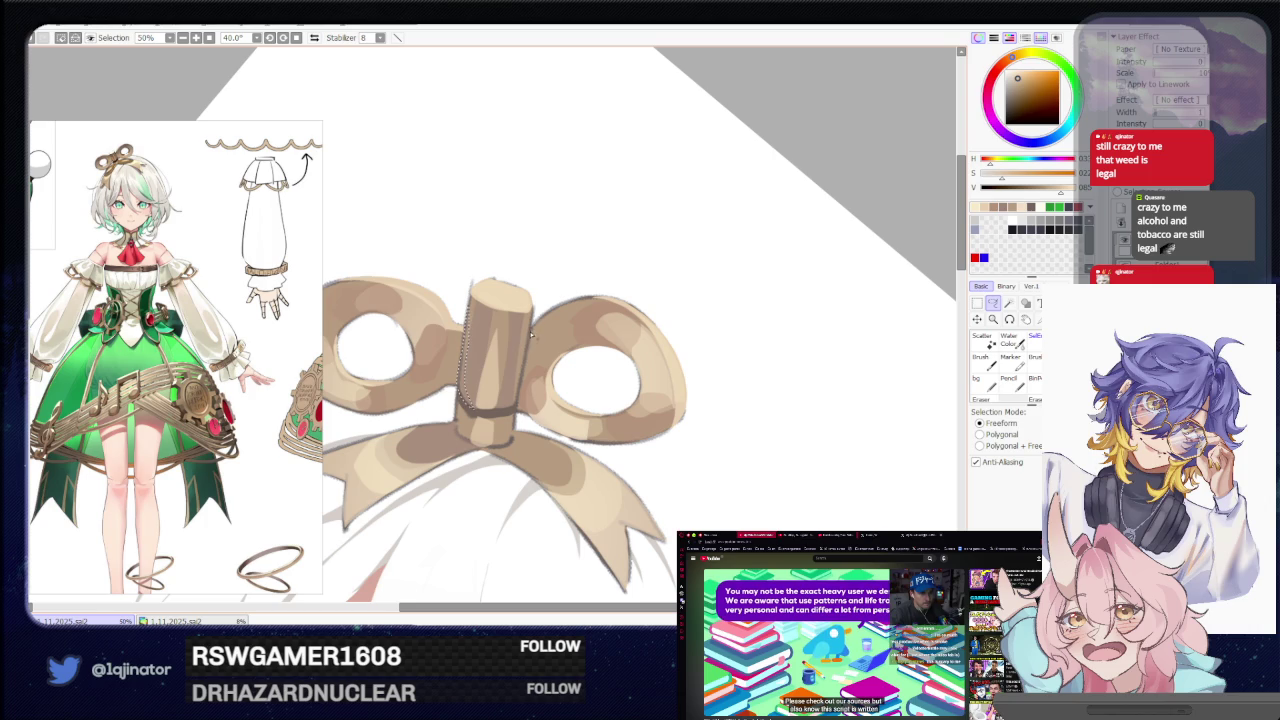
drag(527, 352, 516, 408)
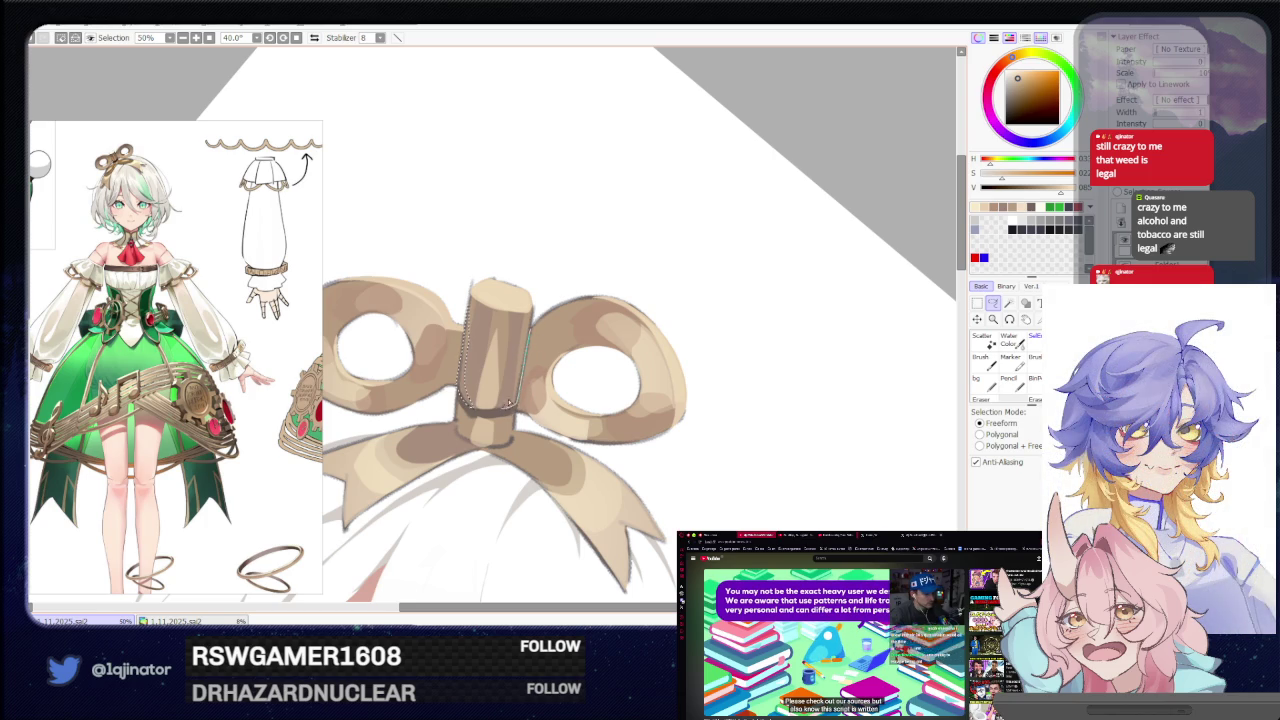
key(b)
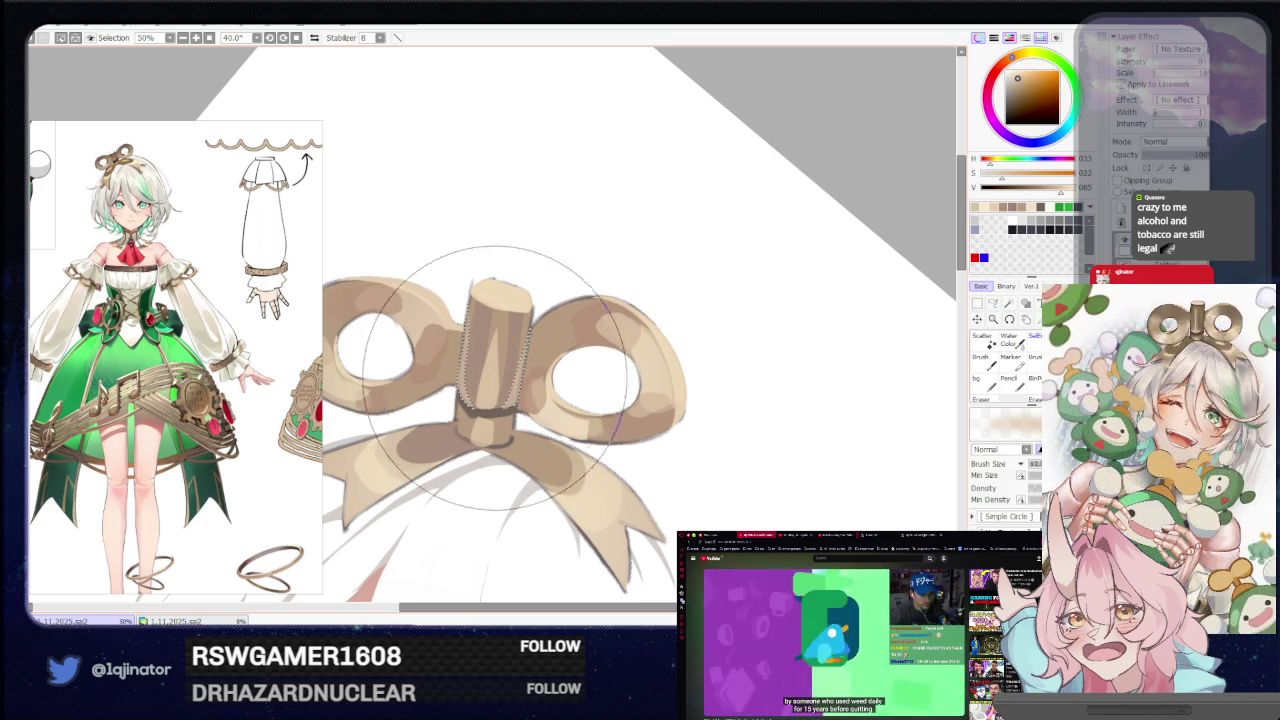
click(992, 303)
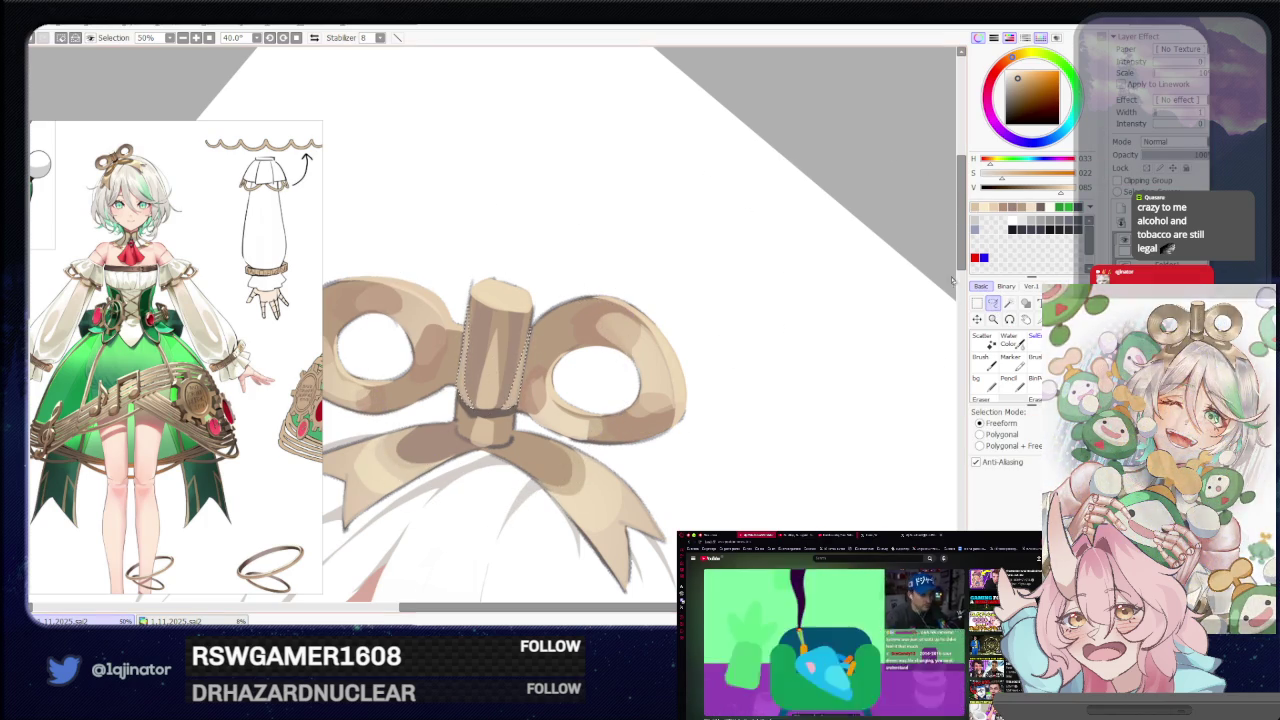
key(ctrl+d)
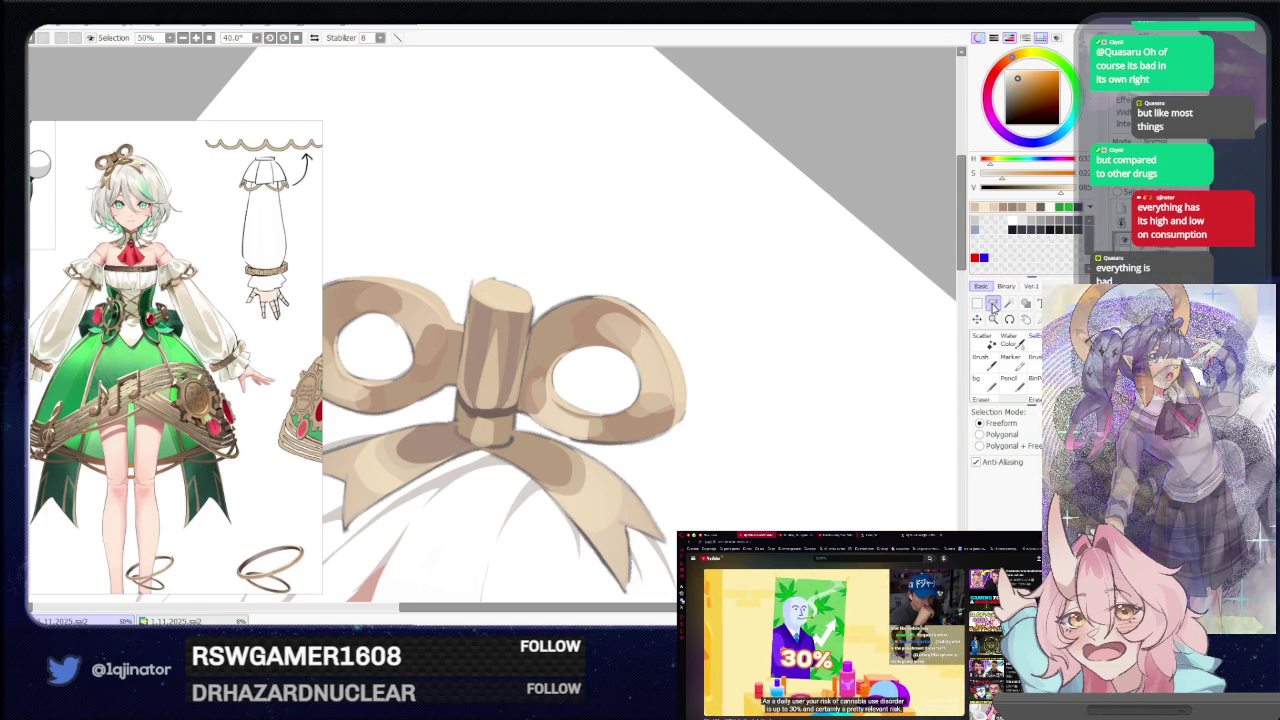
Pick the bow's lighter beige and adjust its hue and saturation for shading.
mouse_move(557, 482)
mouse_down()
mouse_move(586, 423)
mouse_move(545, 385)
mouse_move(537, 395)
mouse_up()
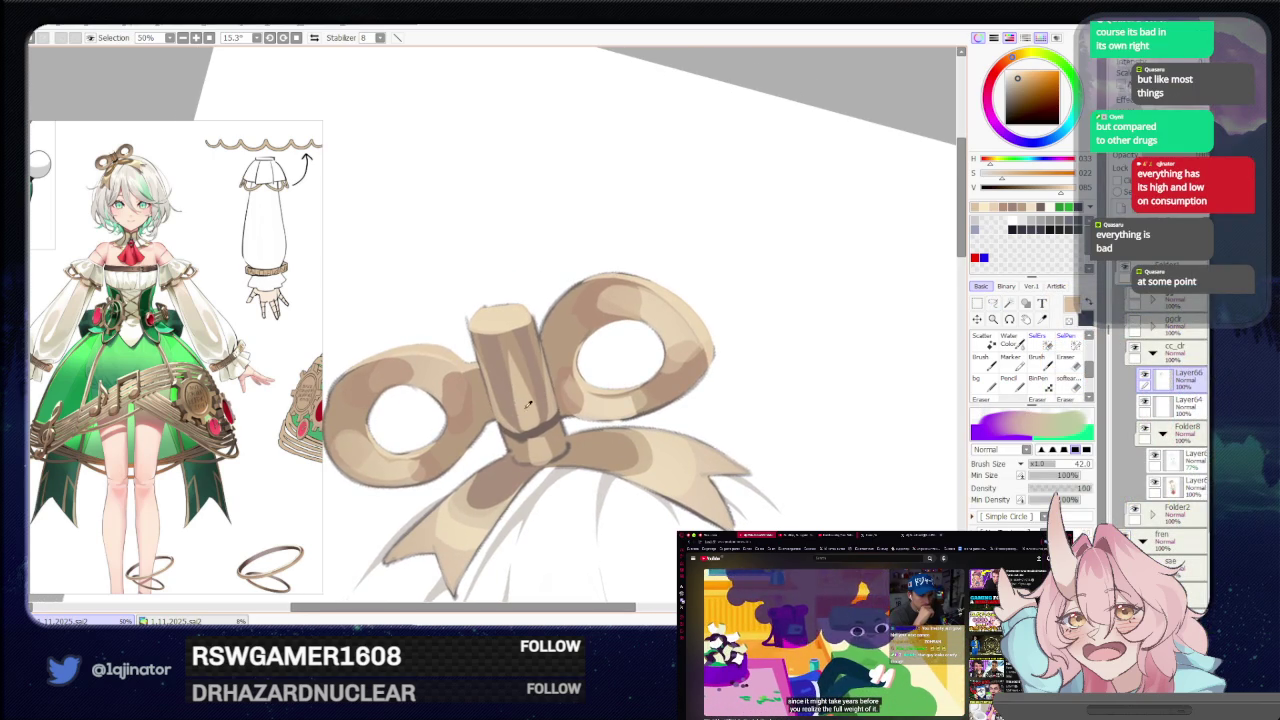
alt+click(512, 396)
drag(1003, 117, 1013, 72)
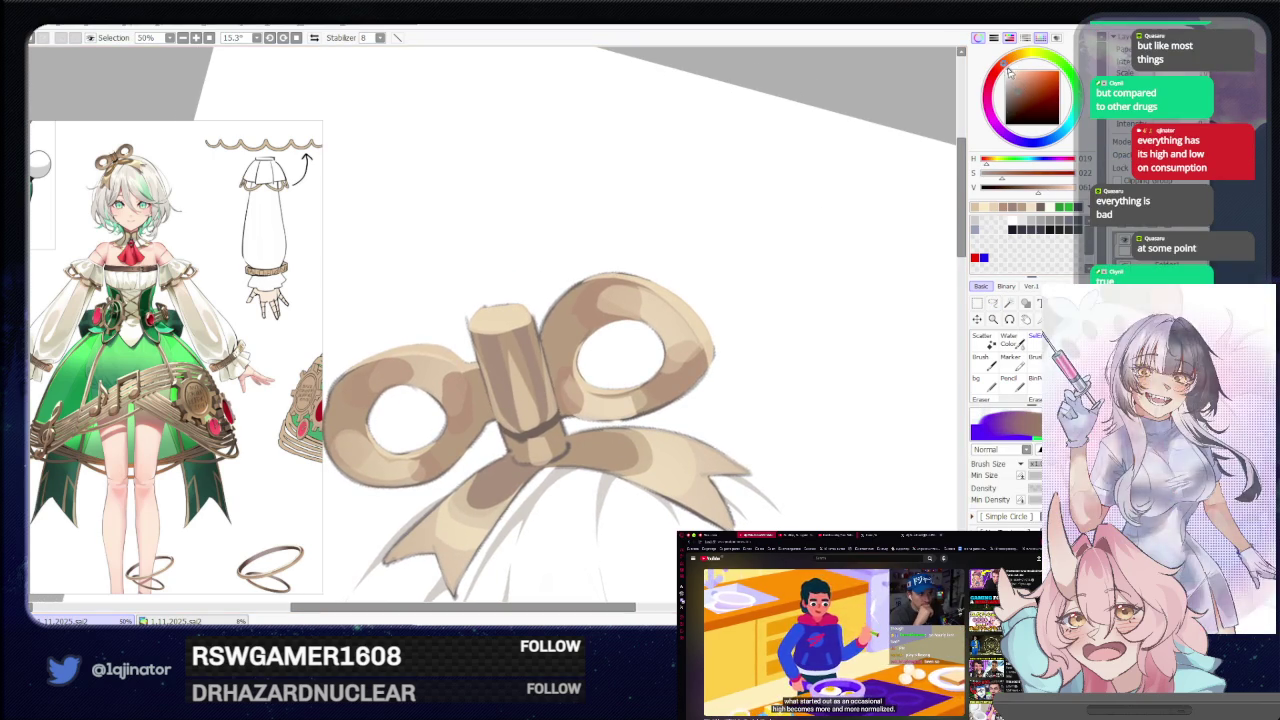
click(1018, 88)
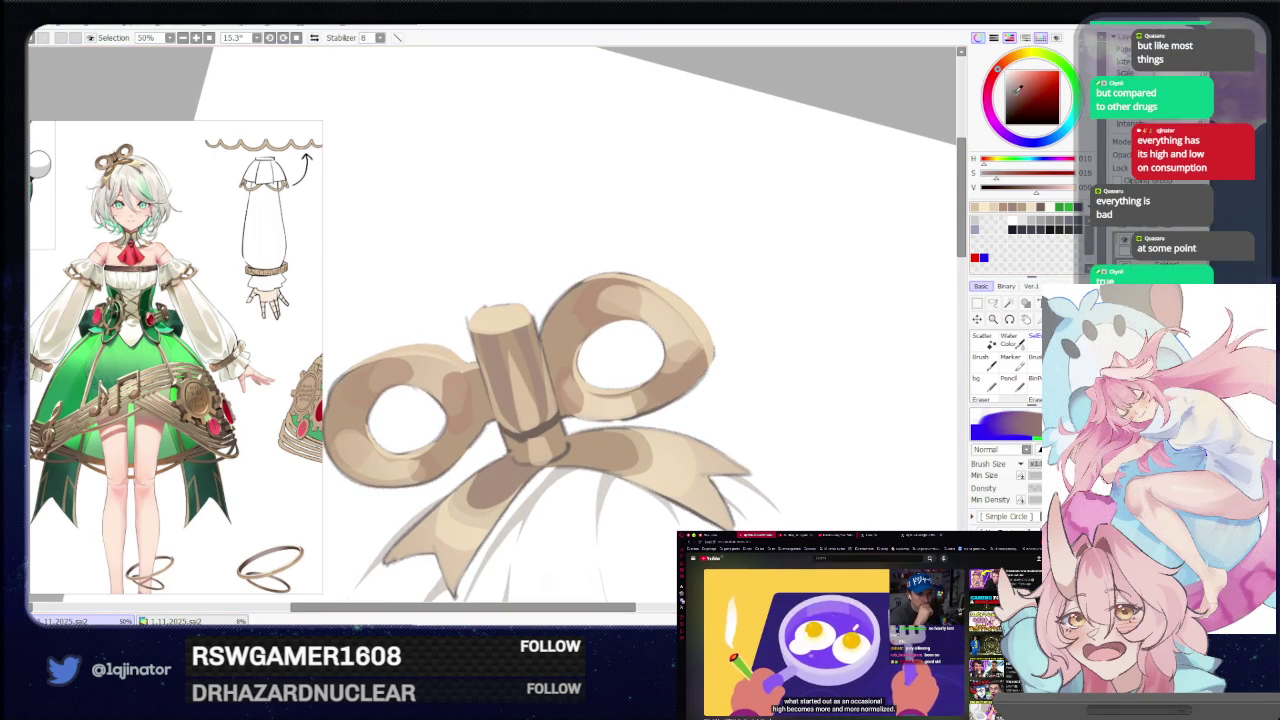
With the bow upright, lasso the shading areas around the bow knot.
key(l)
mouse_move(742, 337)
mouse_down()
mouse_move(712, 352)
mouse_move(591, 344)
mouse_up()
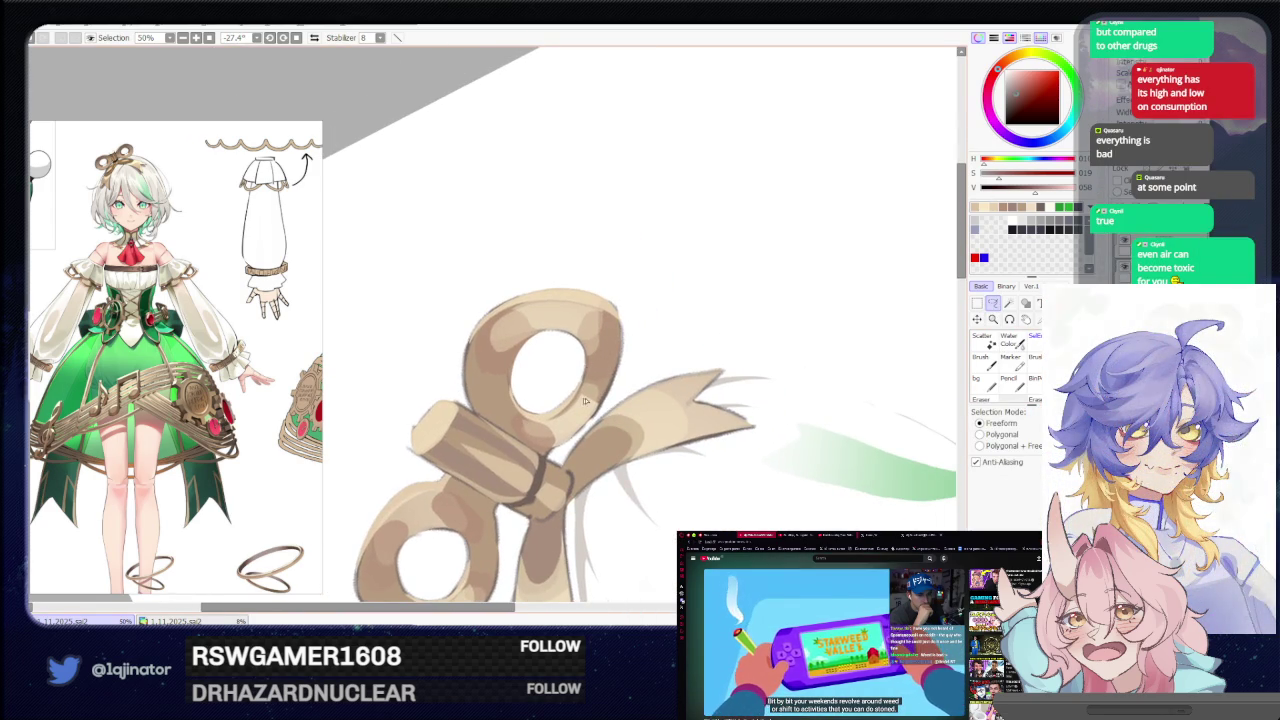
drag(574, 402, 479, 387)
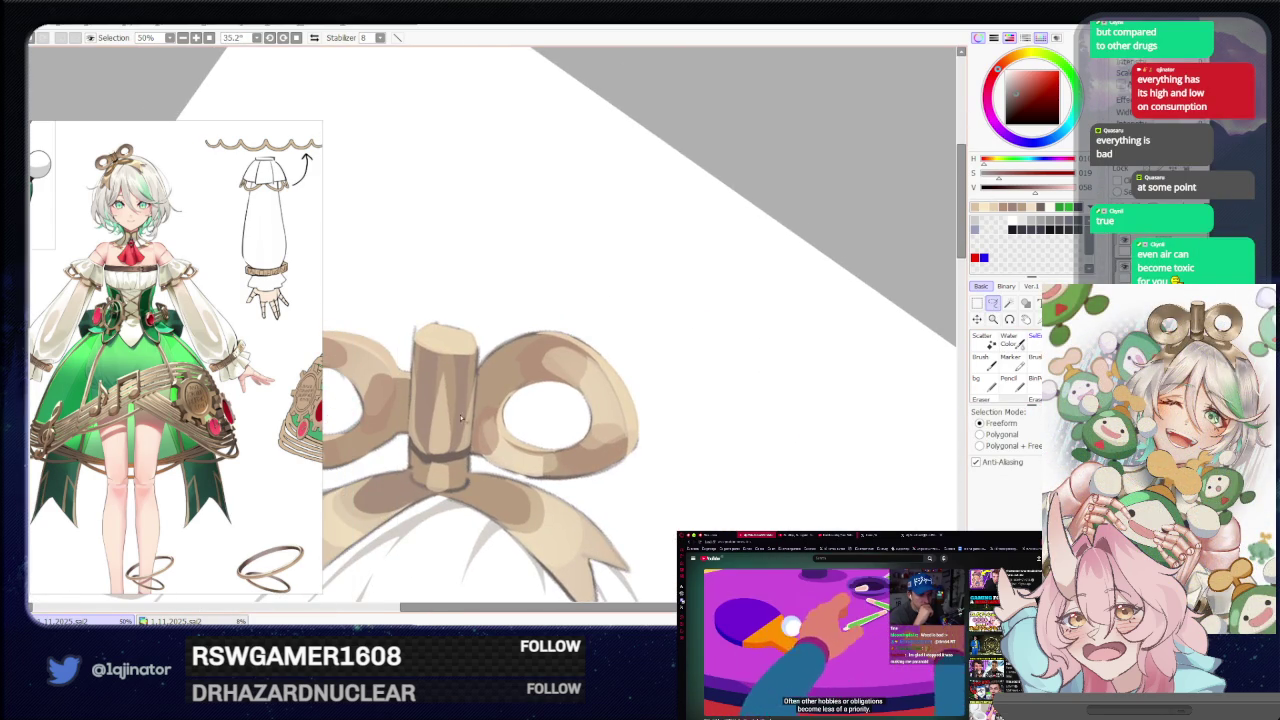
drag(427, 472, 458, 423)
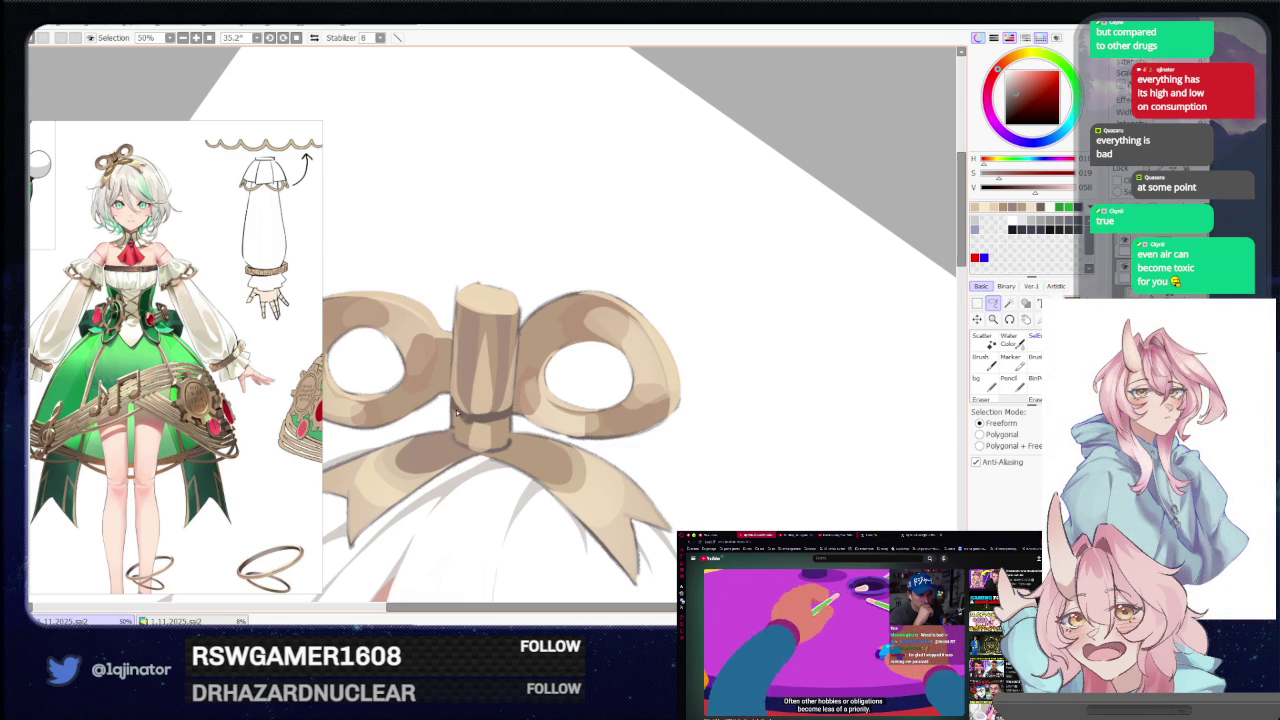
drag(474, 427, 500, 415)
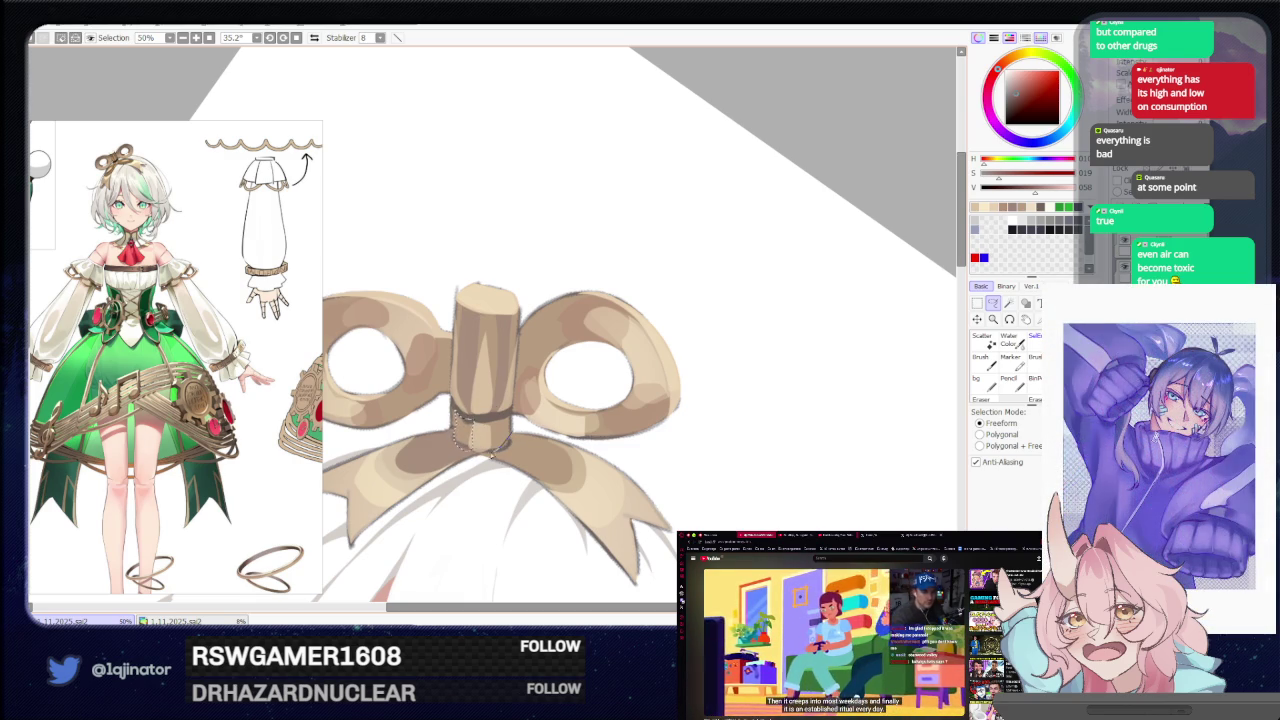
drag(493, 452, 546, 446)
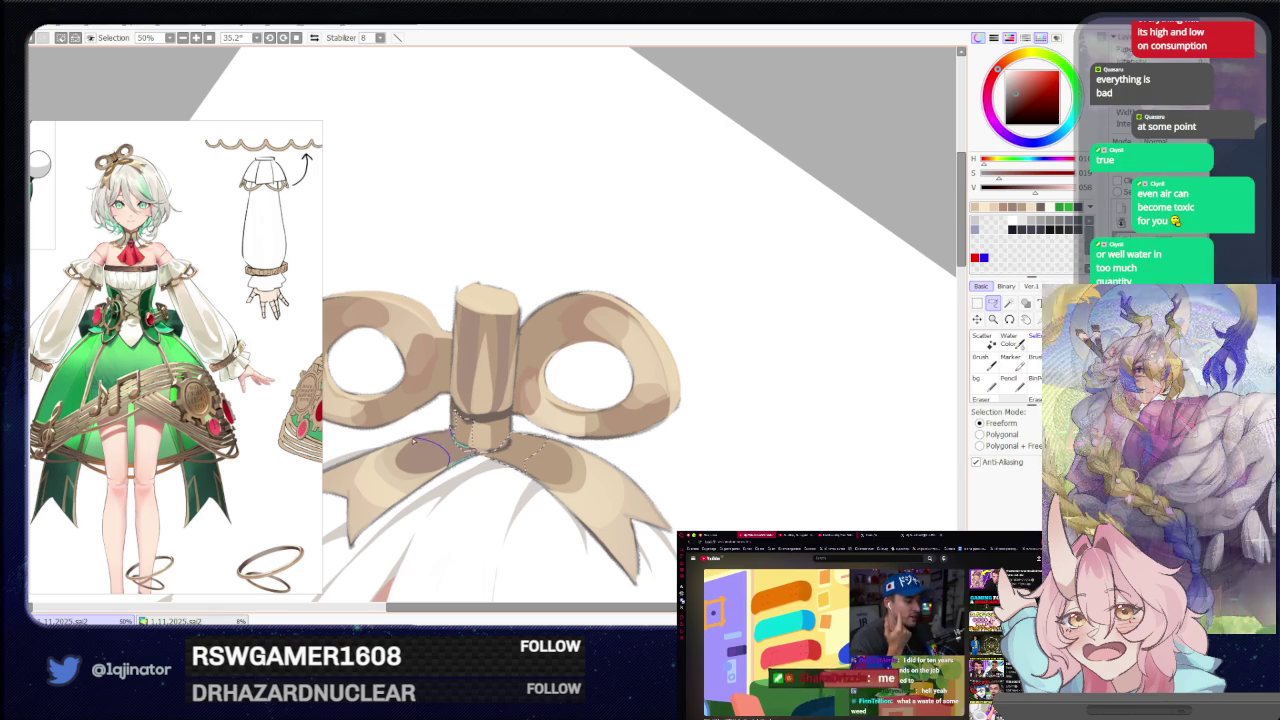
drag(447, 456, 427, 486)
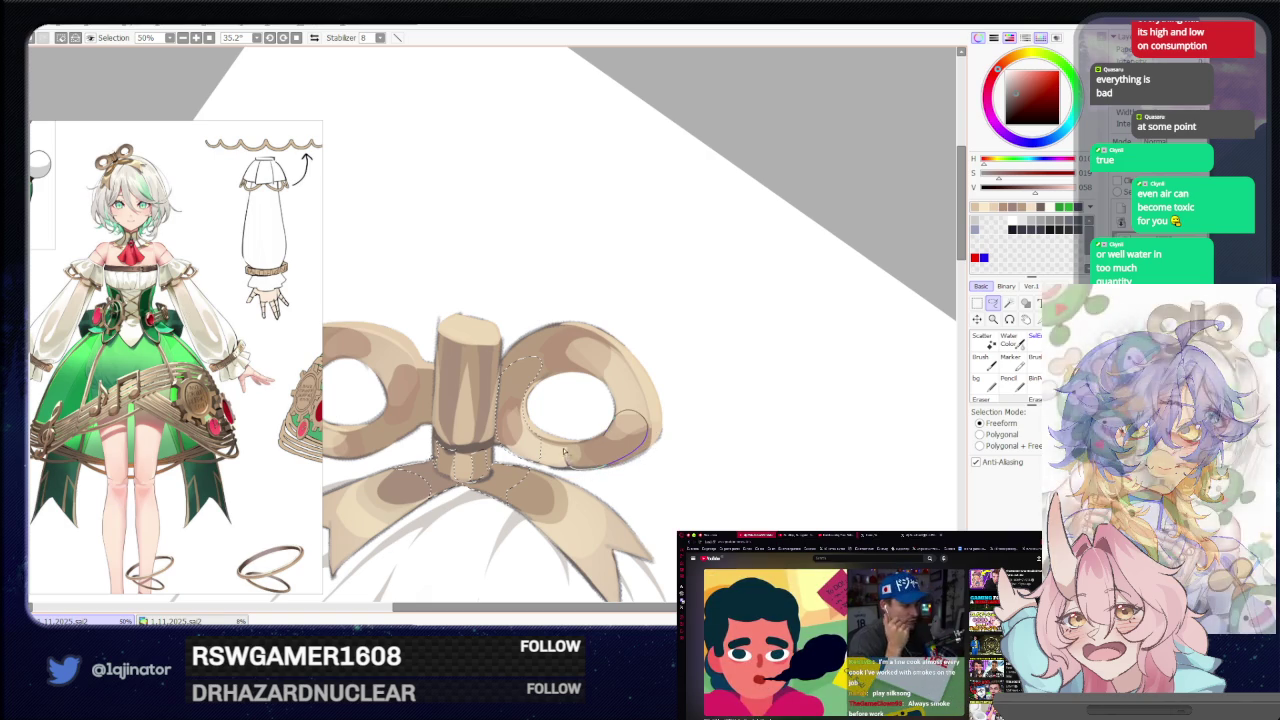
scroll(540, 440, down, 2)
Paint within the current selection, then zoom and rotate onto the bow's right ribbon.
key(b)
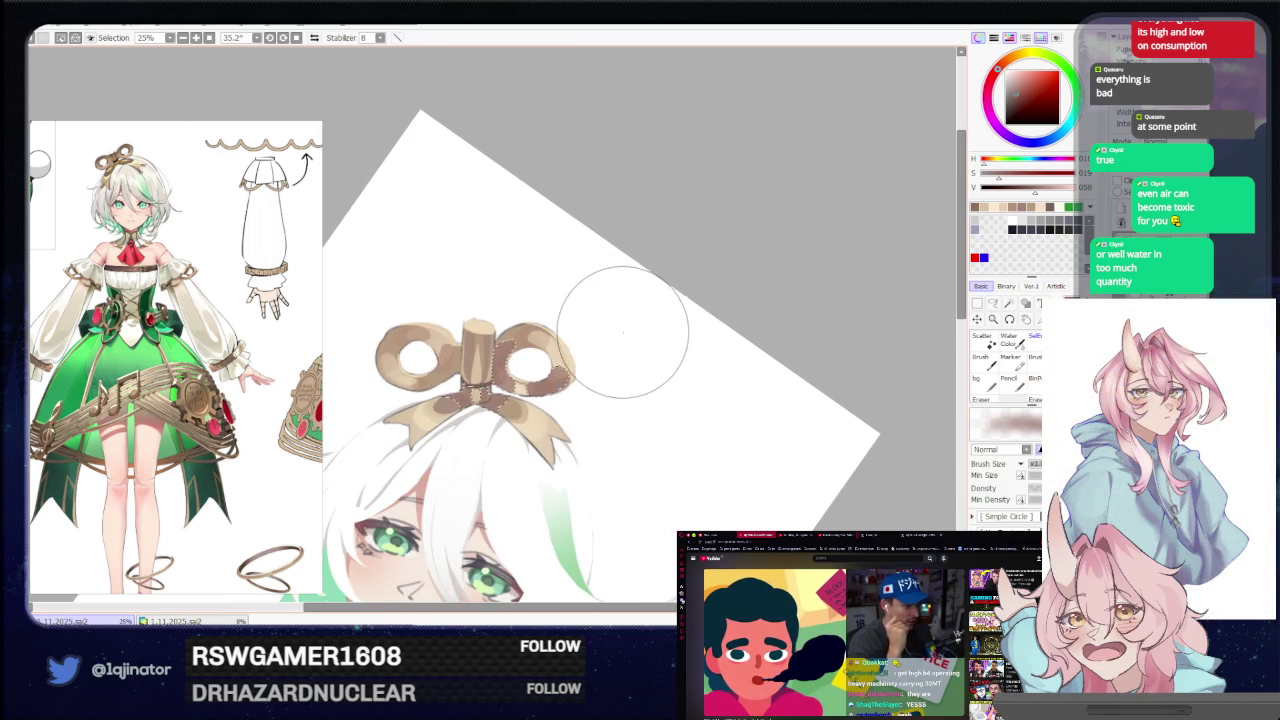
click(993, 303)
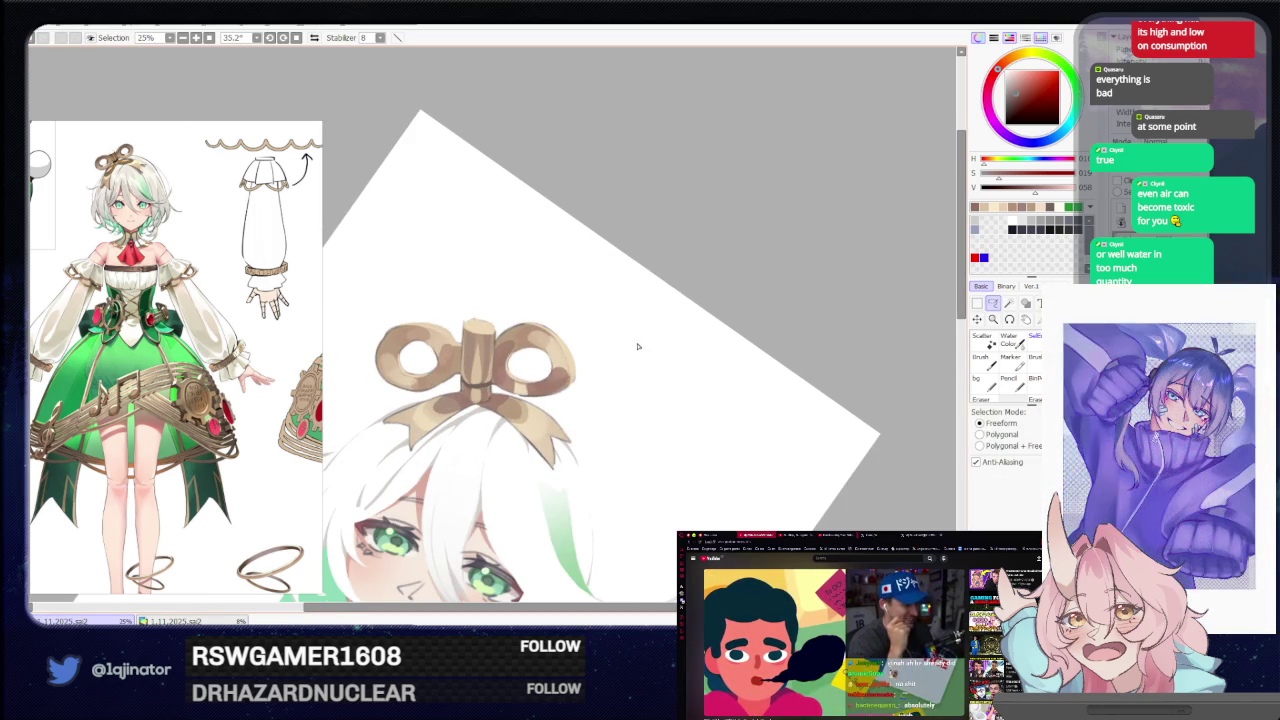
scroll(590, 384, up, 2)
scroll(590, 384, up, 1)
drag(590, 384, 536, 373)
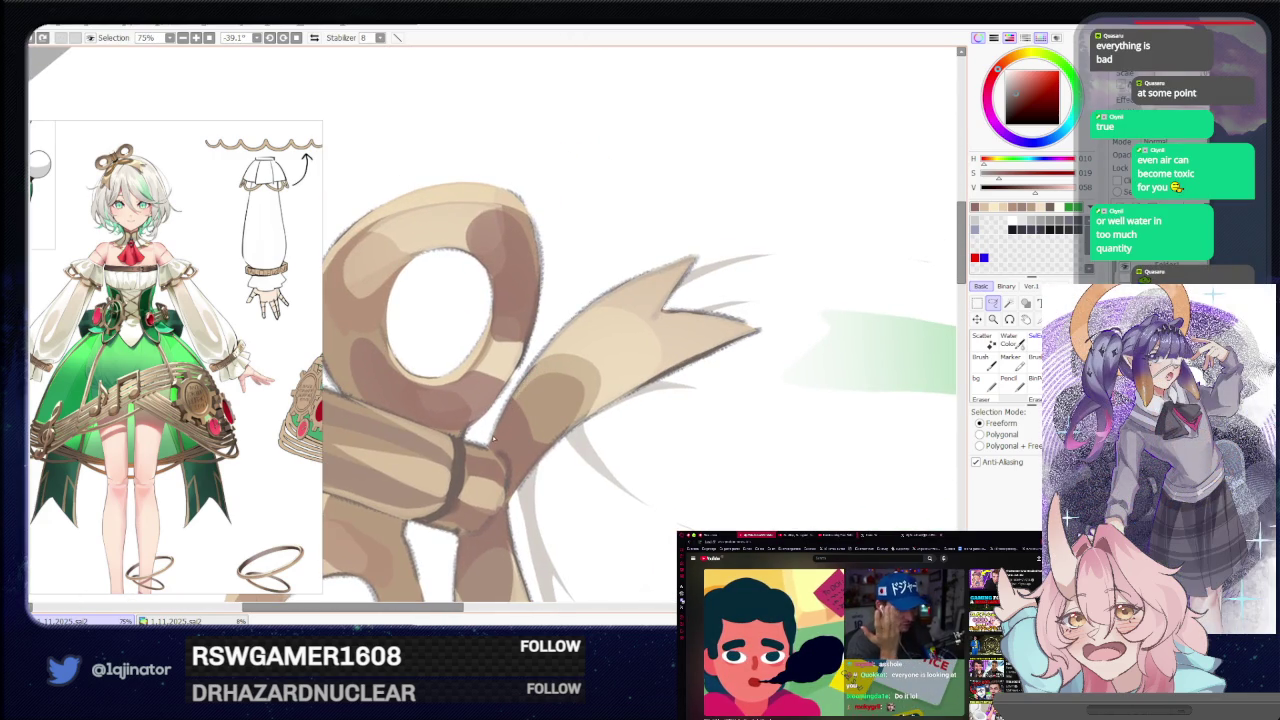
Lasso along the right ribbon tail's edge and paint darker tan shading inside.
drag(540, 360, 543, 445)
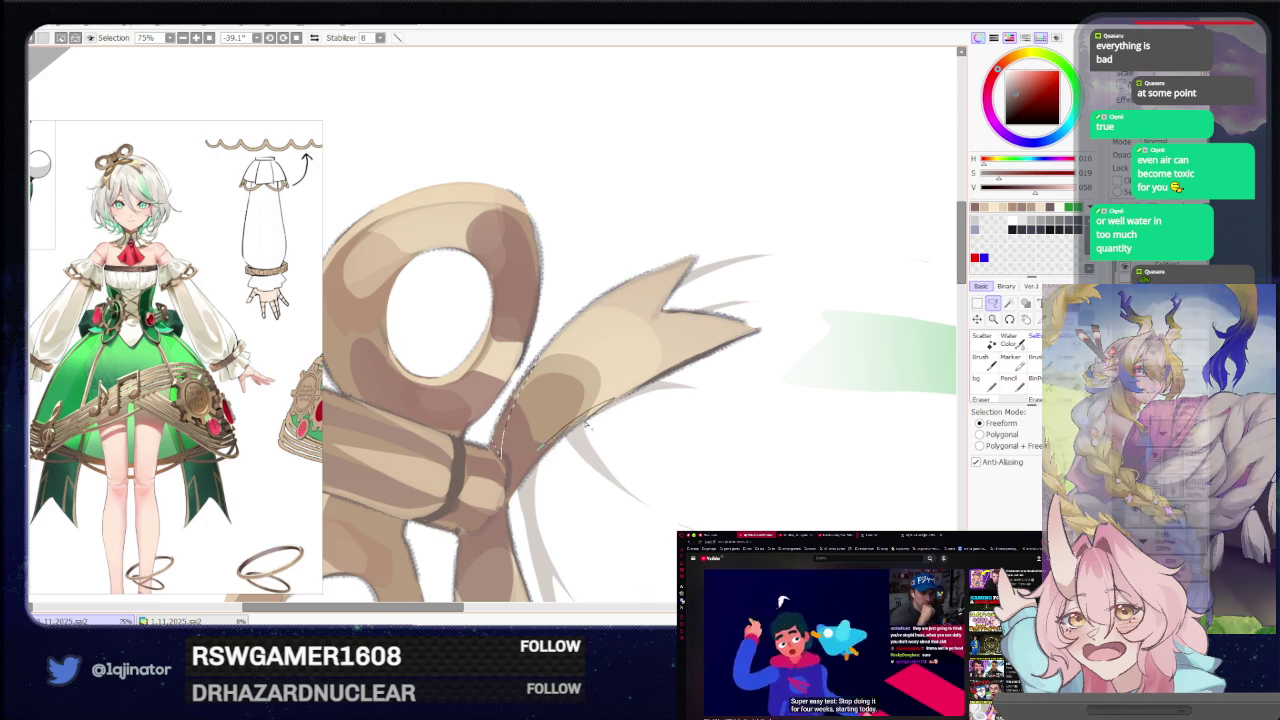
drag(595, 410, 517, 495)
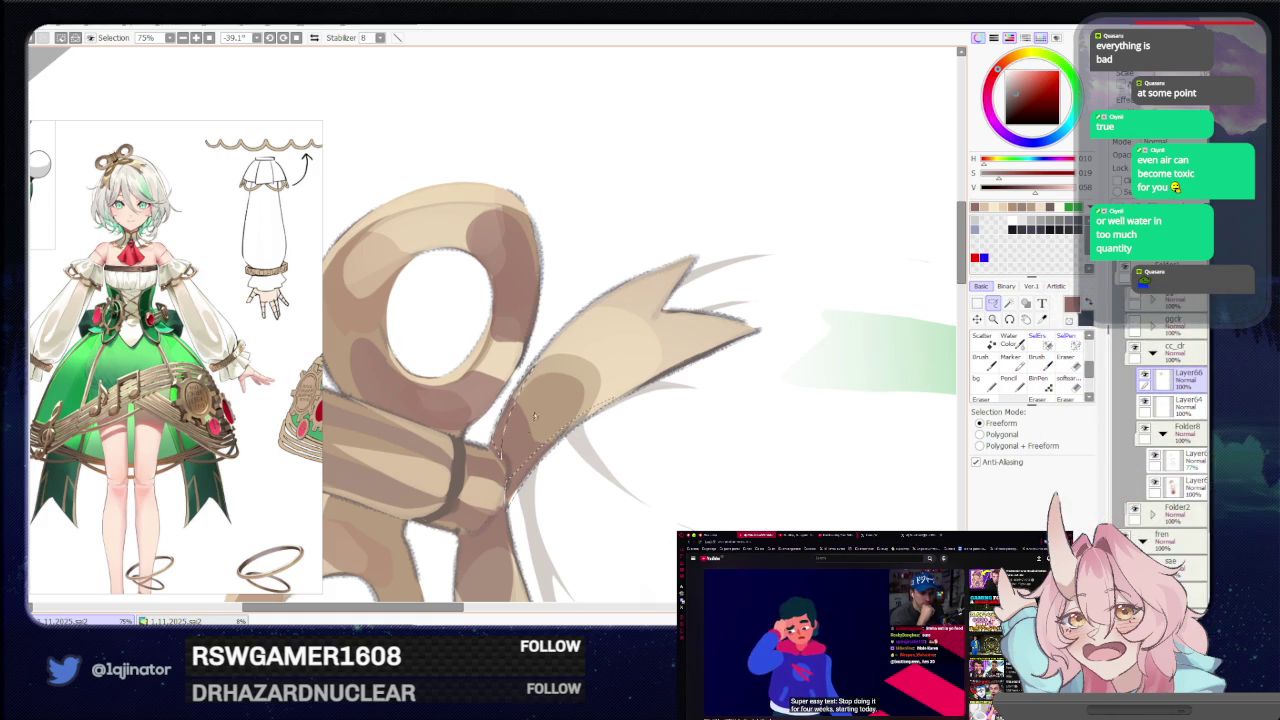
key(b)
scroll(526, 431, down, 2)
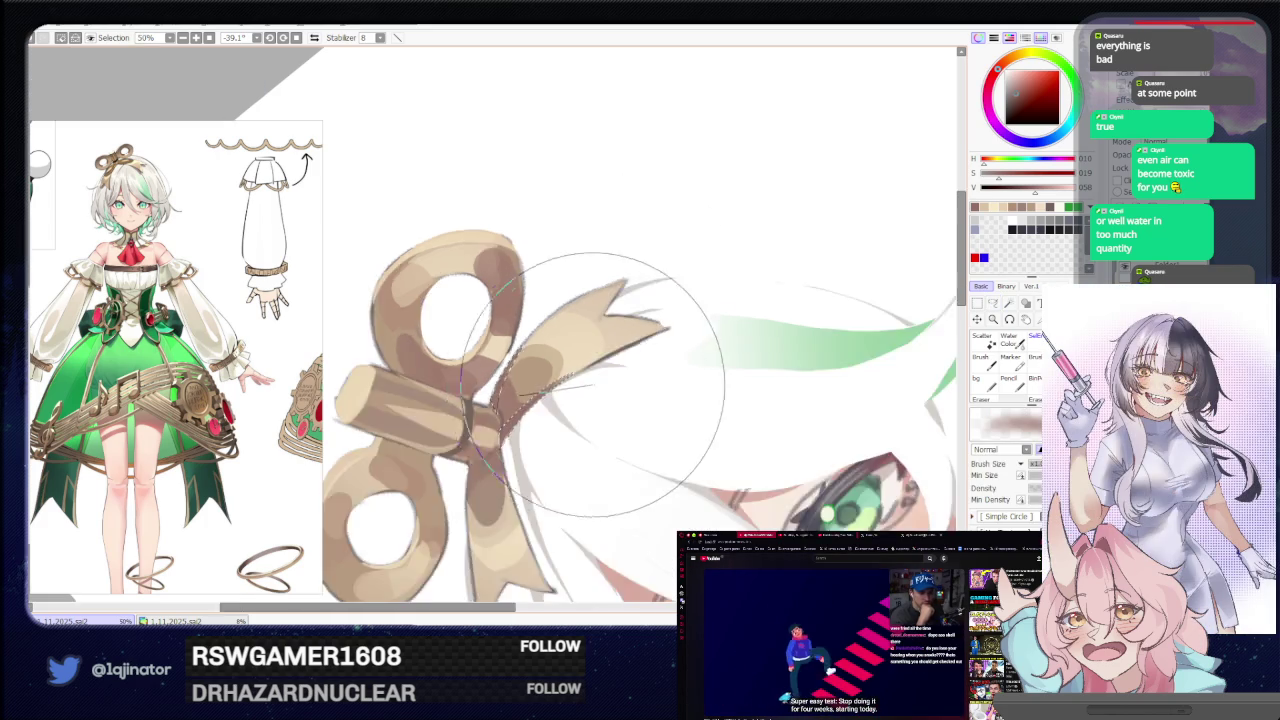
scroll(846, 334, down, 4)
key(a)
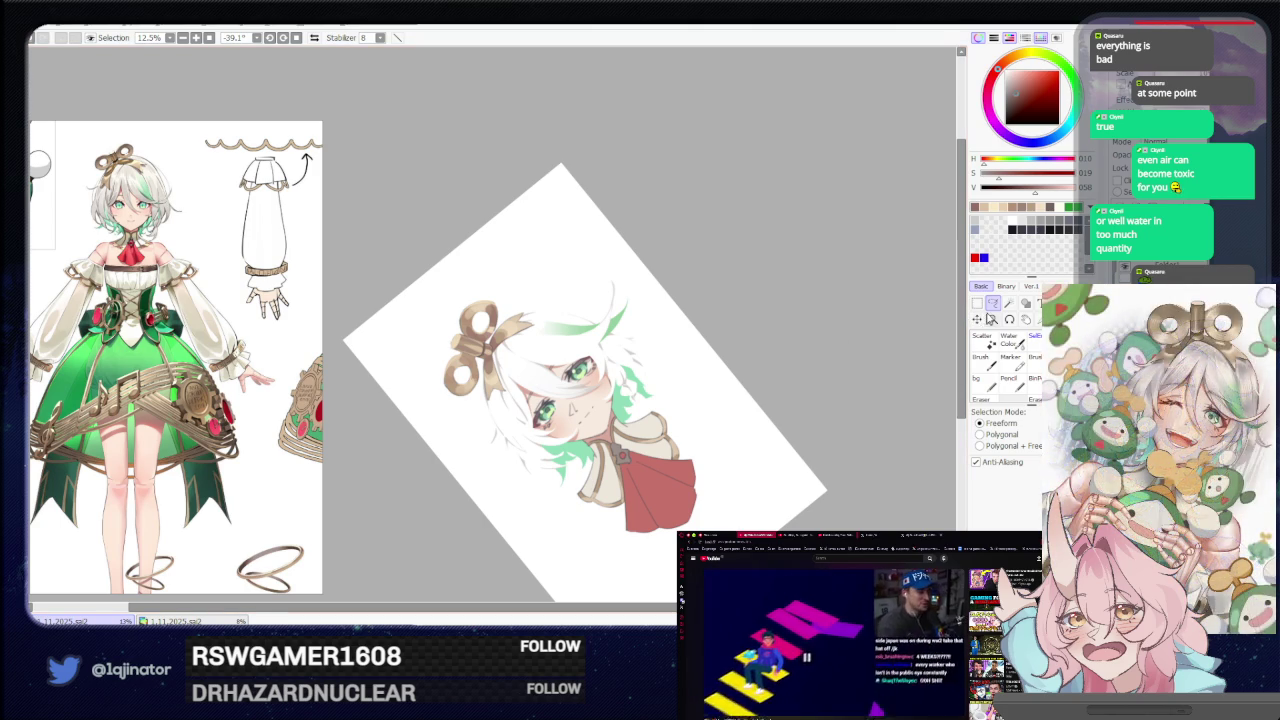
scroll(662, 372, up, 1)
Lasso a shading area on the bow's left loop and paint it darker.
scroll(662, 372, up, 3)
drag(662, 372, 565, 422)
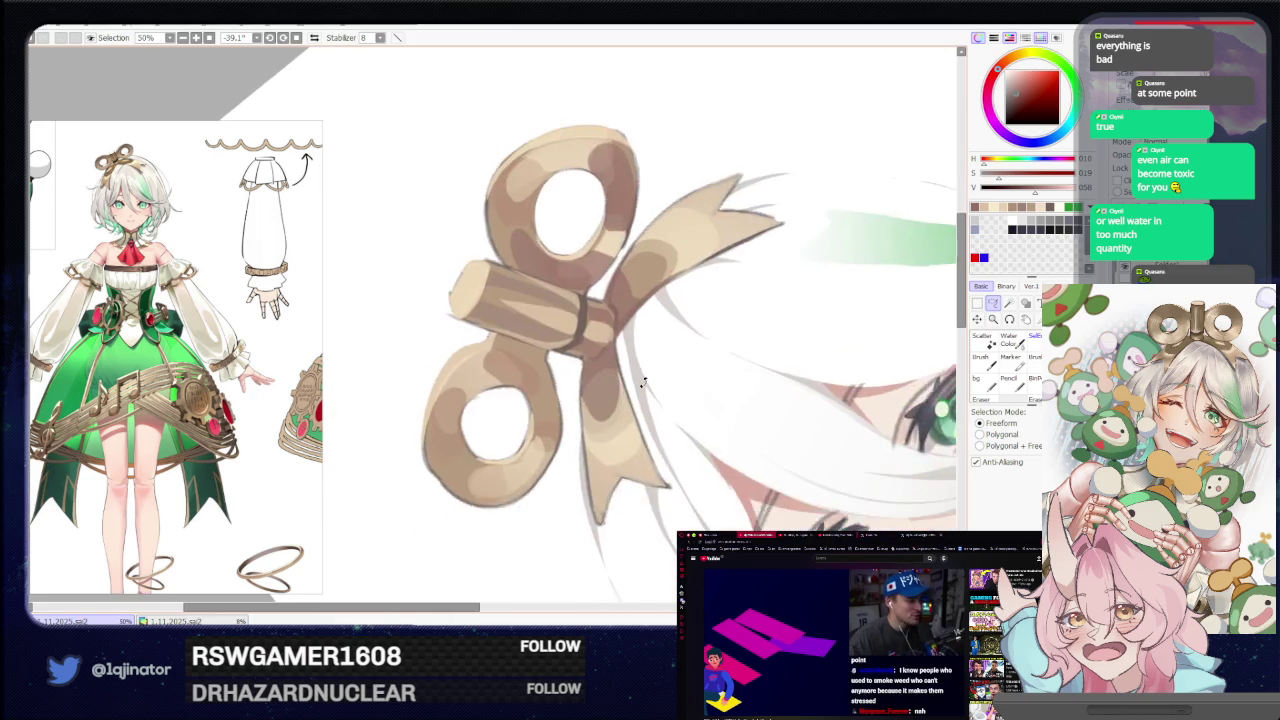
scroll(565, 422, up, 1)
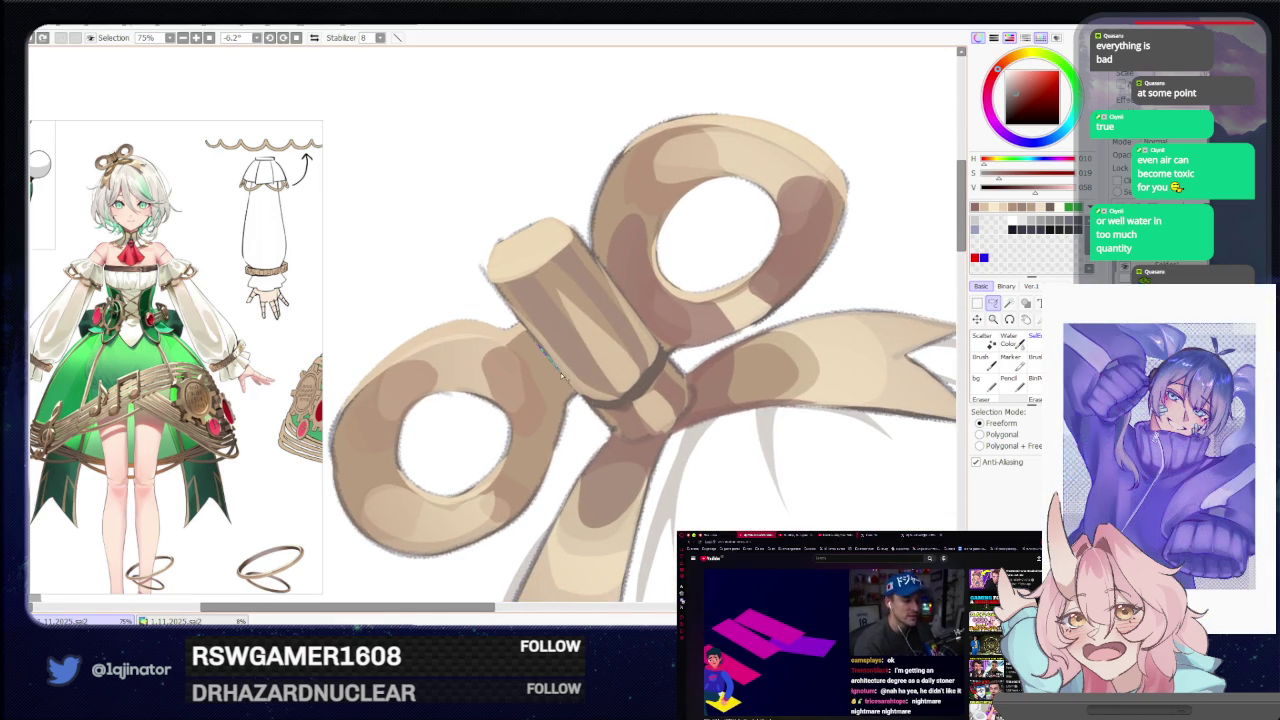
drag(565, 425, 504, 472)
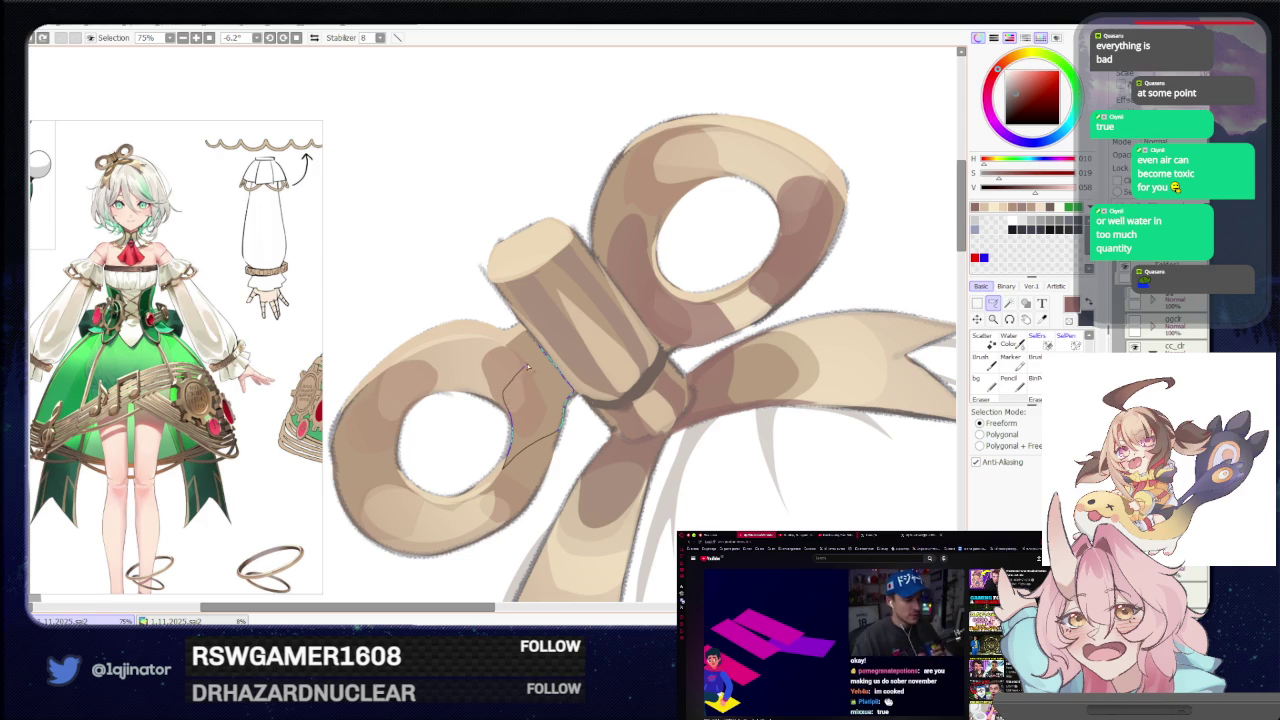
drag(525, 370, 520, 374)
mouse_move(407, 416)
mouse_down()
mouse_move(485, 391)
mouse_move(447, 487)
mouse_up()
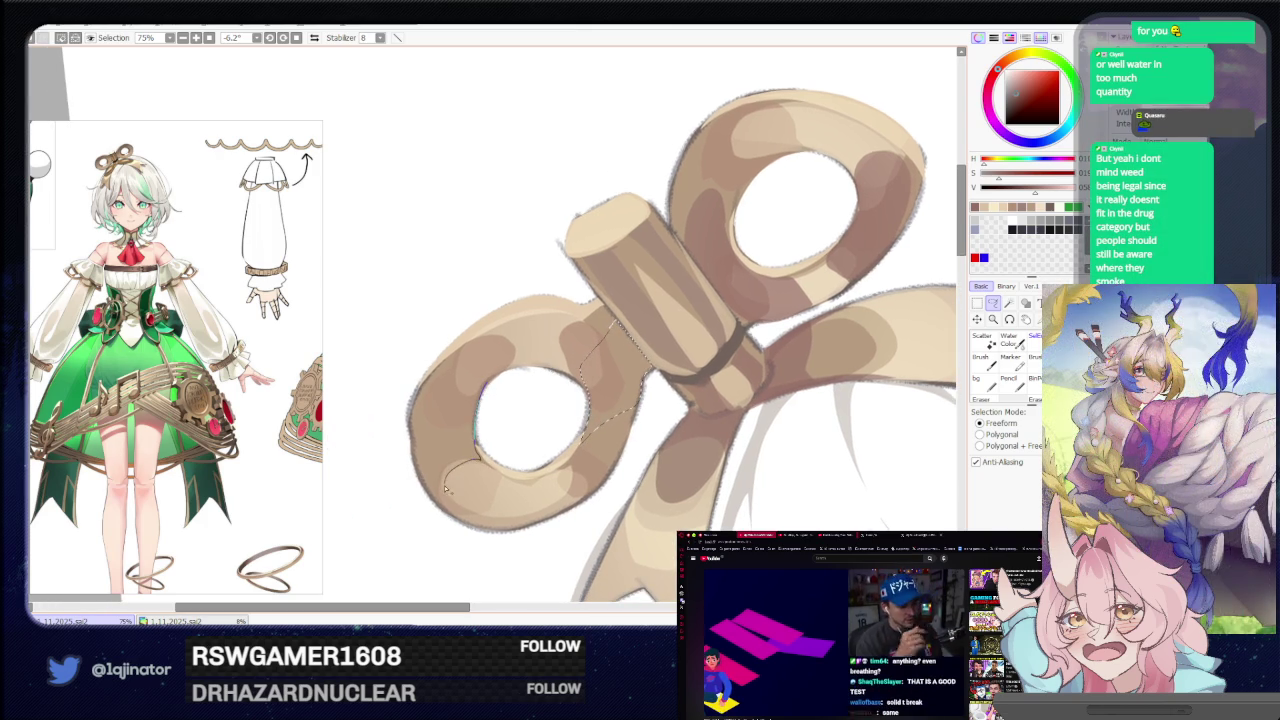
key(e)
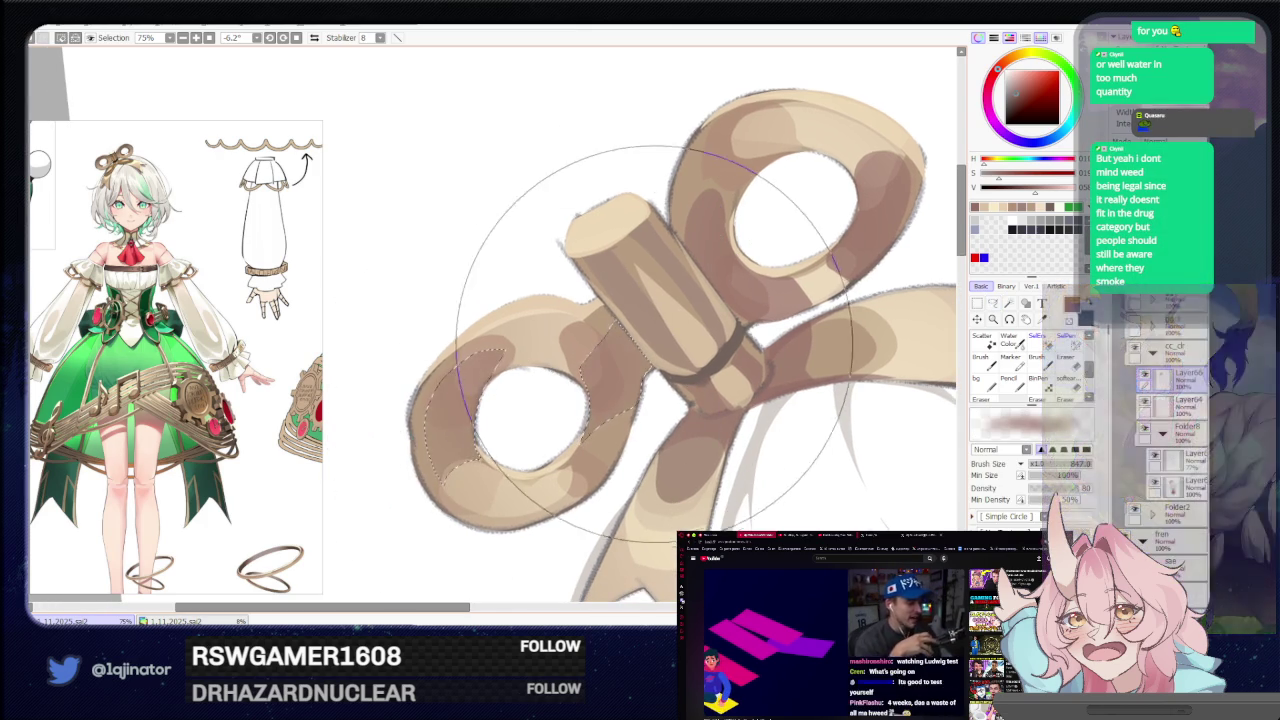
scroll(886, 286, down, 2)
scroll(886, 286, down, 1)
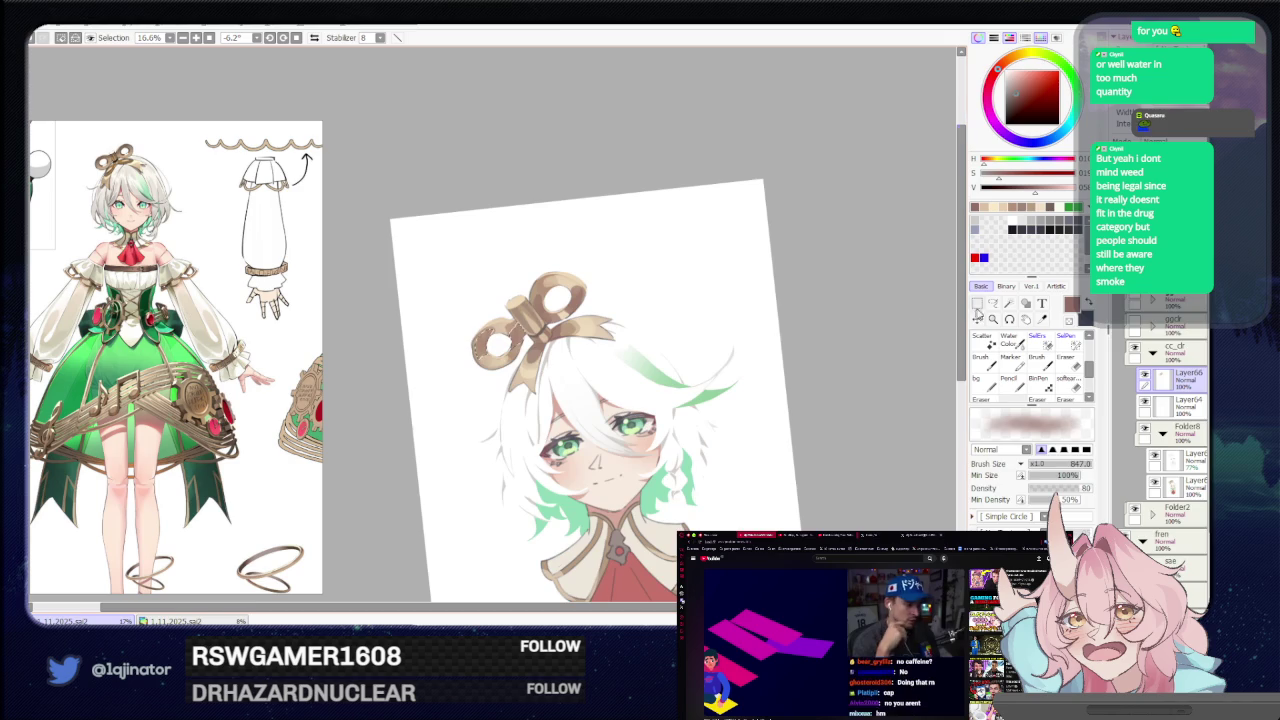
Lasso a strip along the wind-up key cylinder's right edge and paint a light highlight.
scroll(801, 306, up, 2)
drag(801, 306, 619, 409)
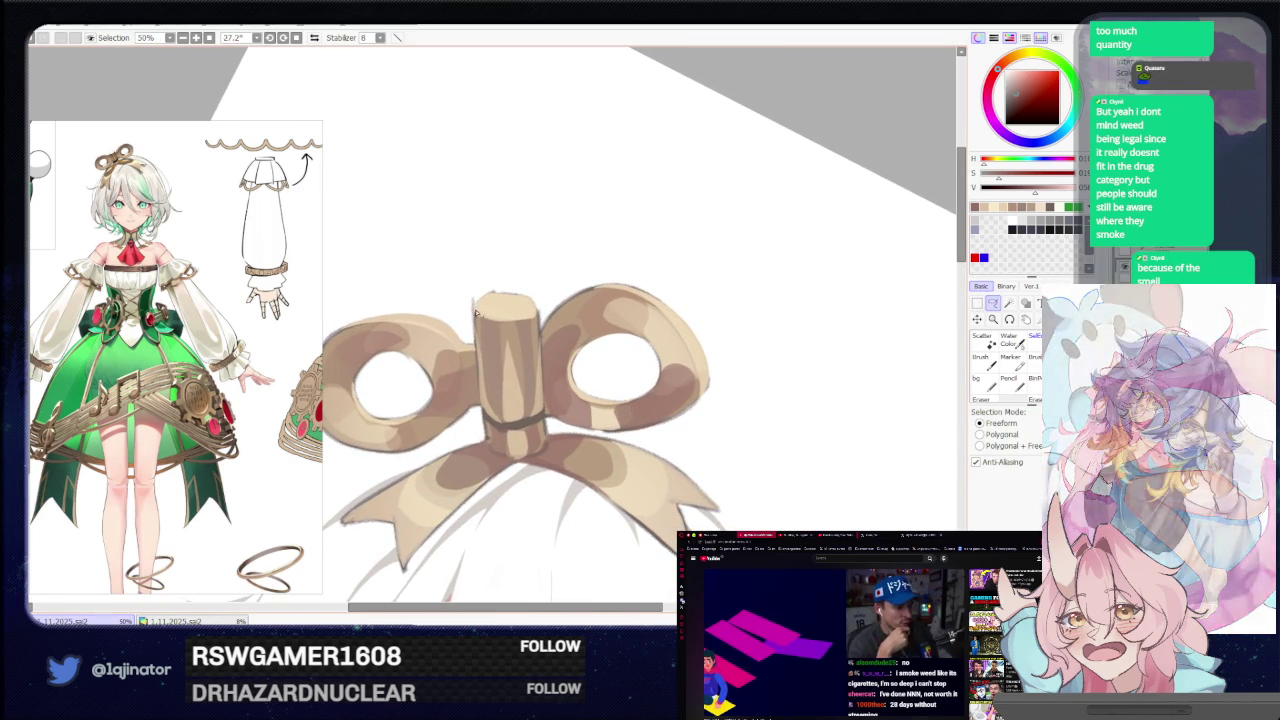
drag(540, 325, 530, 417)
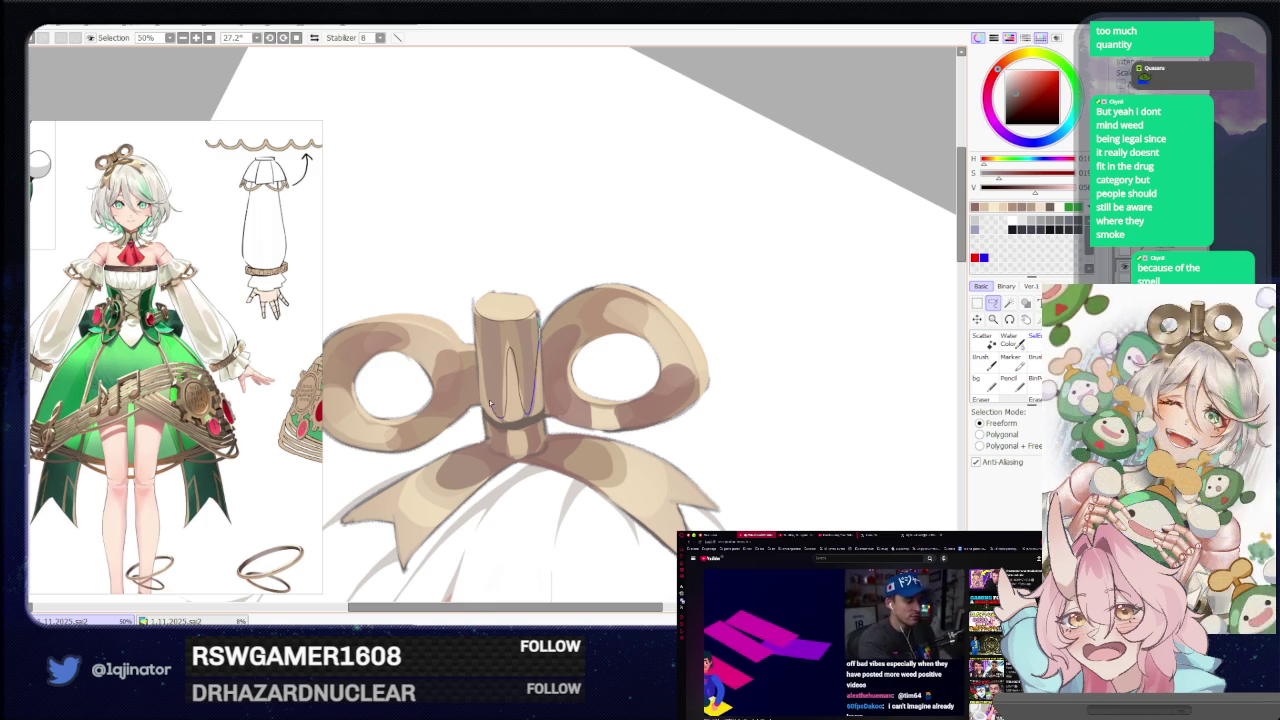
key(b)
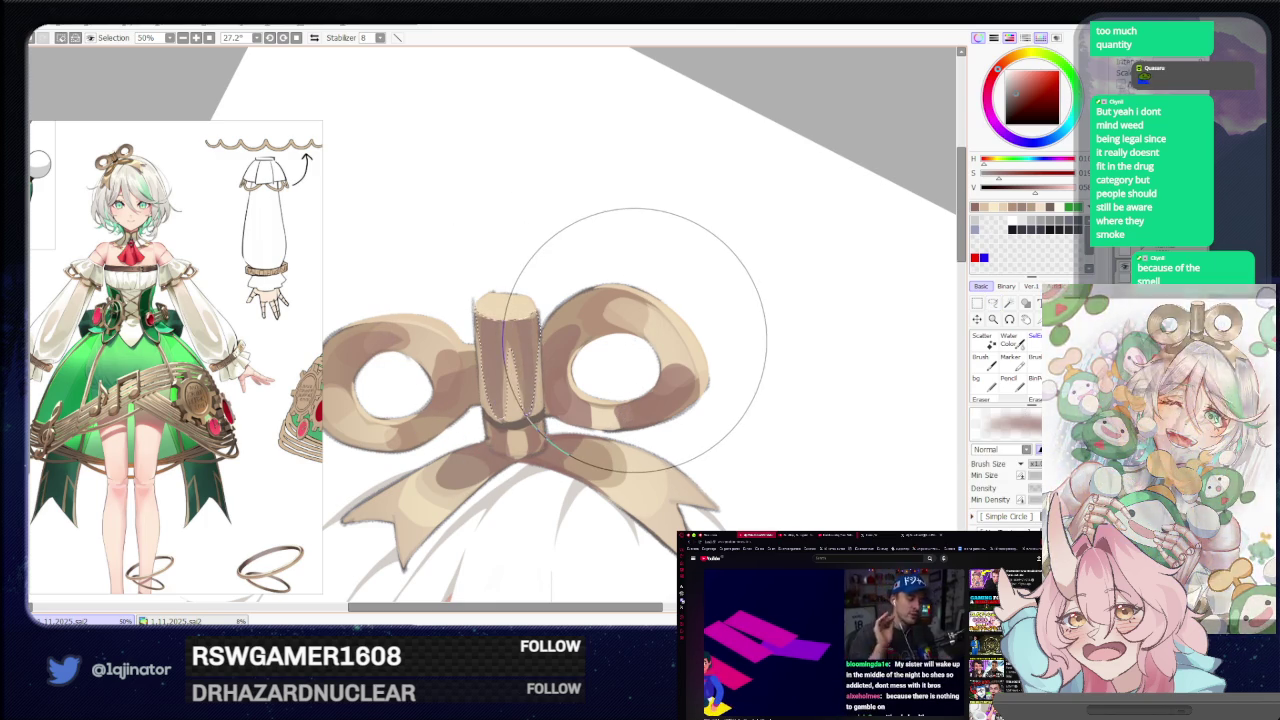
key(l)
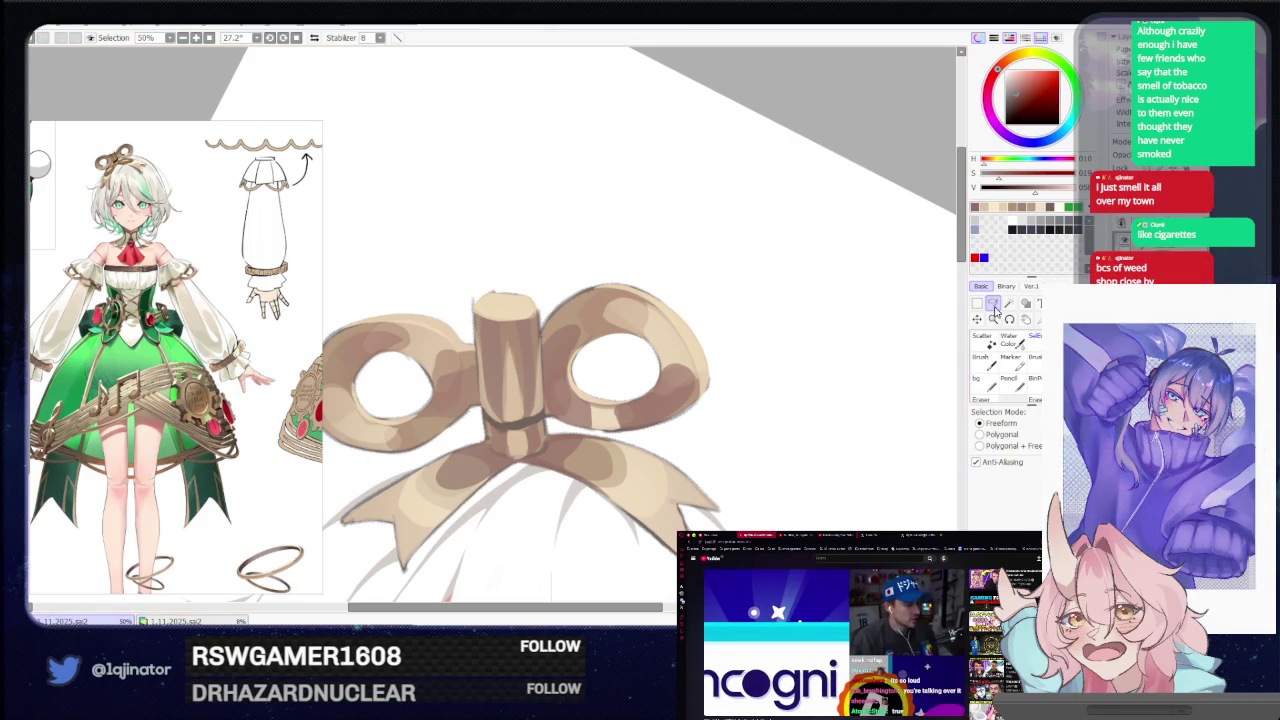
drag(828, 295, 474, 412)
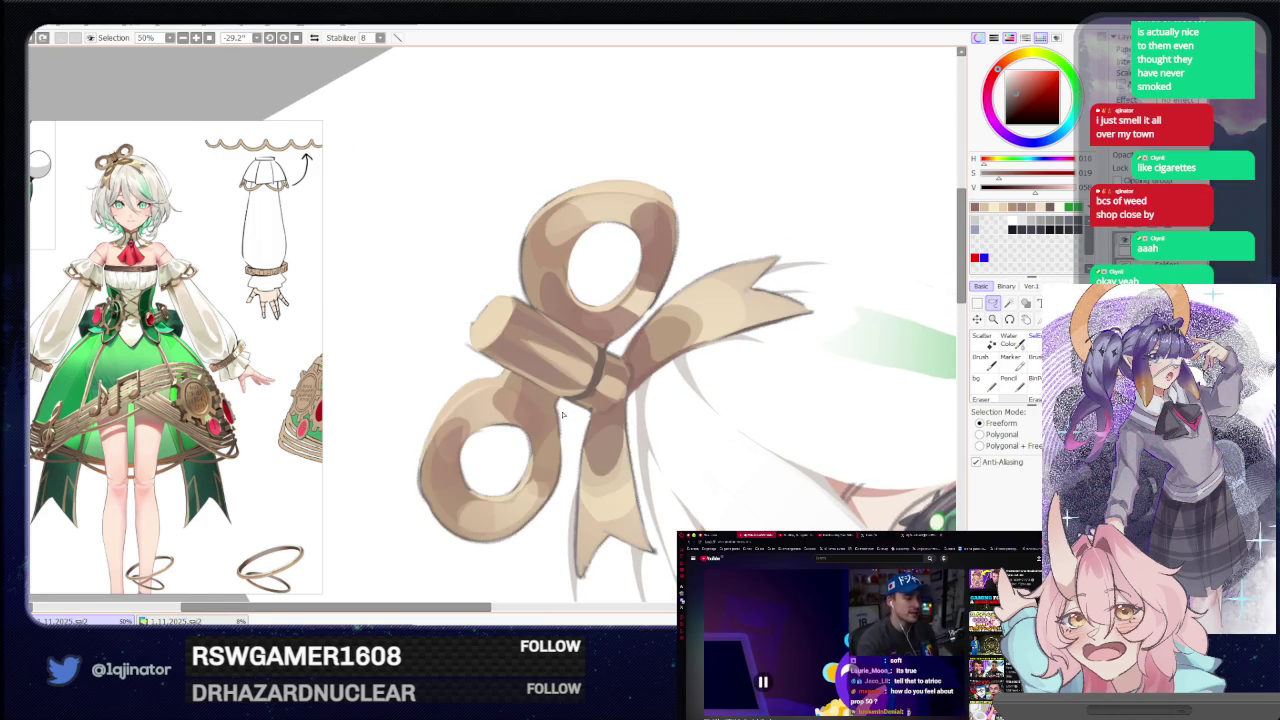
Pick a light beige and lasso the lower ribbon area beneath the knot.
drag(707, 358, 503, 475)
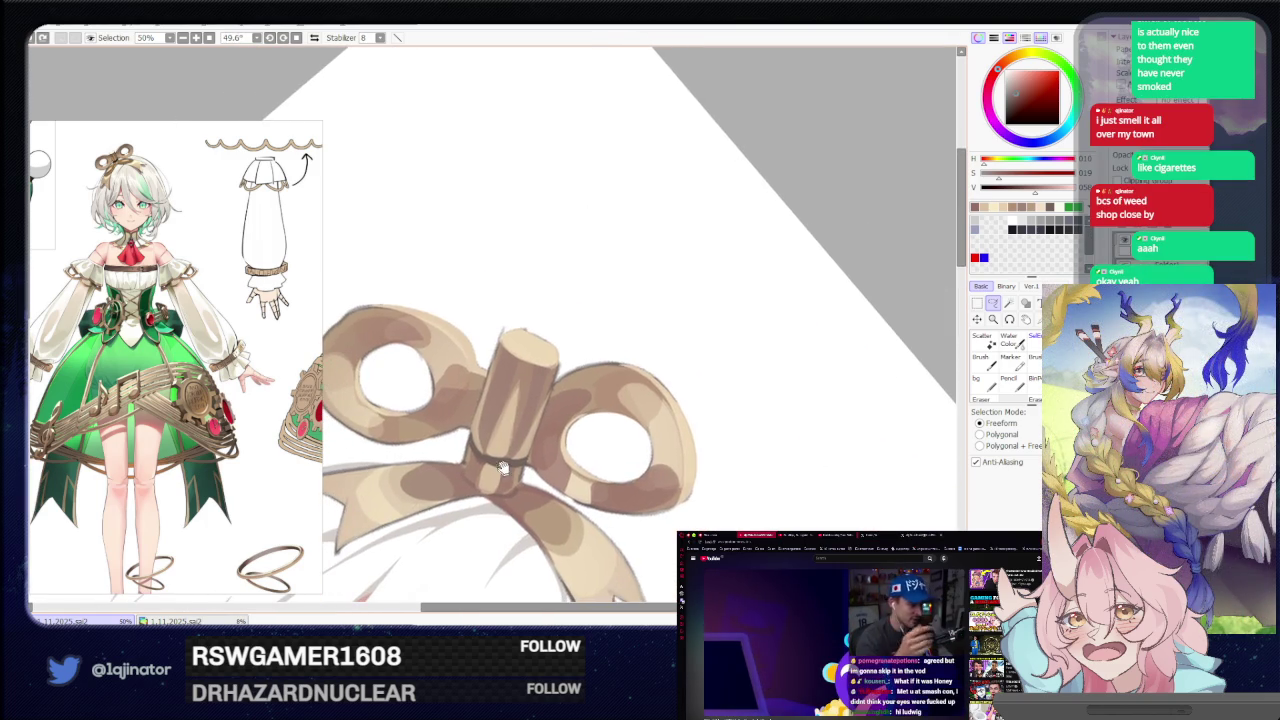
alt+click(500, 380)
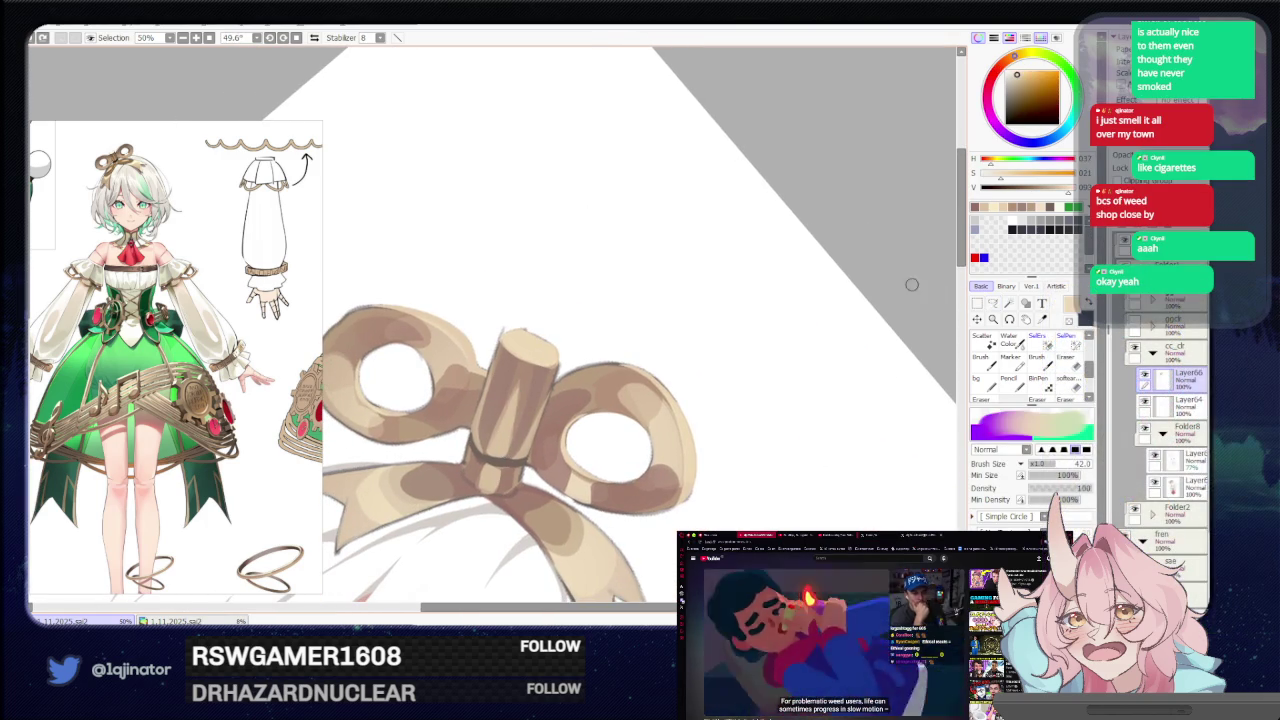
click(993, 304)
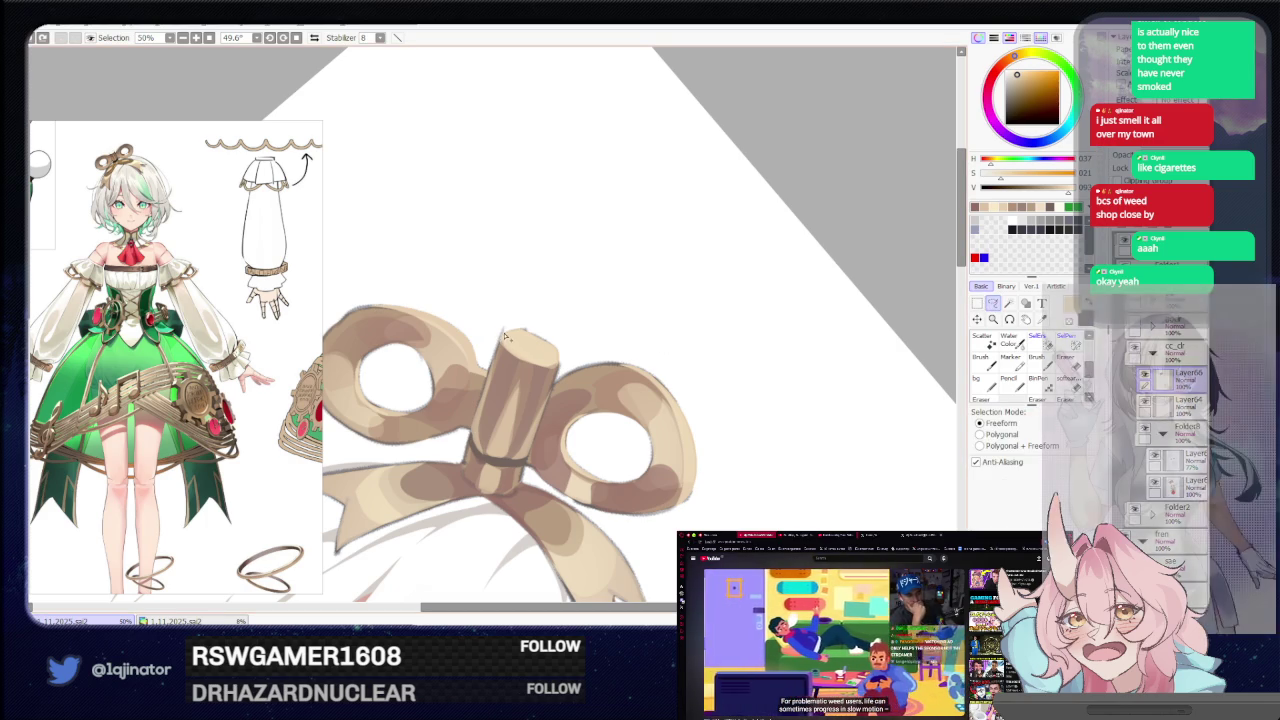
drag(502, 332, 513, 345)
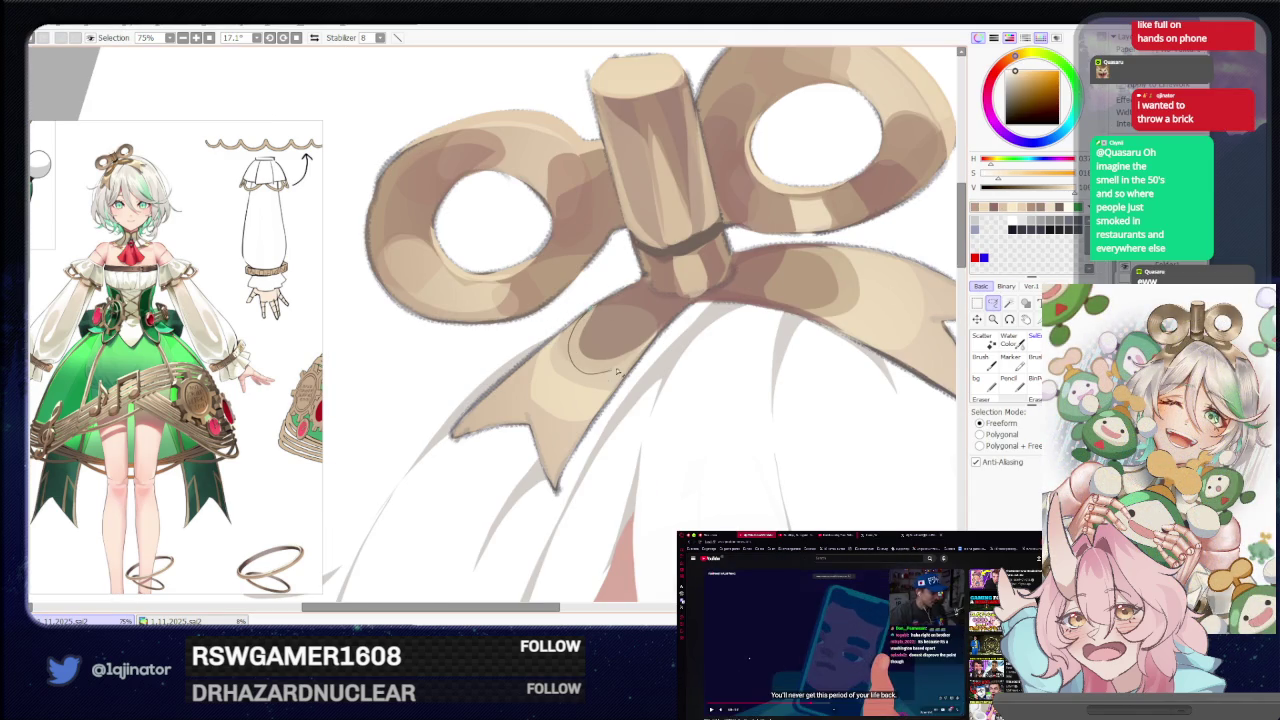
drag(570, 347, 636, 368)
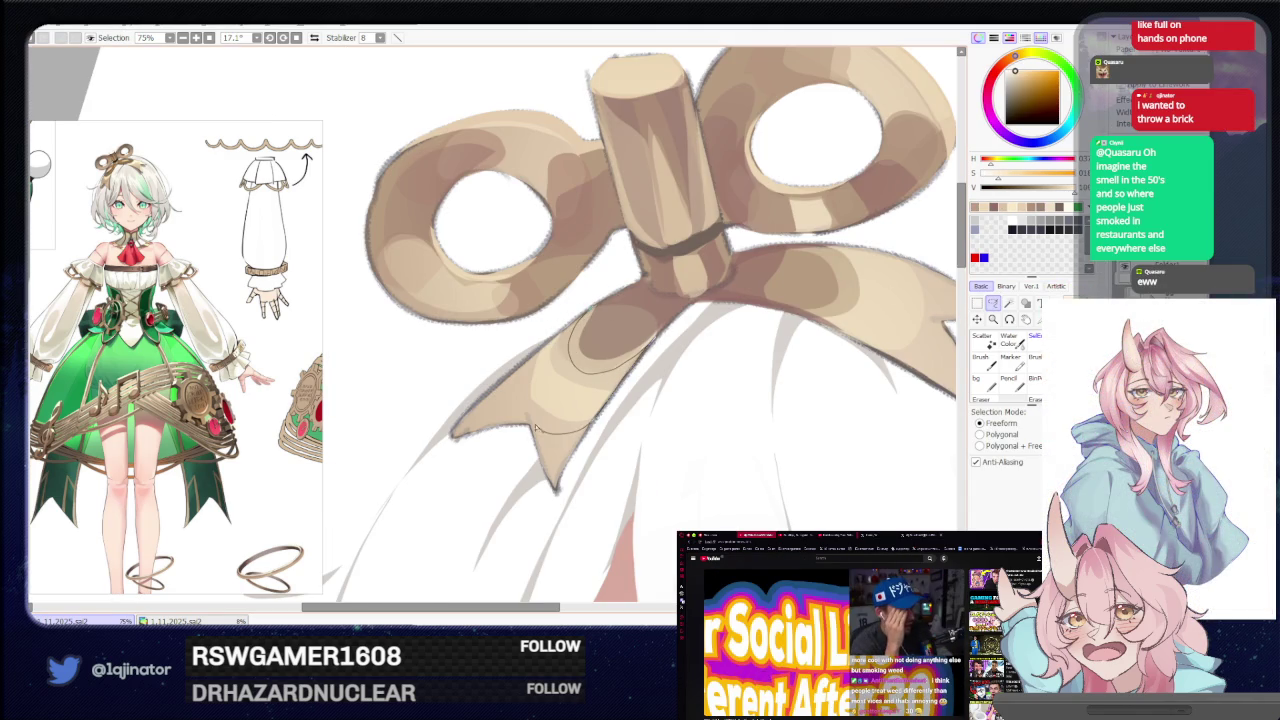
drag(707, 350, 607, 347)
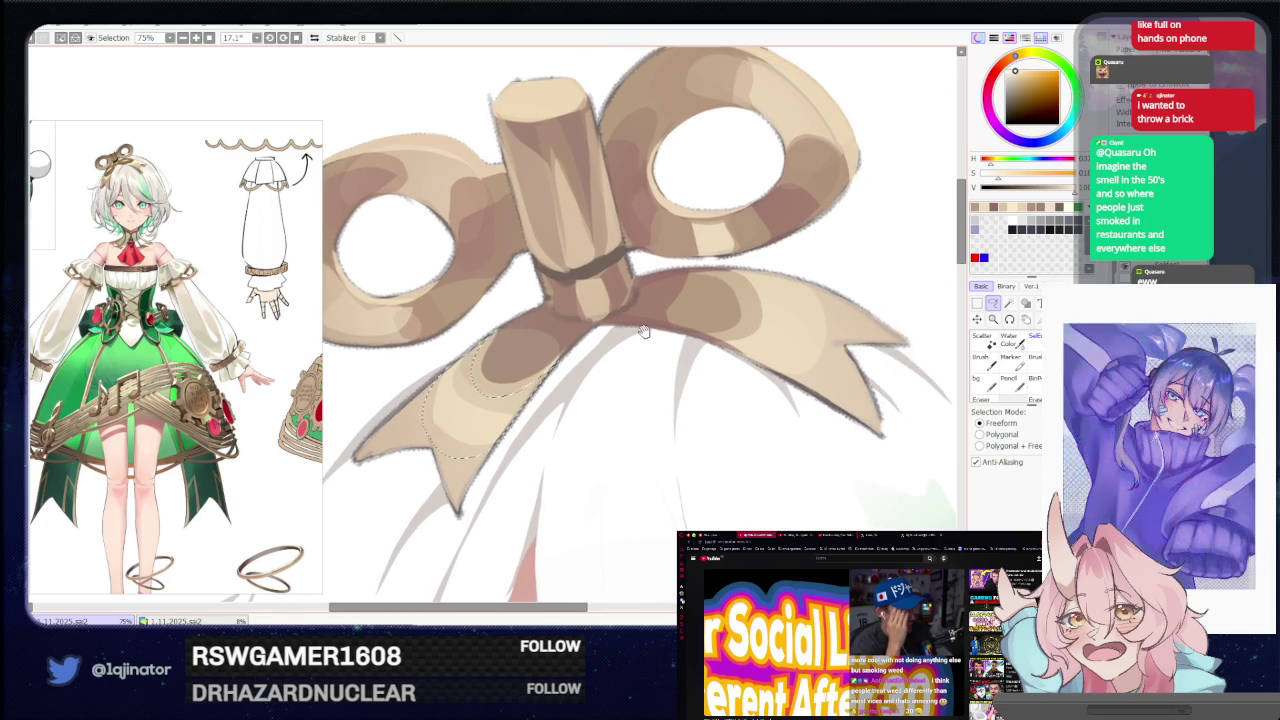
Paint dark brown shading inside the ribbon selection under the knot.
key(b)
drag(540, 320, 508, 310)
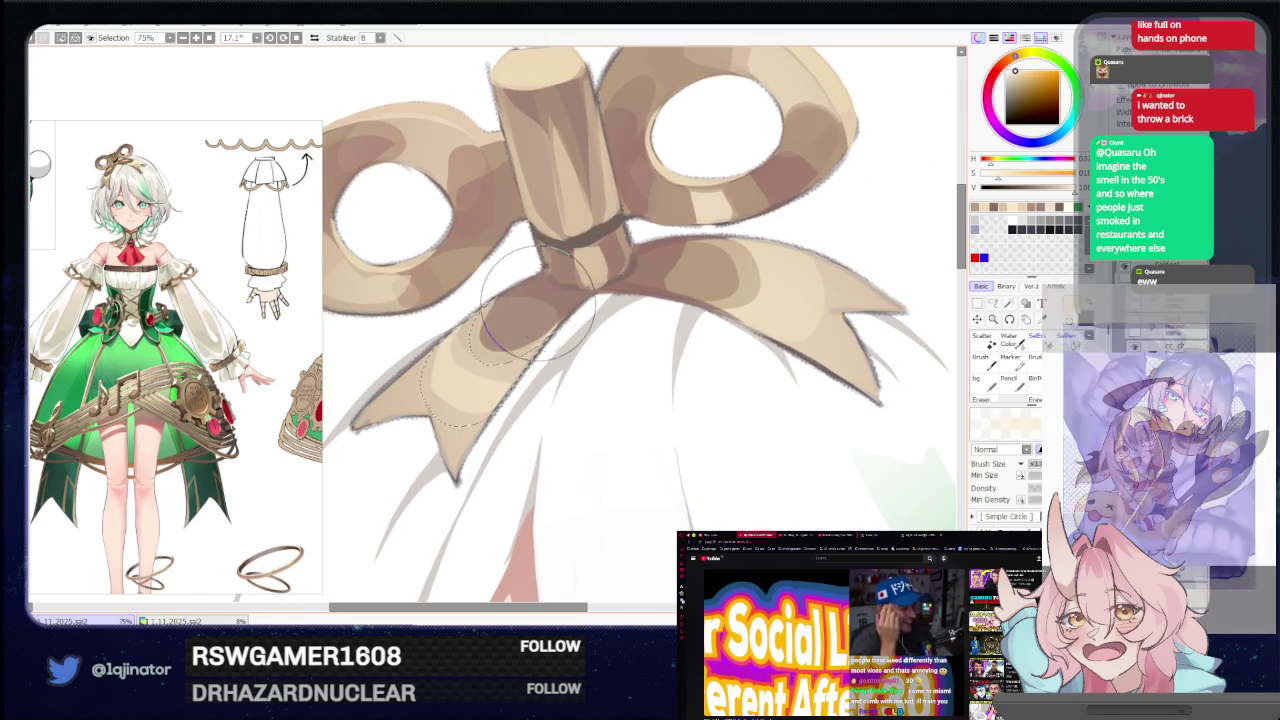
scroll(512, 316, down, 2)
scroll(857, 314, down, 2)
key(End)
Zoom in and tilt the canvas to lasso around the bow's left ribbon tail.
key(l)
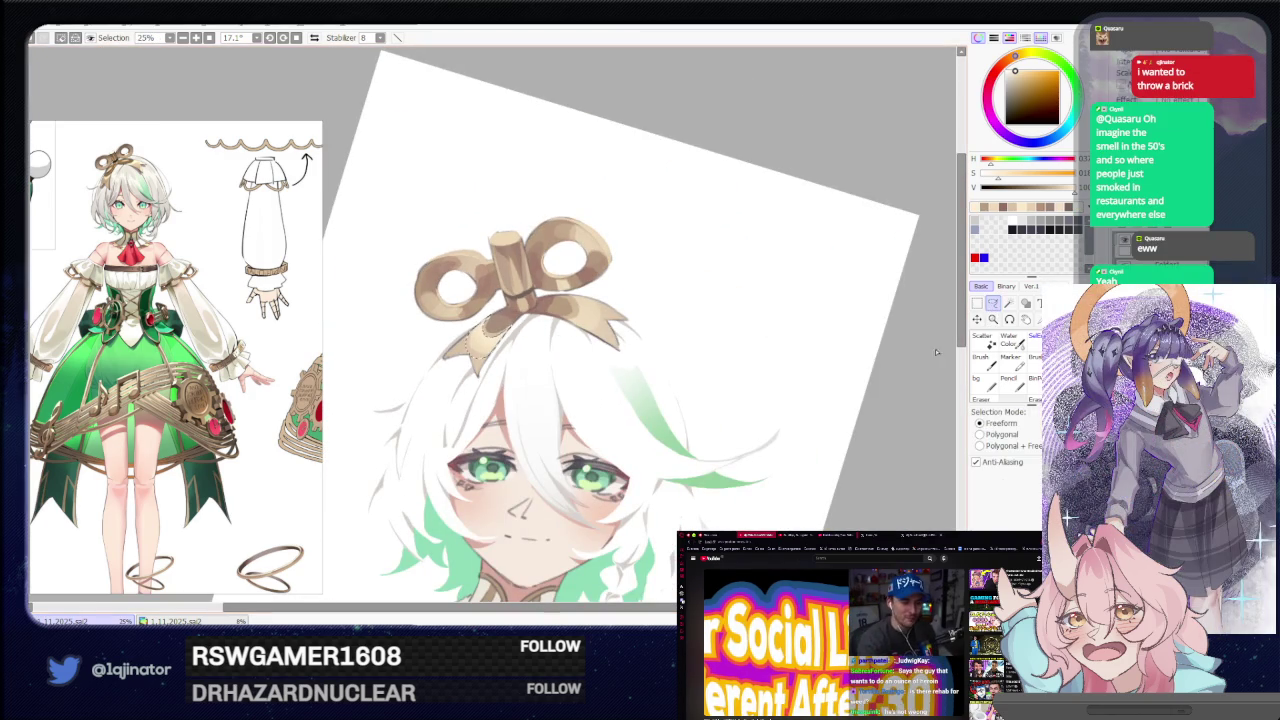
scroll(500, 340, up, 2)
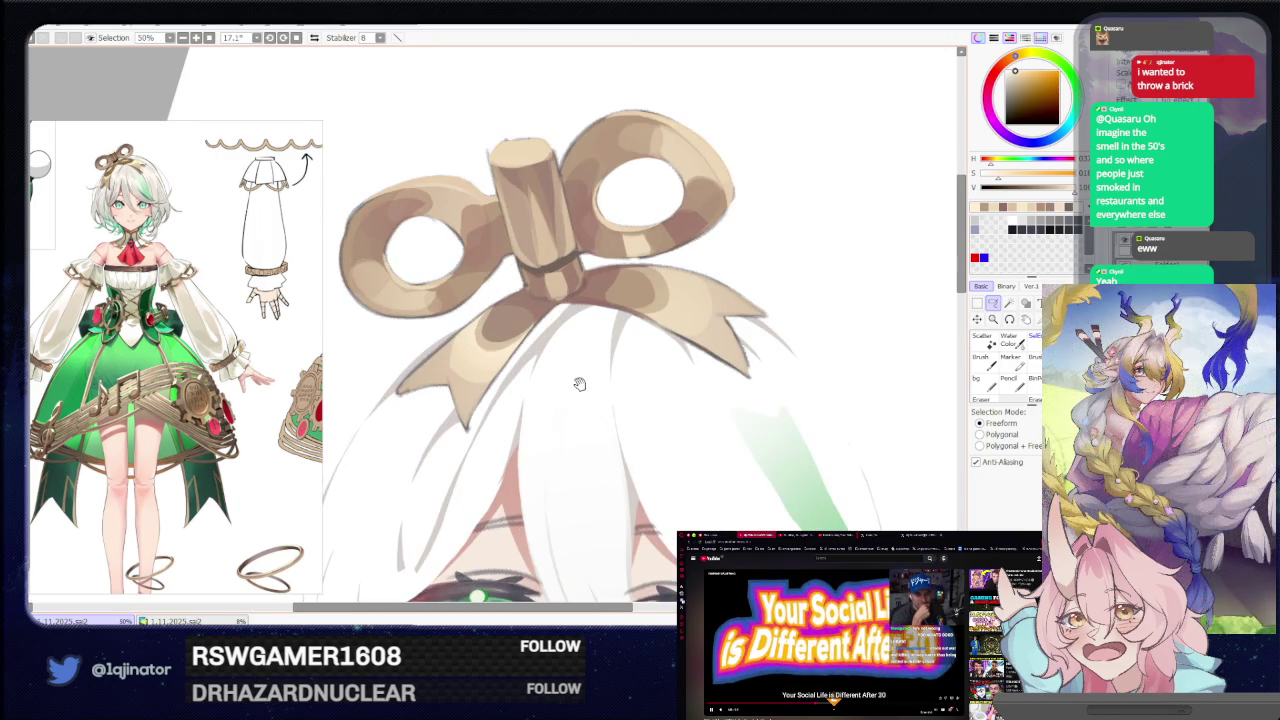
drag(579, 386, 599, 411)
key(b)
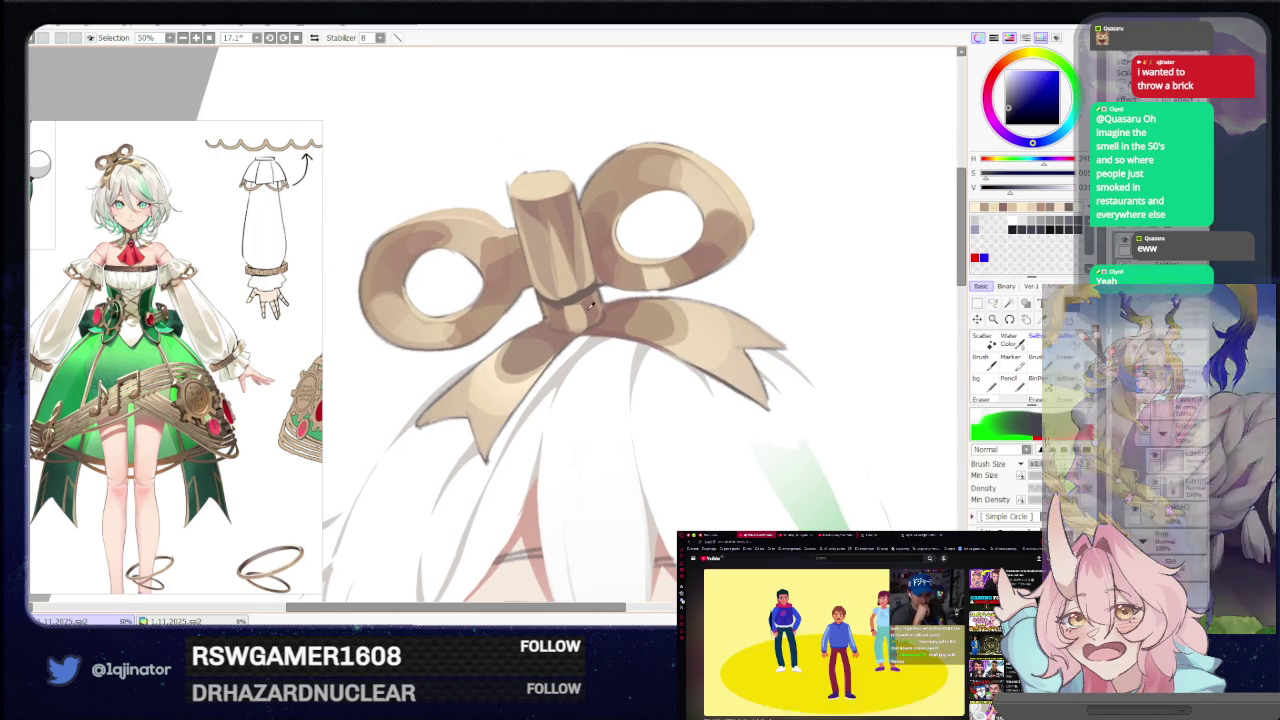
click(997, 303)
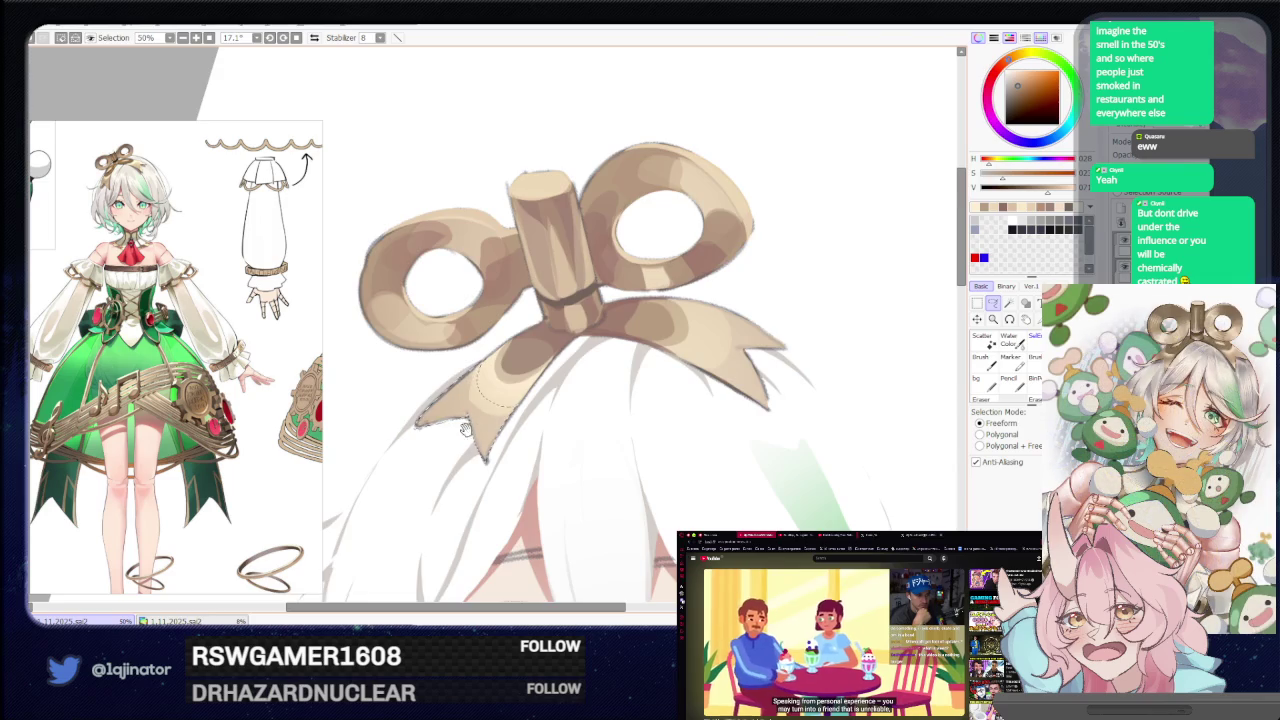
drag(469, 424, 554, 390)
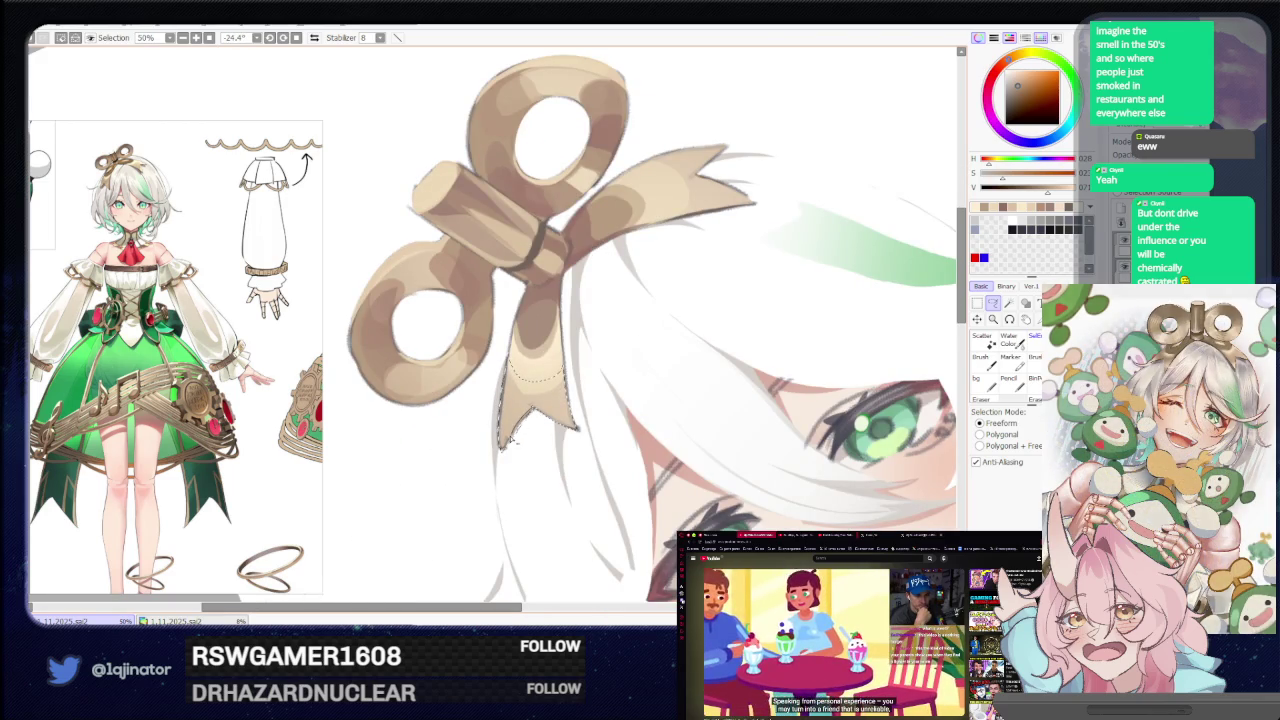
key(b)
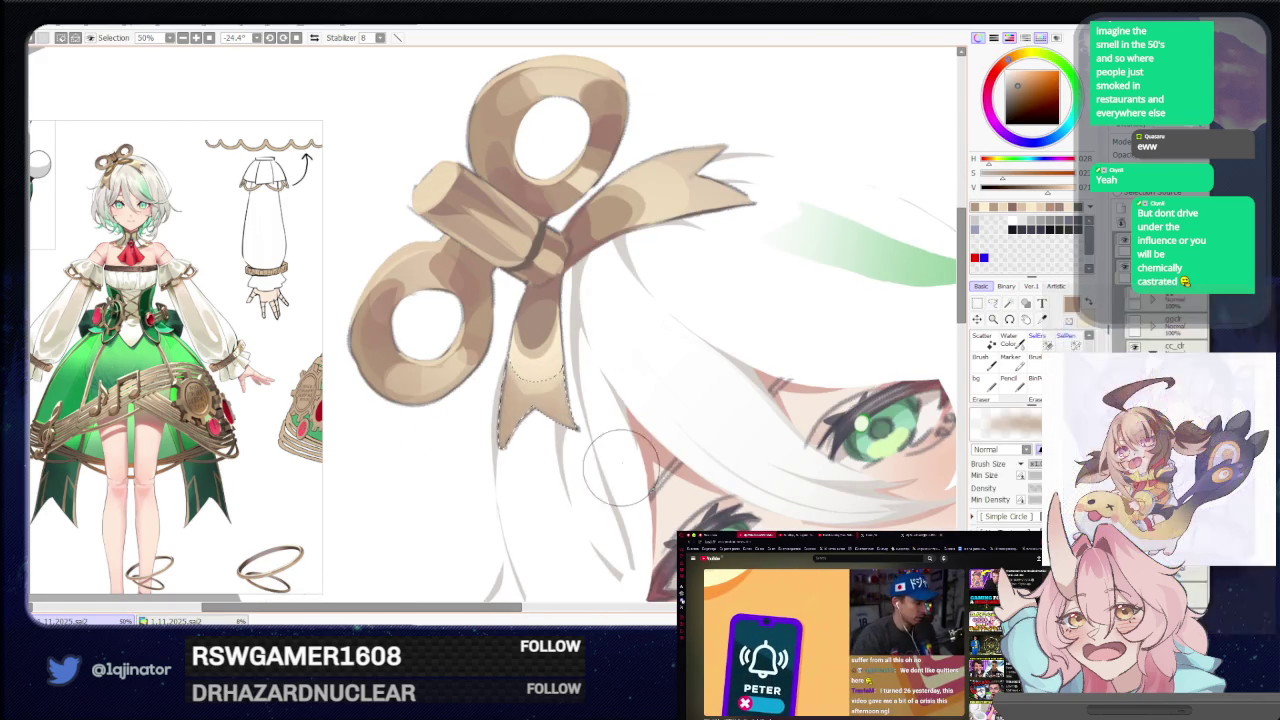
drag(617, 478, 976, 318)
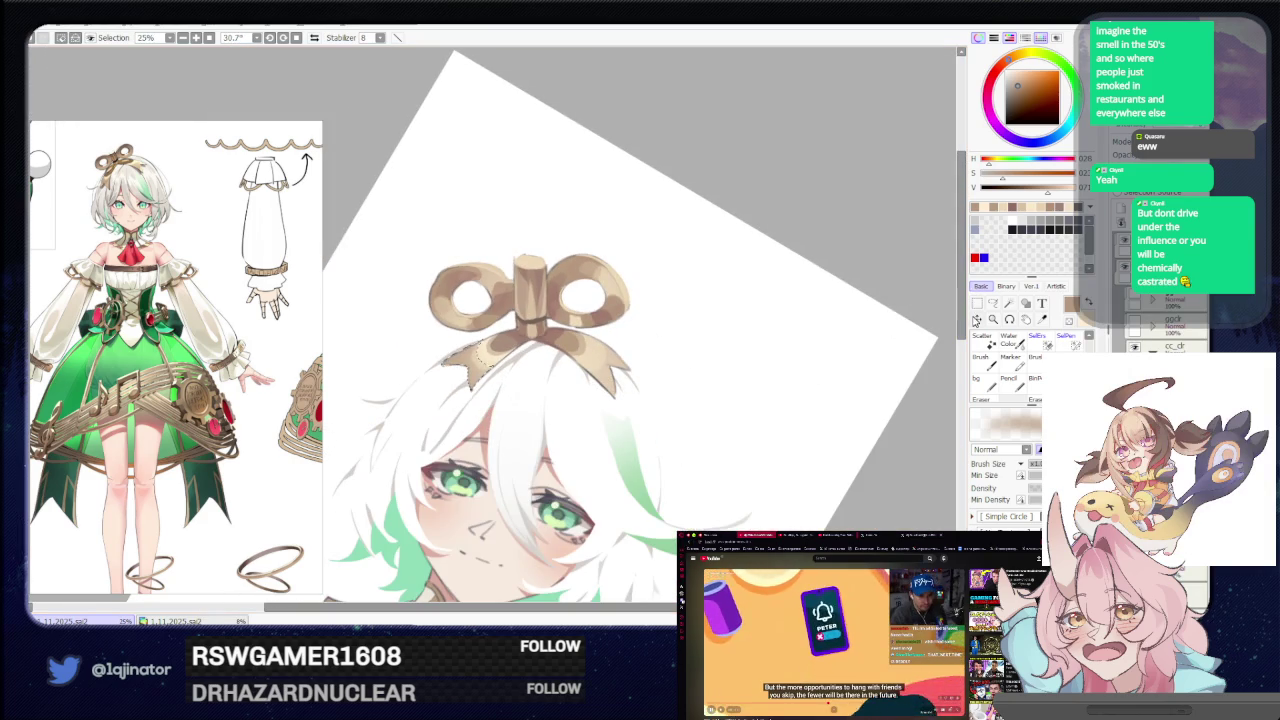
With the lasso active, mirror the canvas horizontally and zoom to 50% on the bow.
click(993, 303)
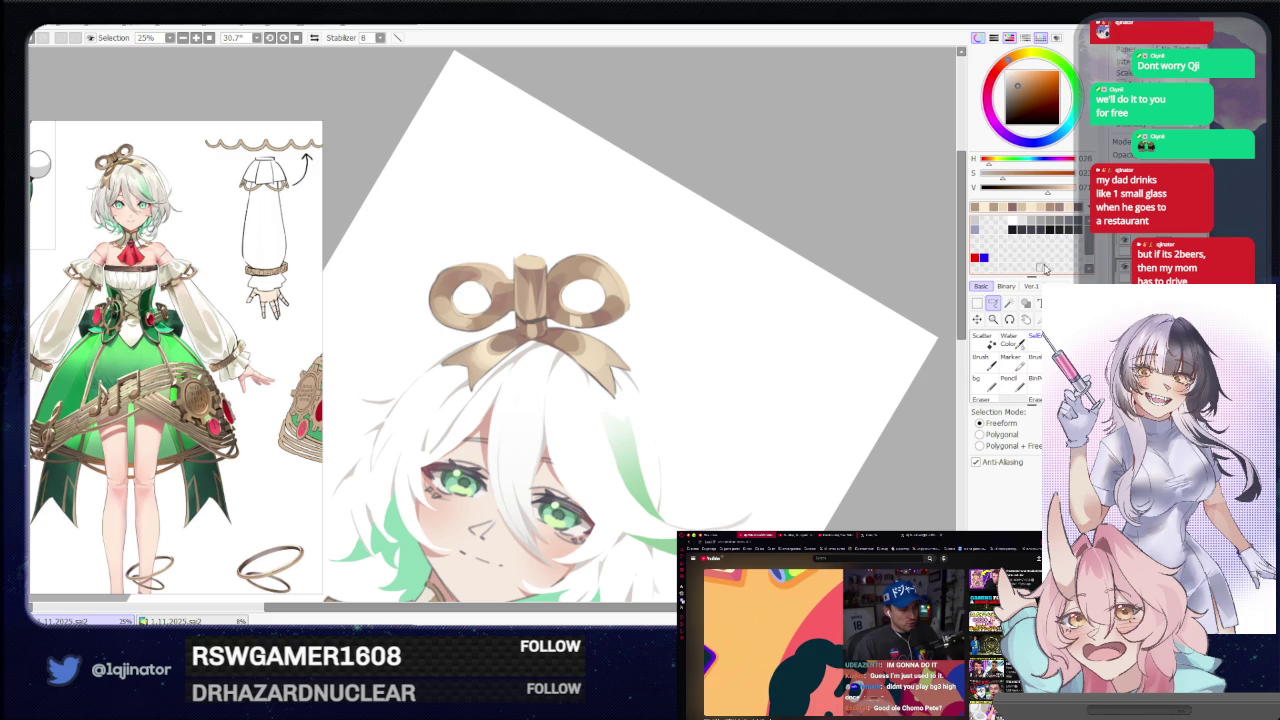
key(h)
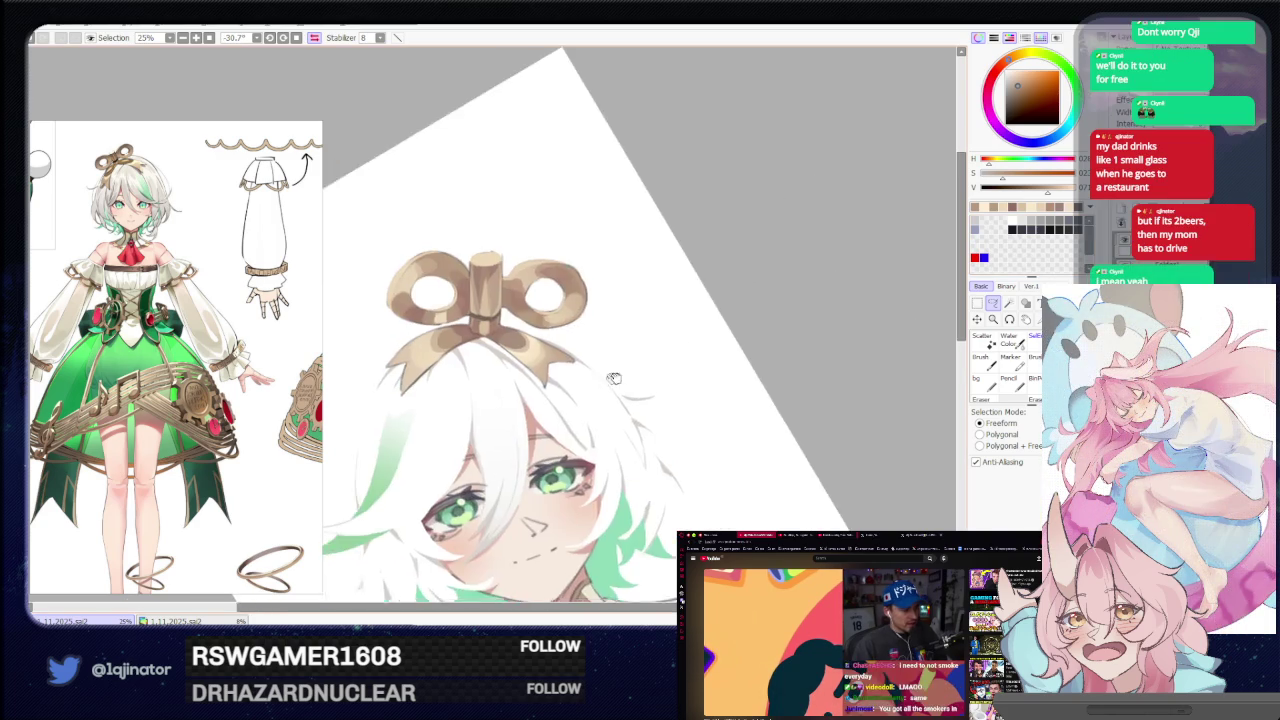
scroll(460, 355, up, 2)
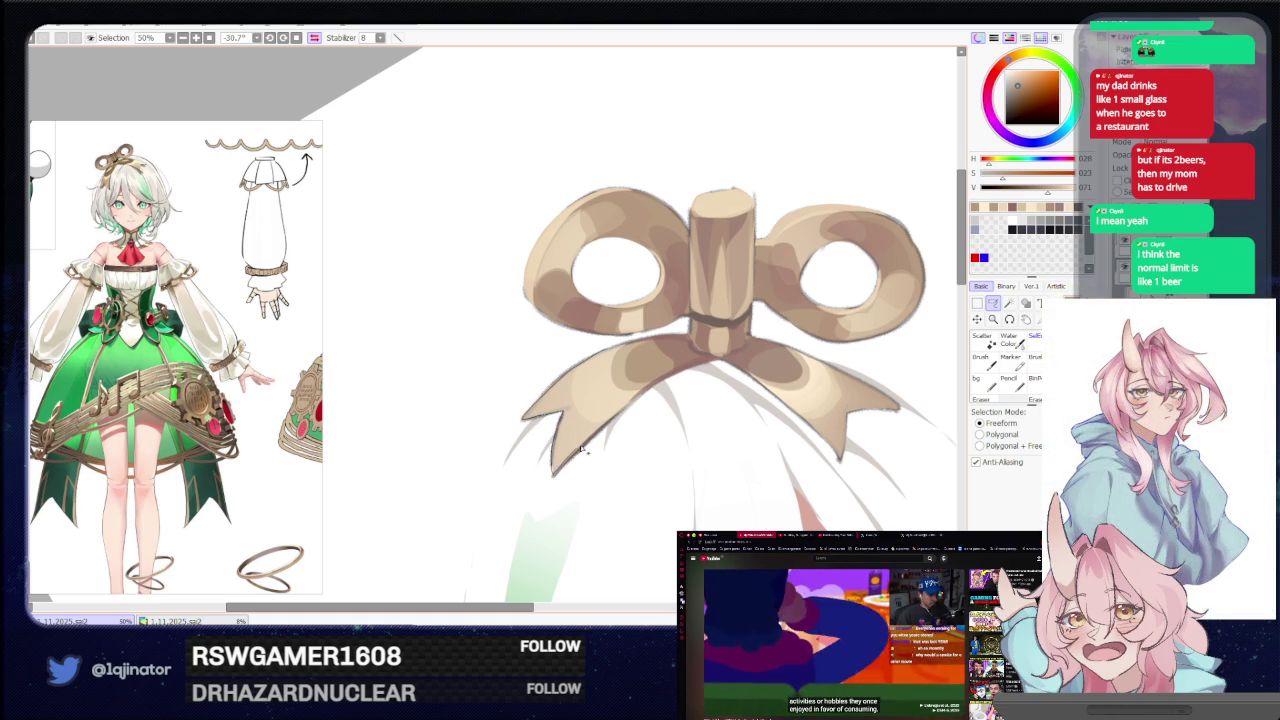
Paint the current selection with a much larger brush.
key(b)
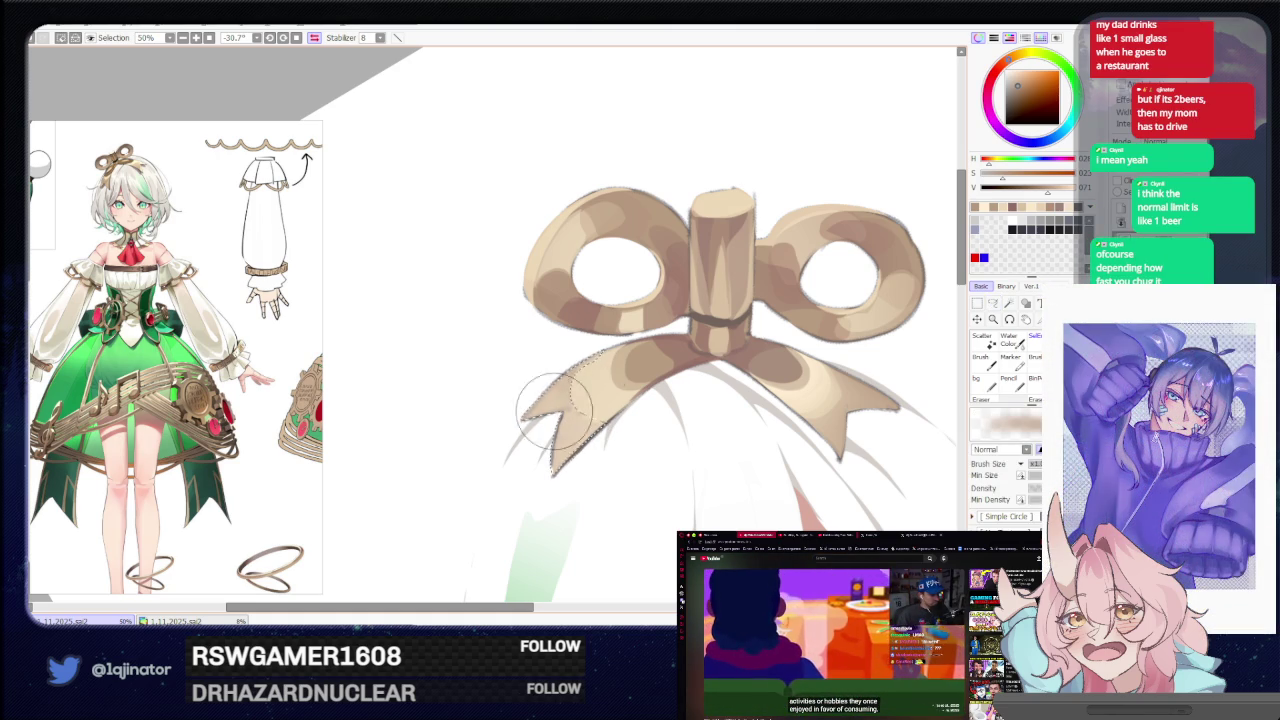
key(bracketright)
key(bracketright)
key(bracketright)
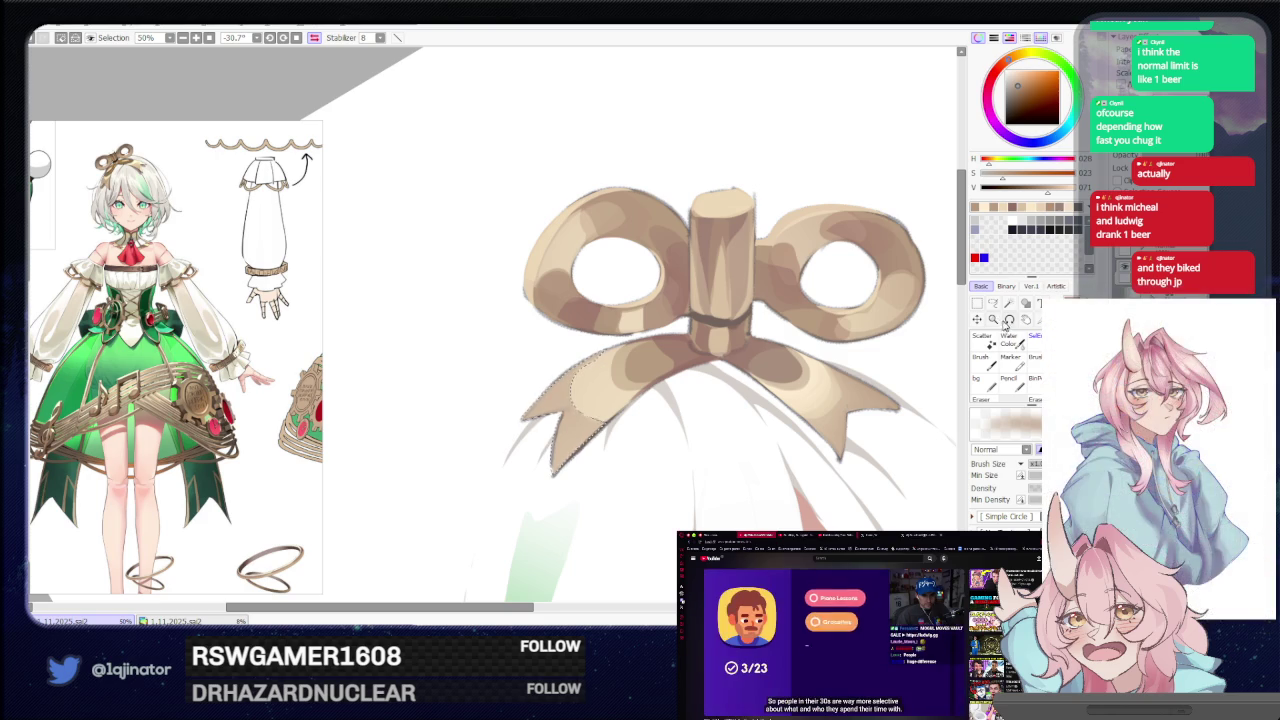
click(993, 303)
scroll(859, 337, down, 3)
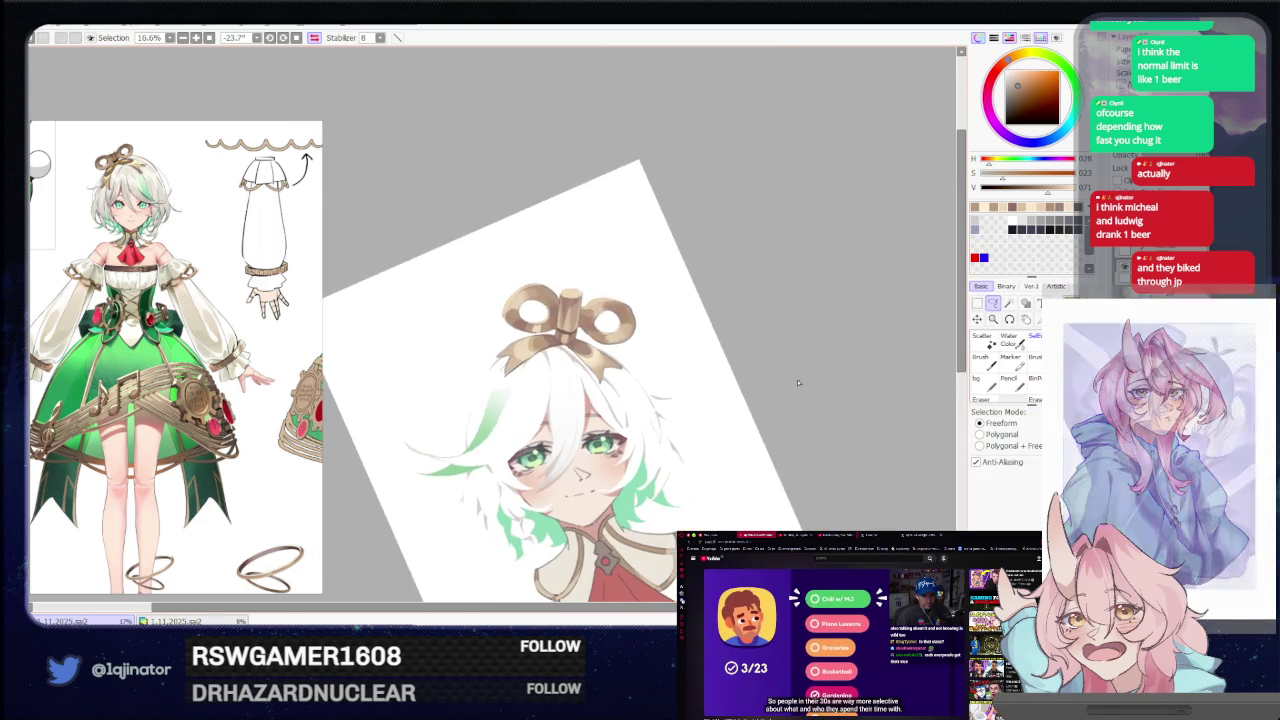
scroll(727, 368, up, 3)
Lasso the ribbon under the bow knot and shade it with the brush.
drag(727, 368, 700, 358)
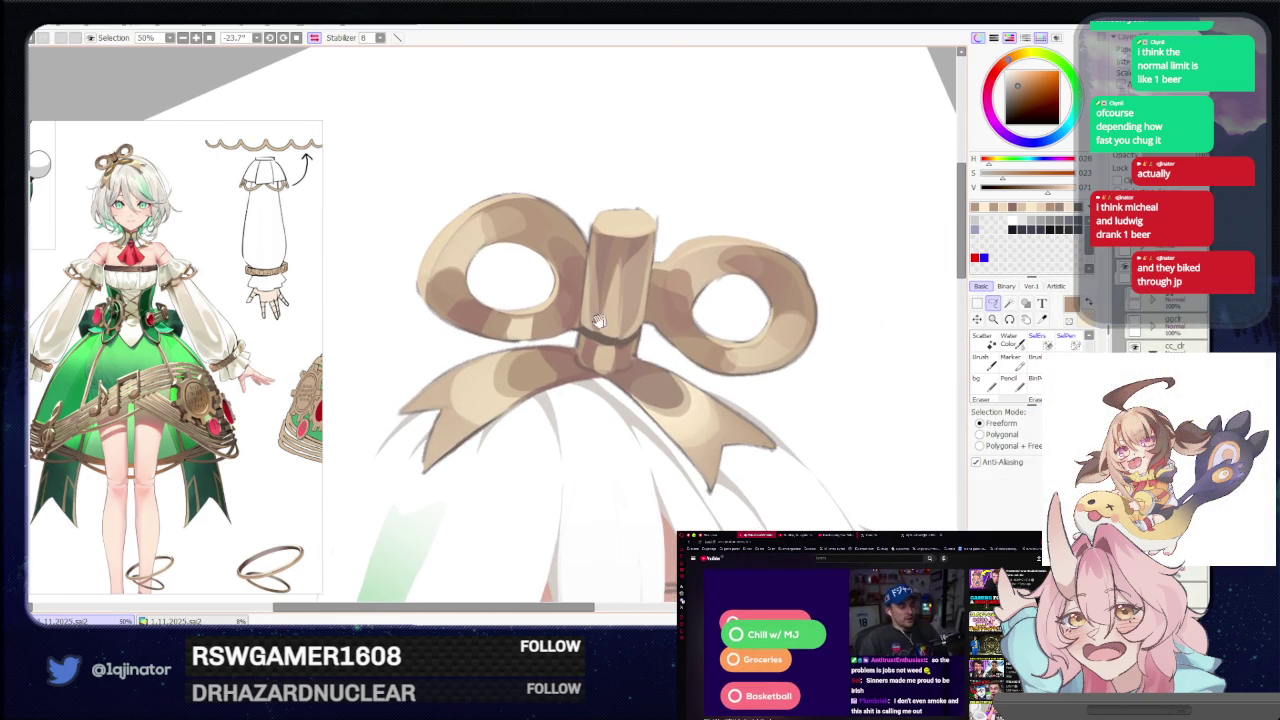
drag(470, 467, 460, 394)
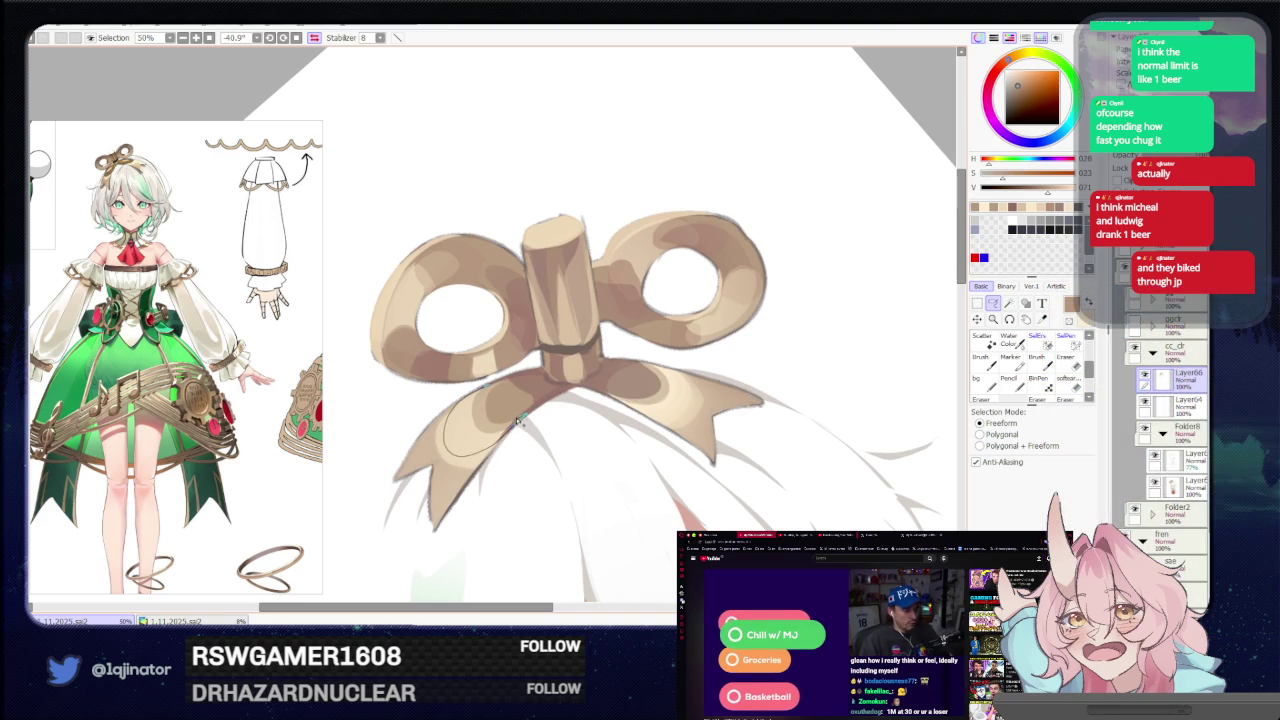
drag(493, 392, 506, 385)
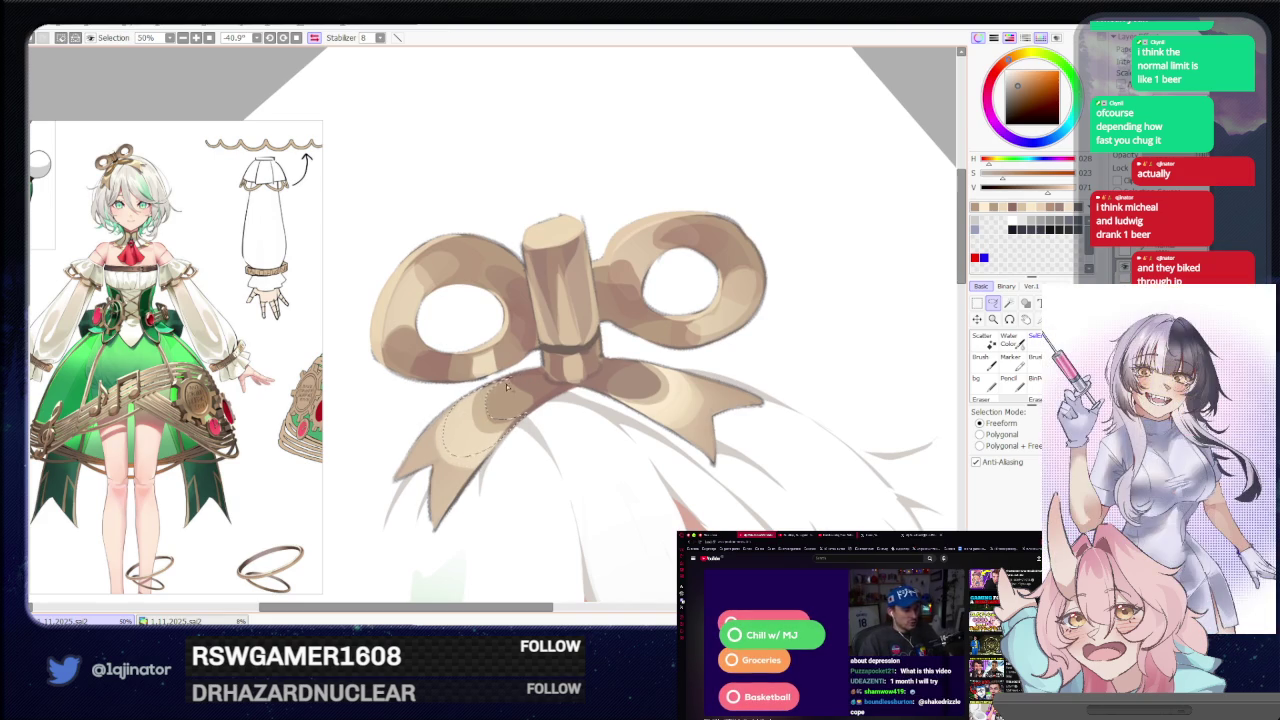
key(b)
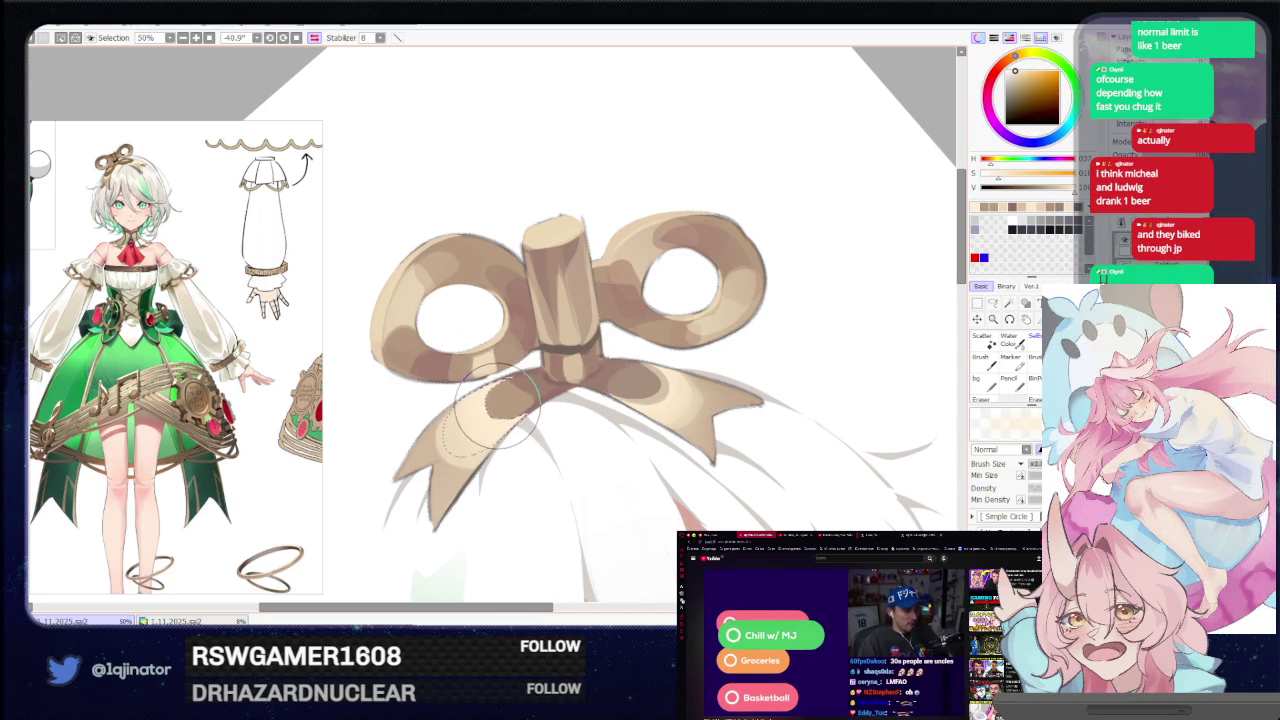
scroll(857, 323, down, 3)
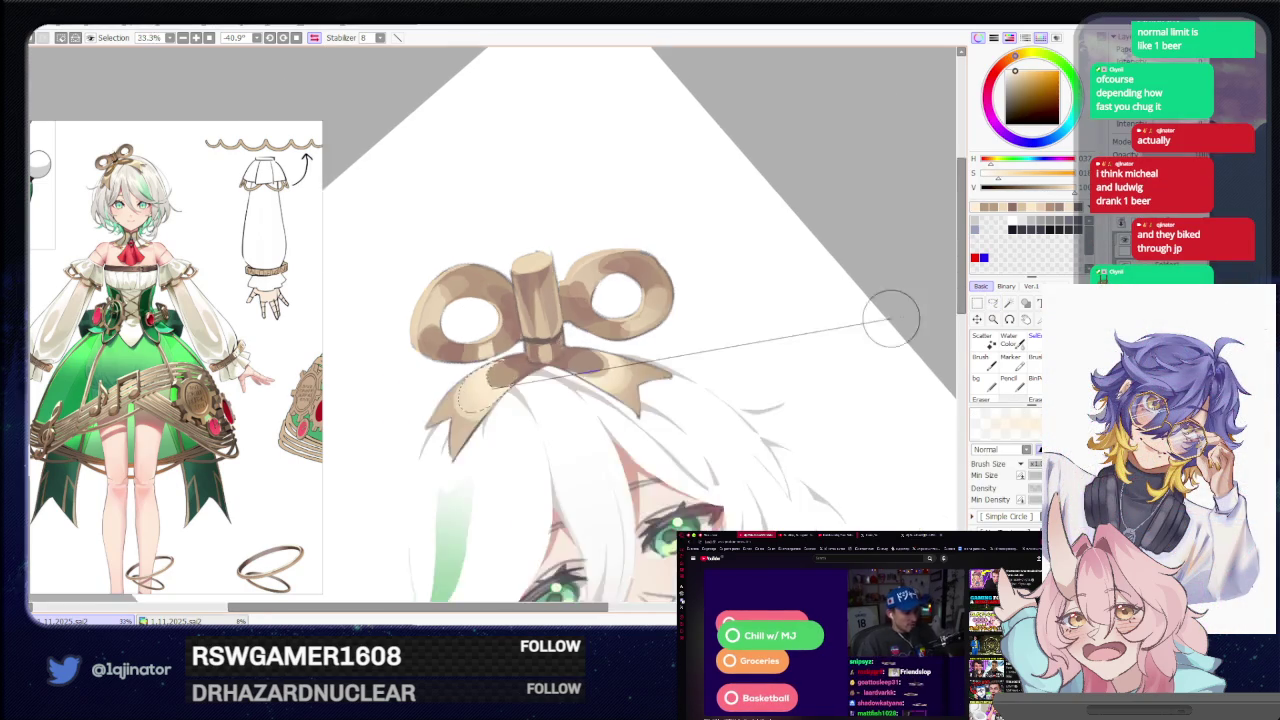
scroll(857, 323, down, 2)
click(992, 304)
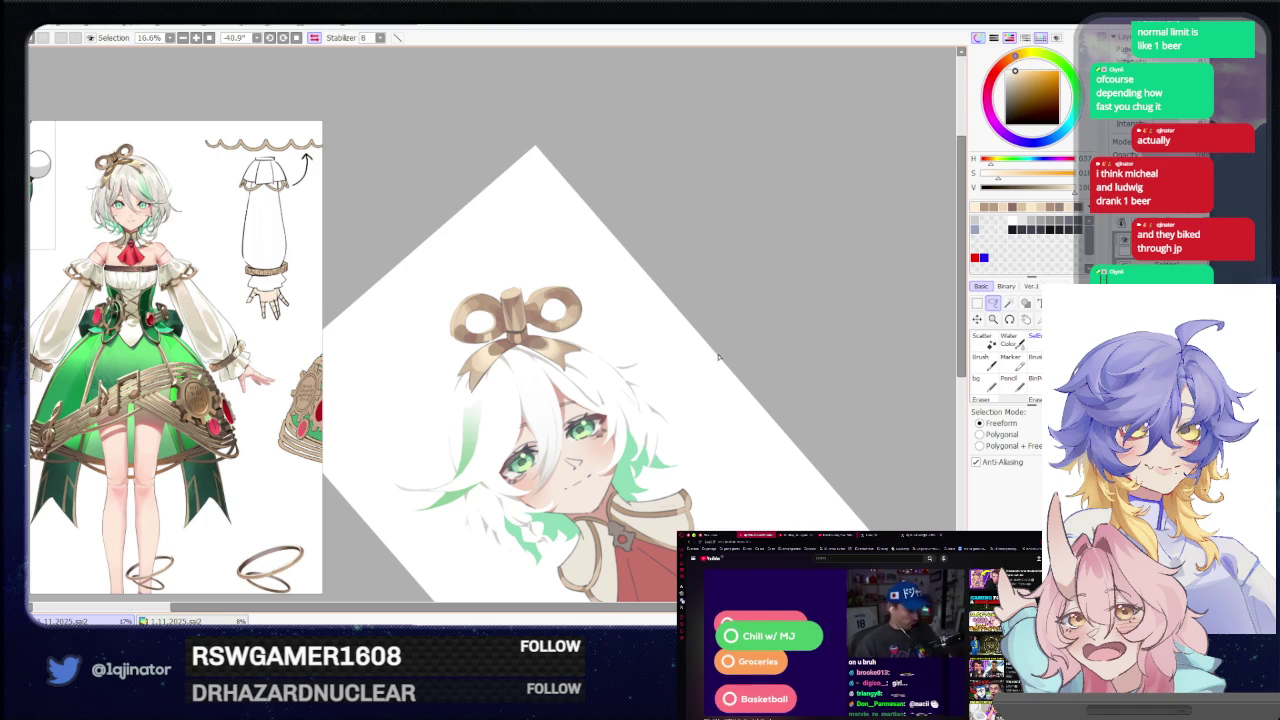
scroll(716, 360, up, 4)
scroll(724, 355, up, 2)
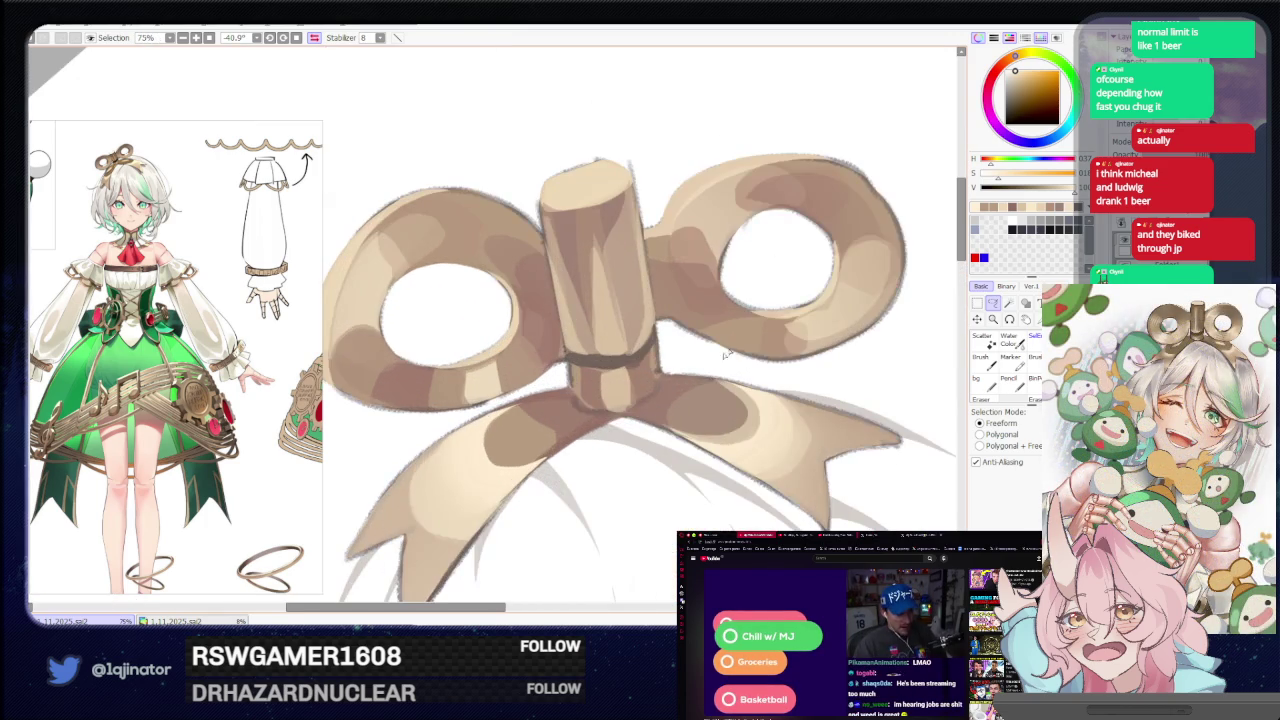
Lasso the left ribbon tail and paint darker shading inside it.
drag(724, 355, 780, 321)
drag(575, 372, 585, 392)
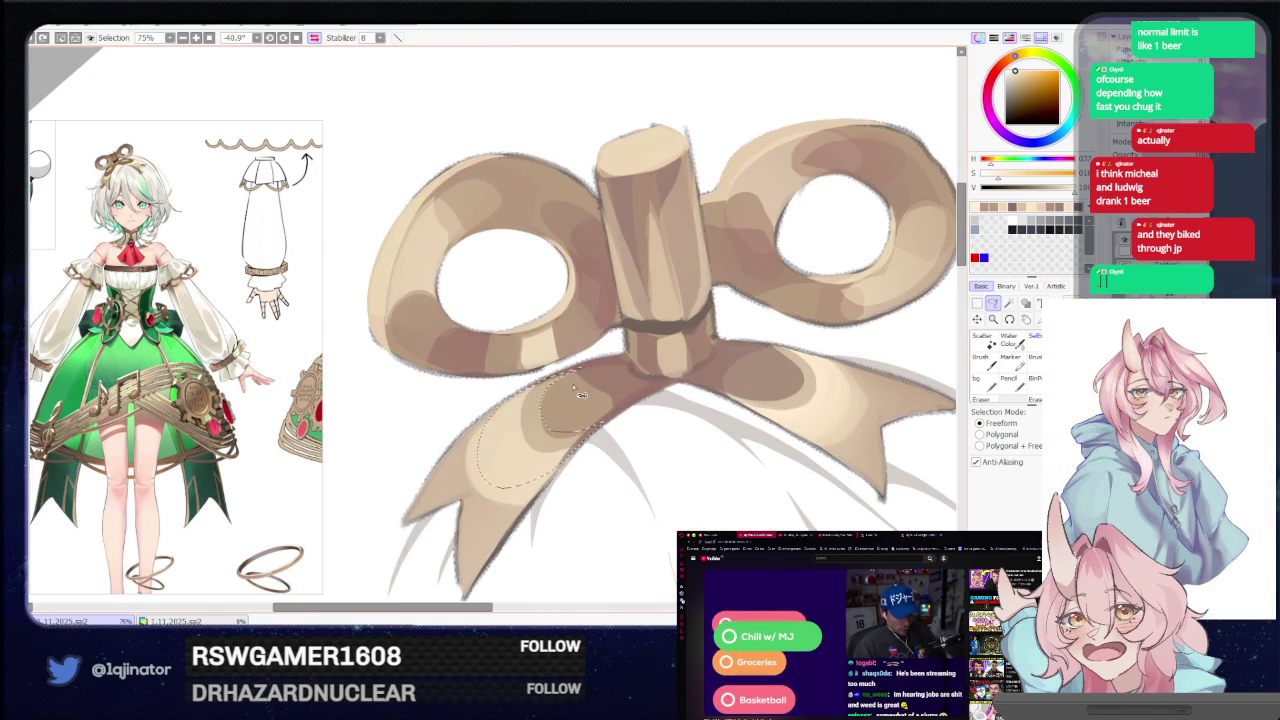
key(b)
mouse_move(540, 430)
mouse_down()
mouse_move(580, 400)
mouse_move(545, 425)
mouse_up()
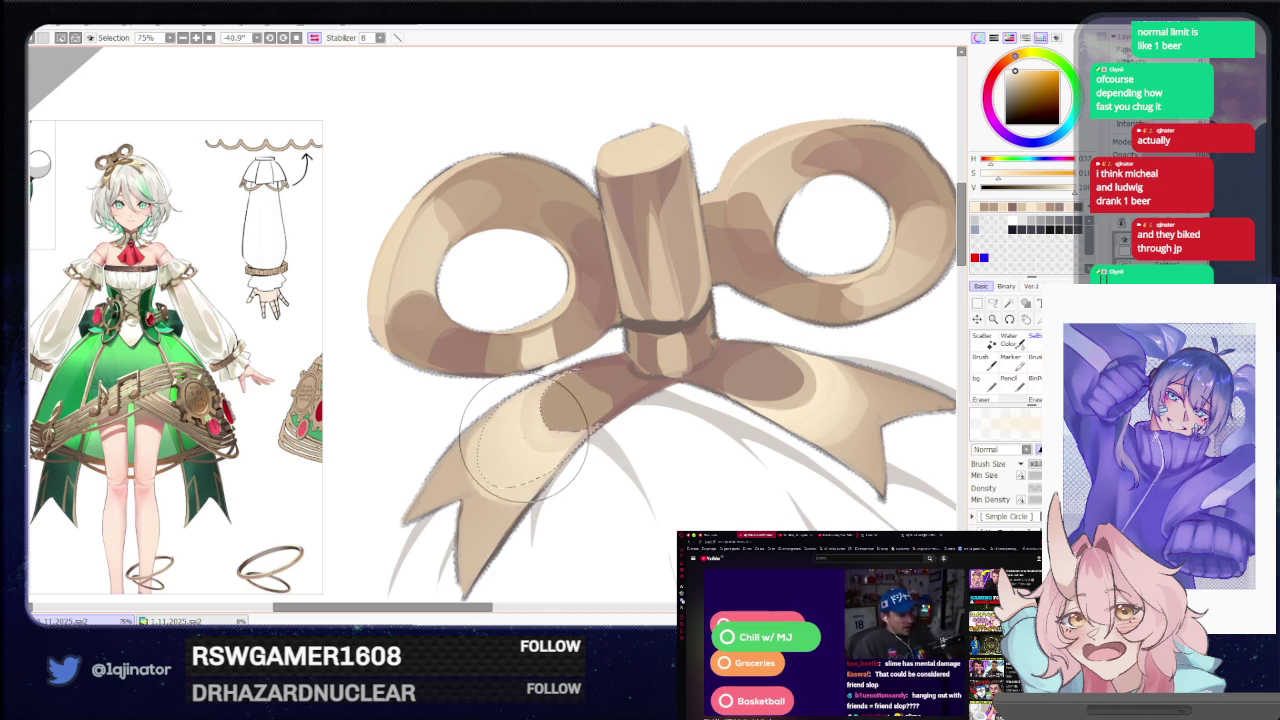
scroll(505, 330, down, 3)
key(l)
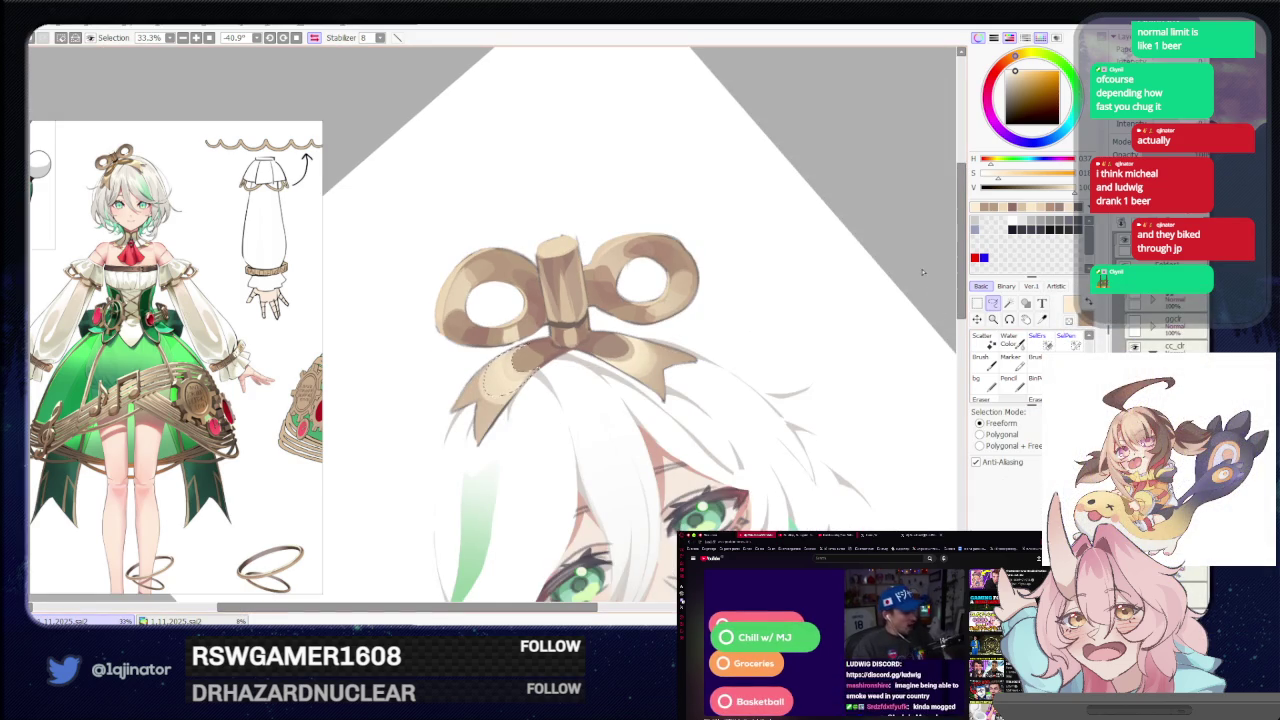
Lasso the ribbon area beside the knot, shade it, then rotate toward a bow loop.
scroll(771, 323, up, 1)
scroll(620, 345, up, 2)
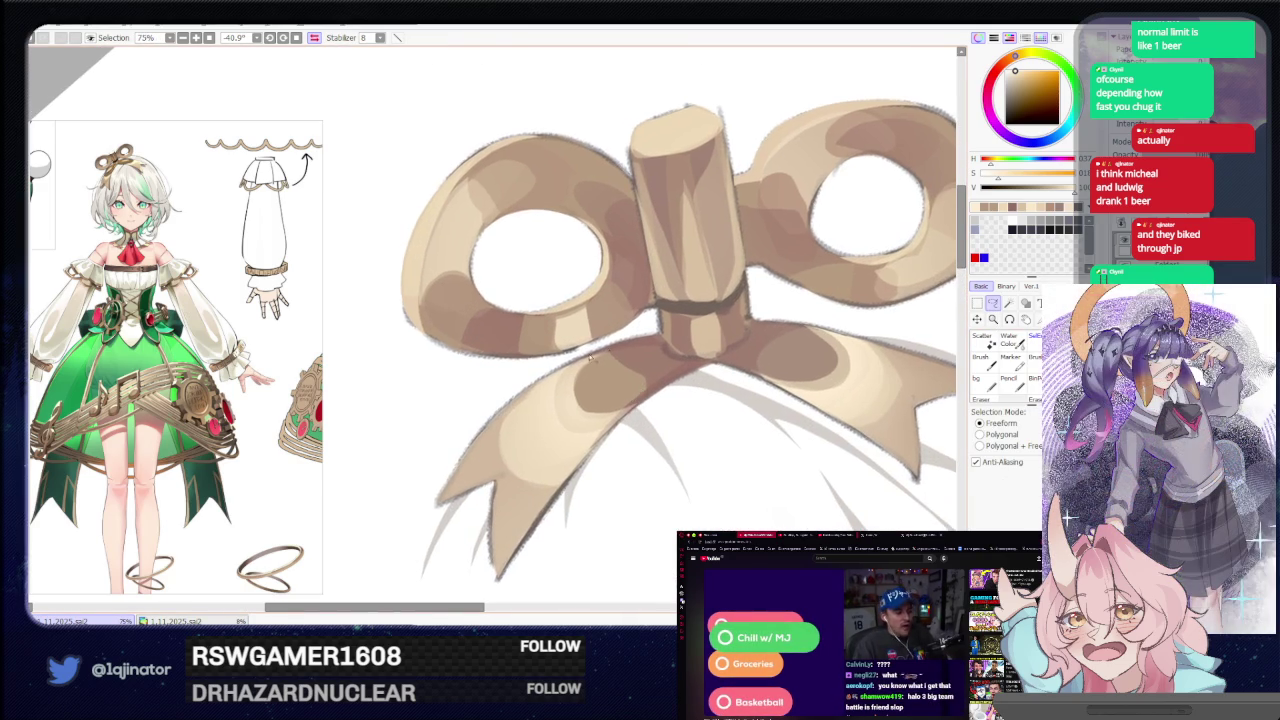
drag(568, 413, 643, 402)
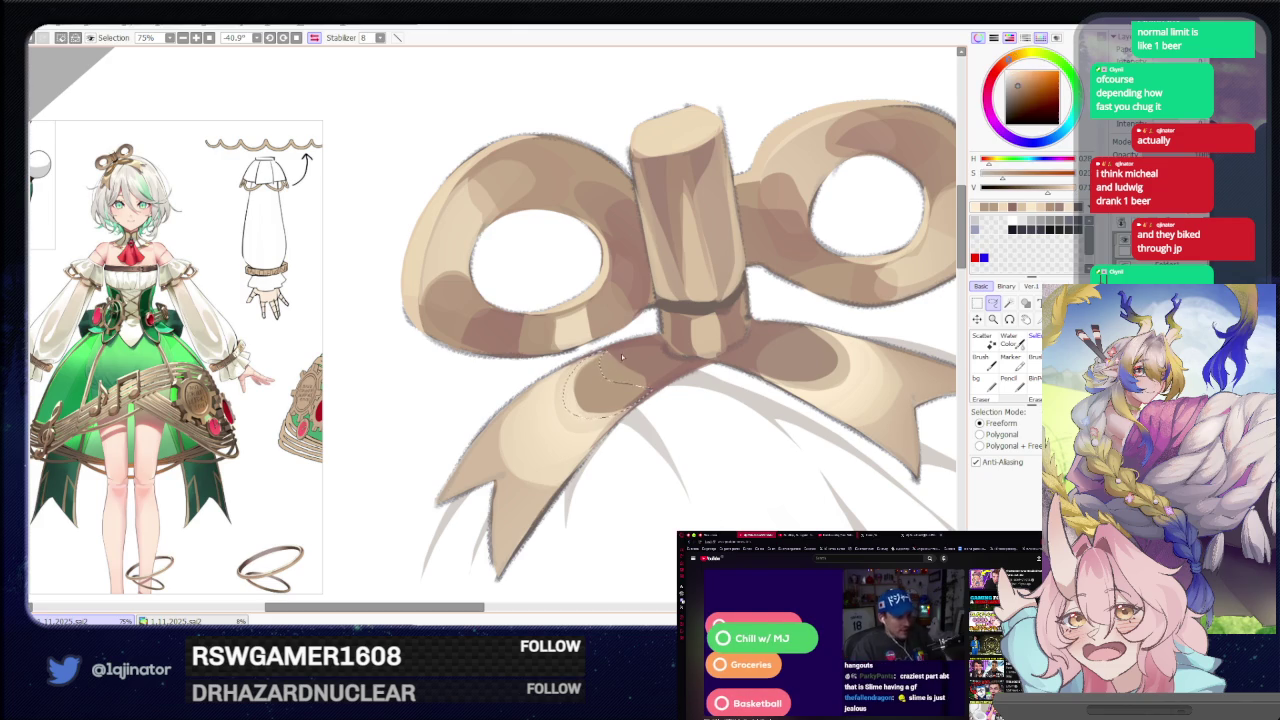
scroll(850, 290, down, 3)
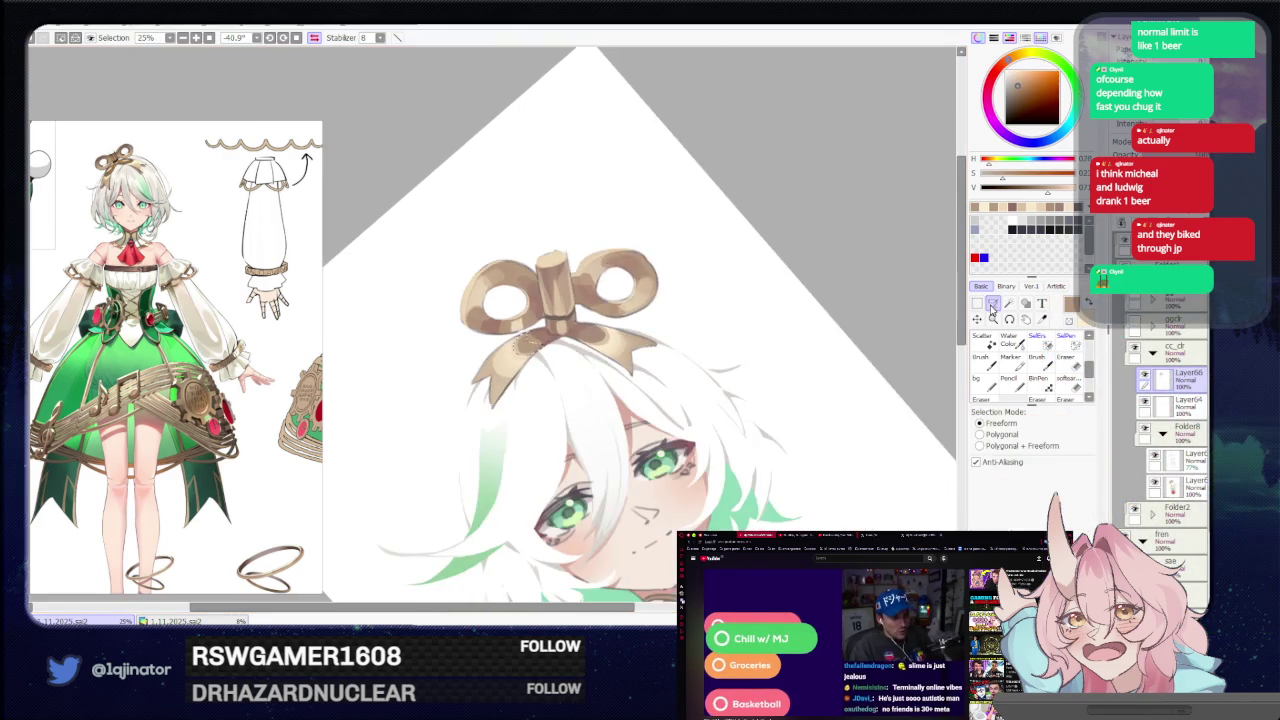
drag(894, 303, 808, 337)
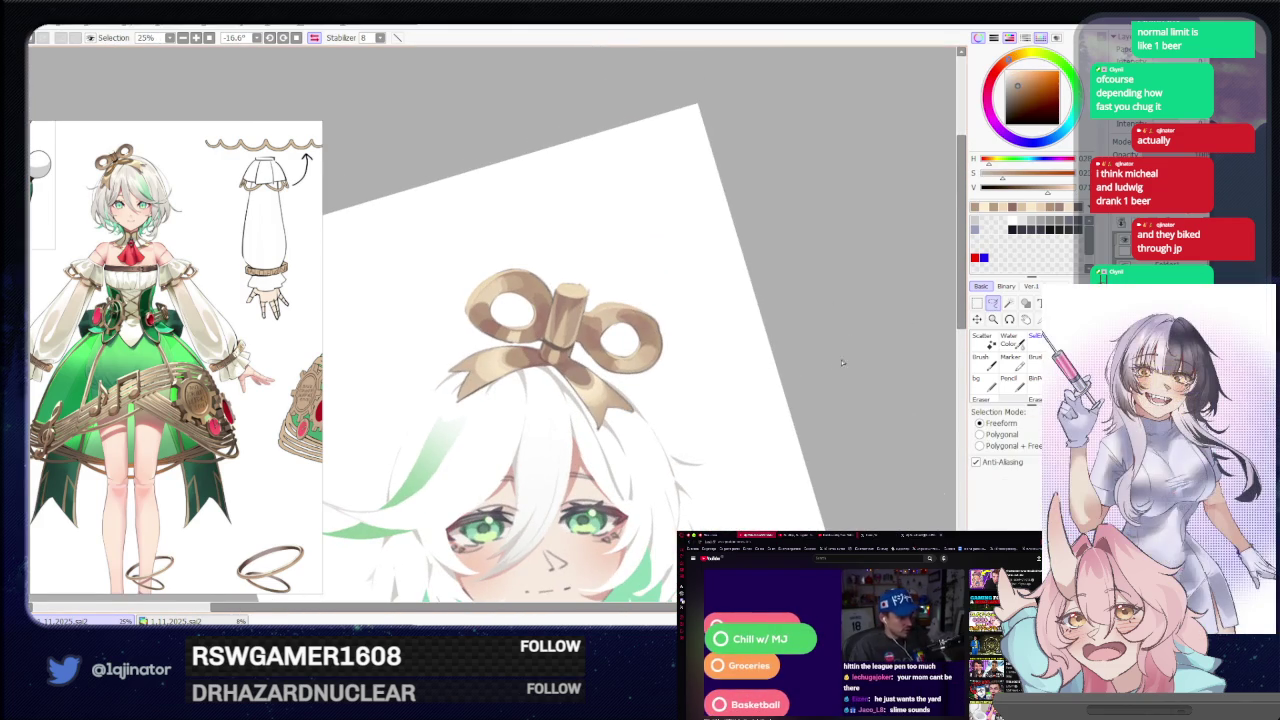
scroll(782, 408, up, 2)
key(b)
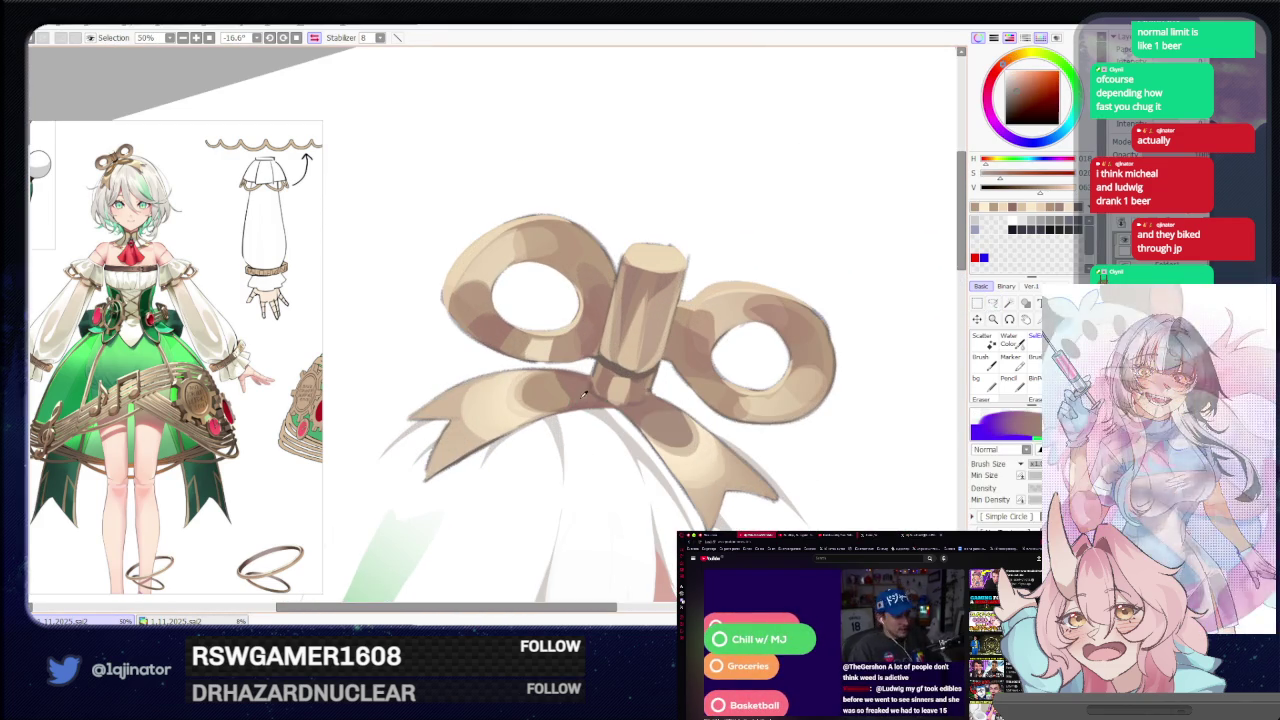
click(993, 303)
drag(850, 300, 633, 384)
scroll(524, 403, up, 1)
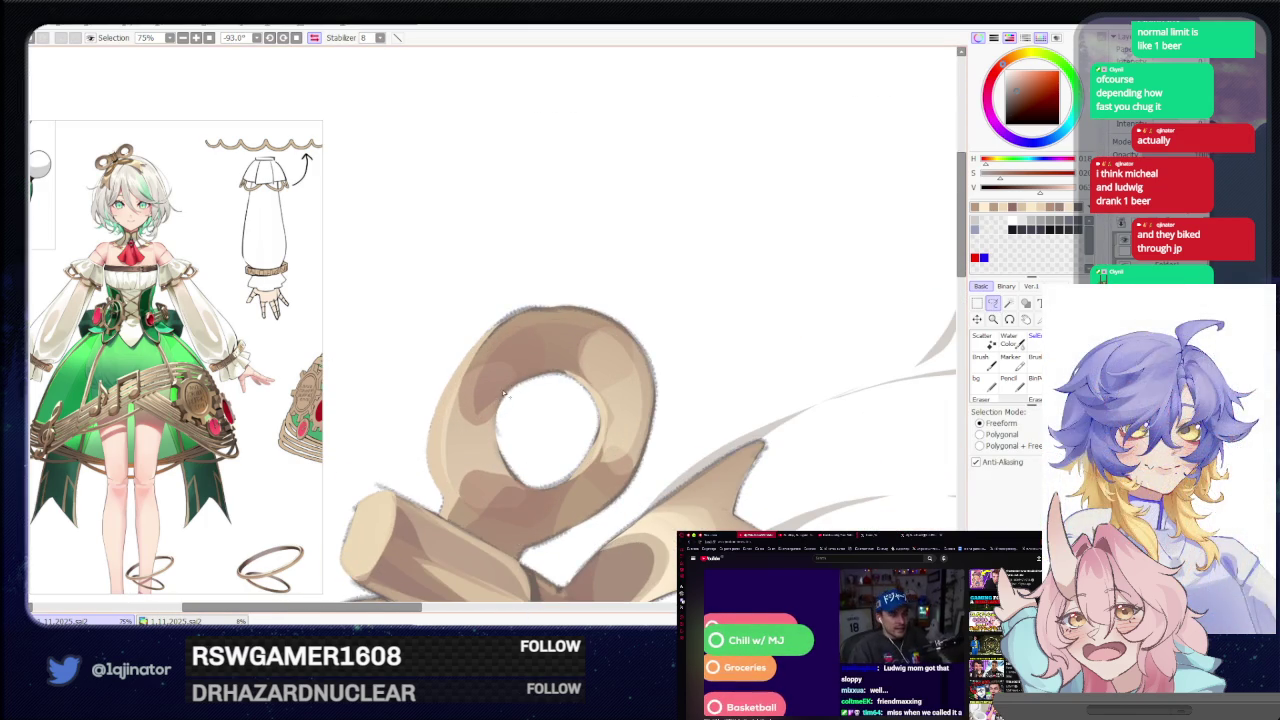
Zoom out to 16.6% and reset rotation to 0° to view the whole bust and bow.
drag(502, 413, 564, 376)
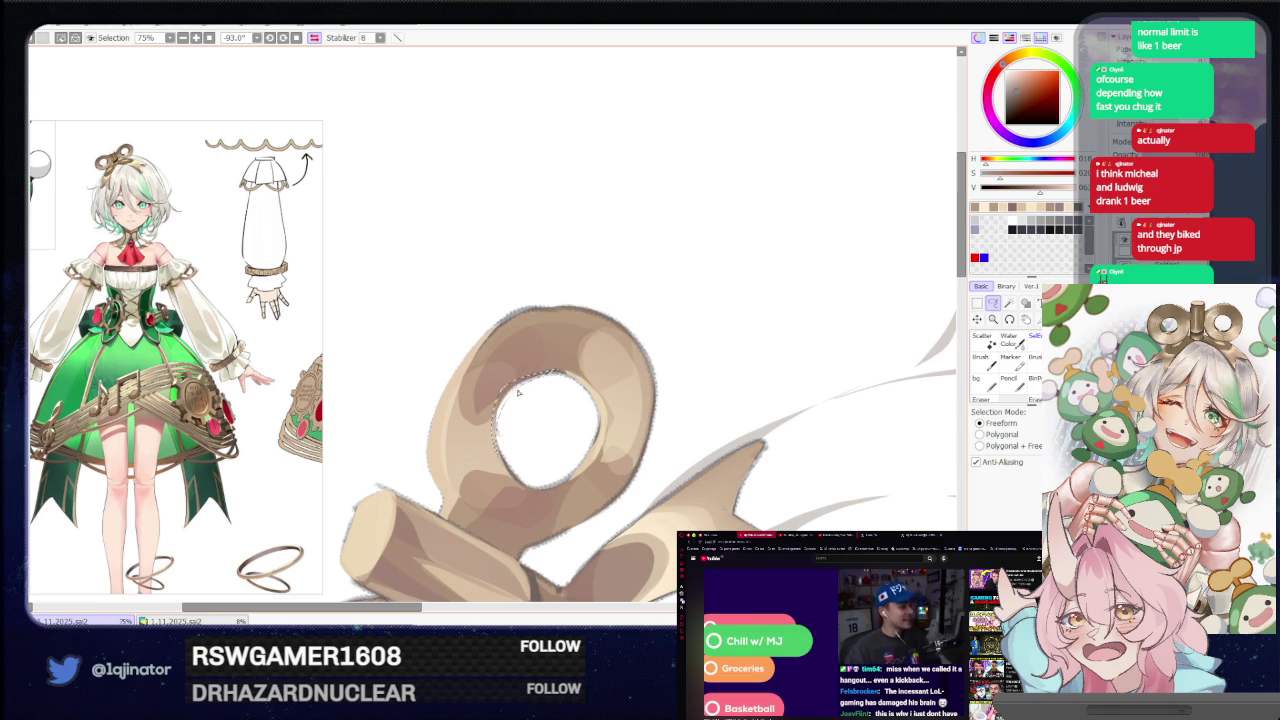
drag(530, 426, 503, 413)
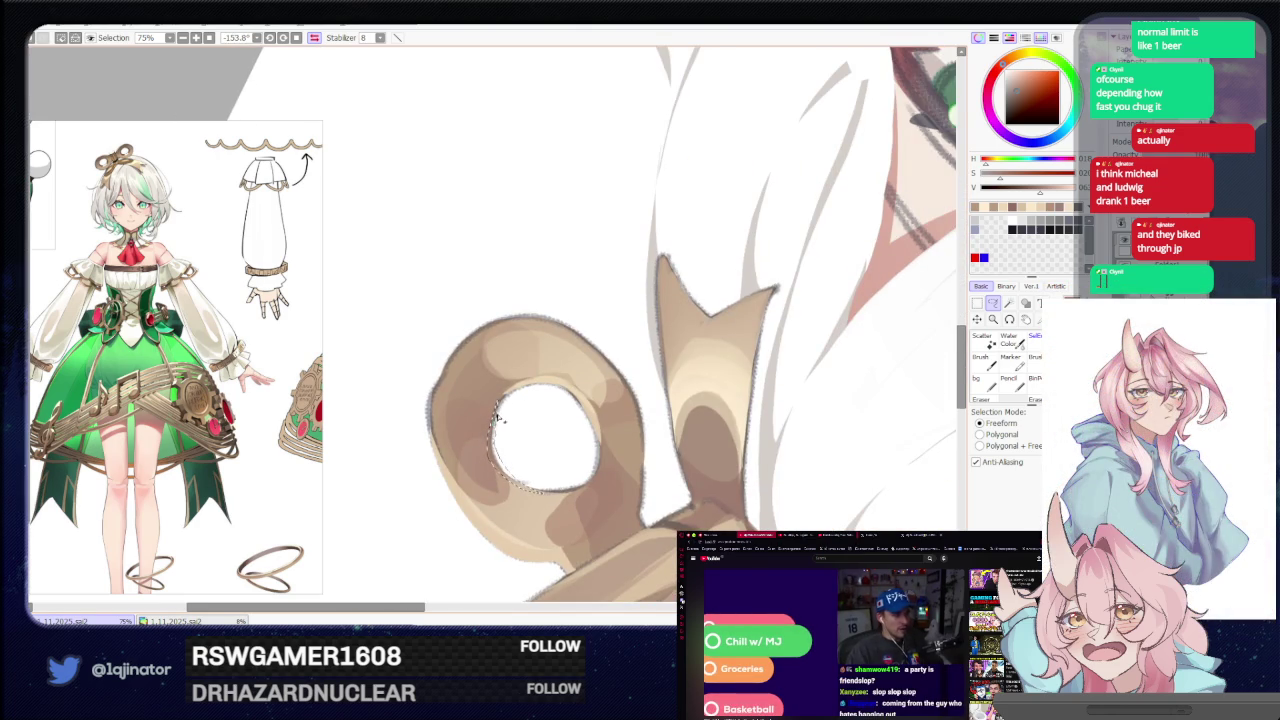
key(b)
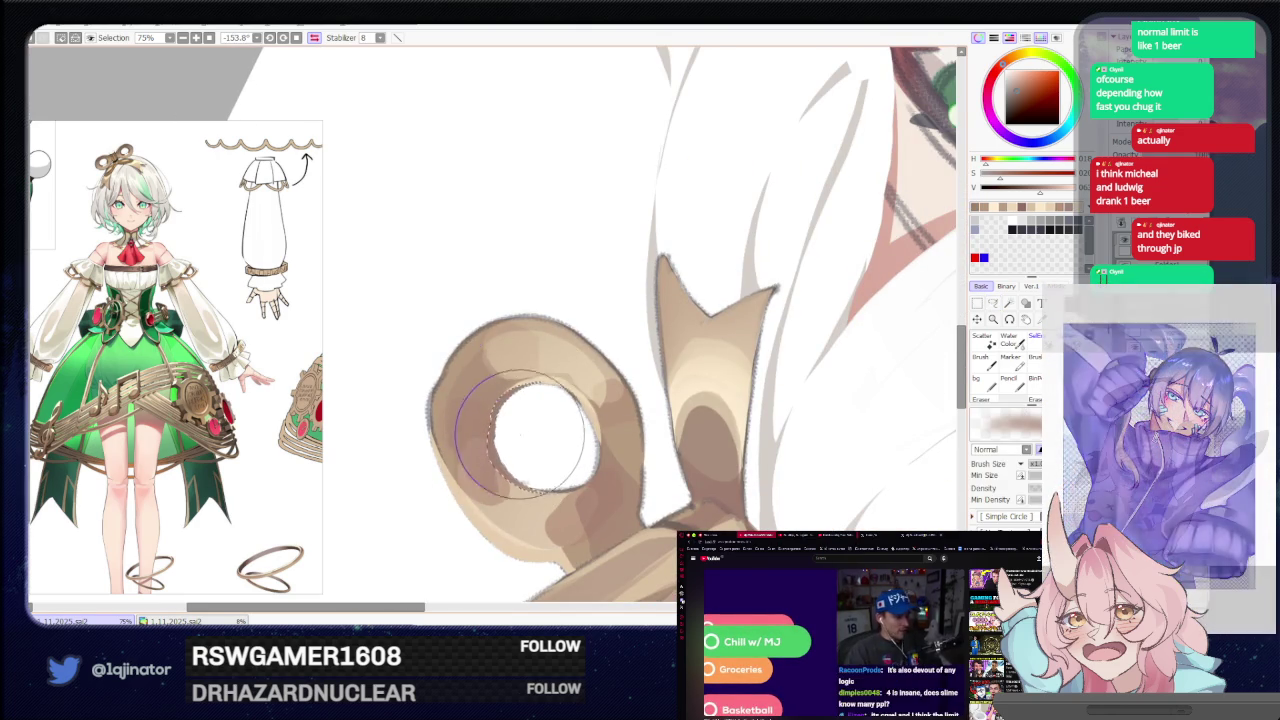
scroll(530, 440, down, 3)
scroll(665, 388, down, 2)
key(Delete)
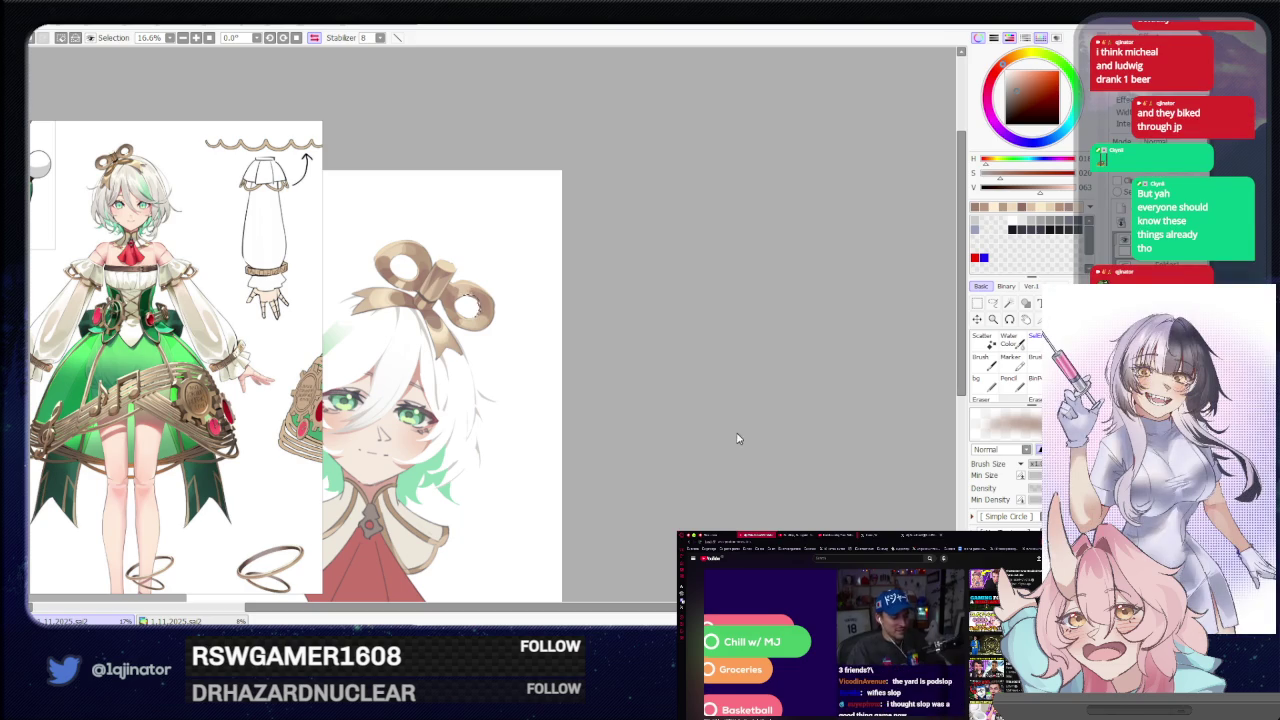
With the Lasso tool active, zoom in and rotate the view over the golden bow.
click(992, 303)
drag(677, 400, 694, 432)
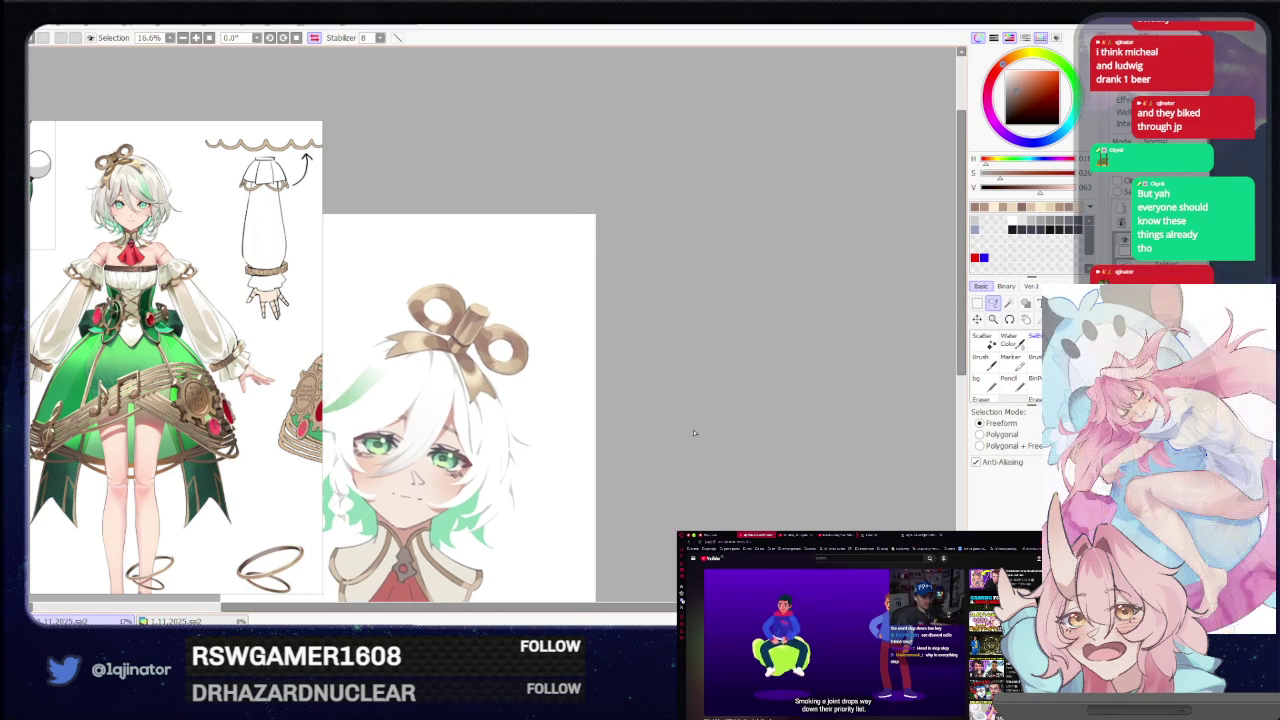
scroll(694, 432, up, 1)
scroll(686, 434, up, 3)
scroll(680, 434, up, 2)
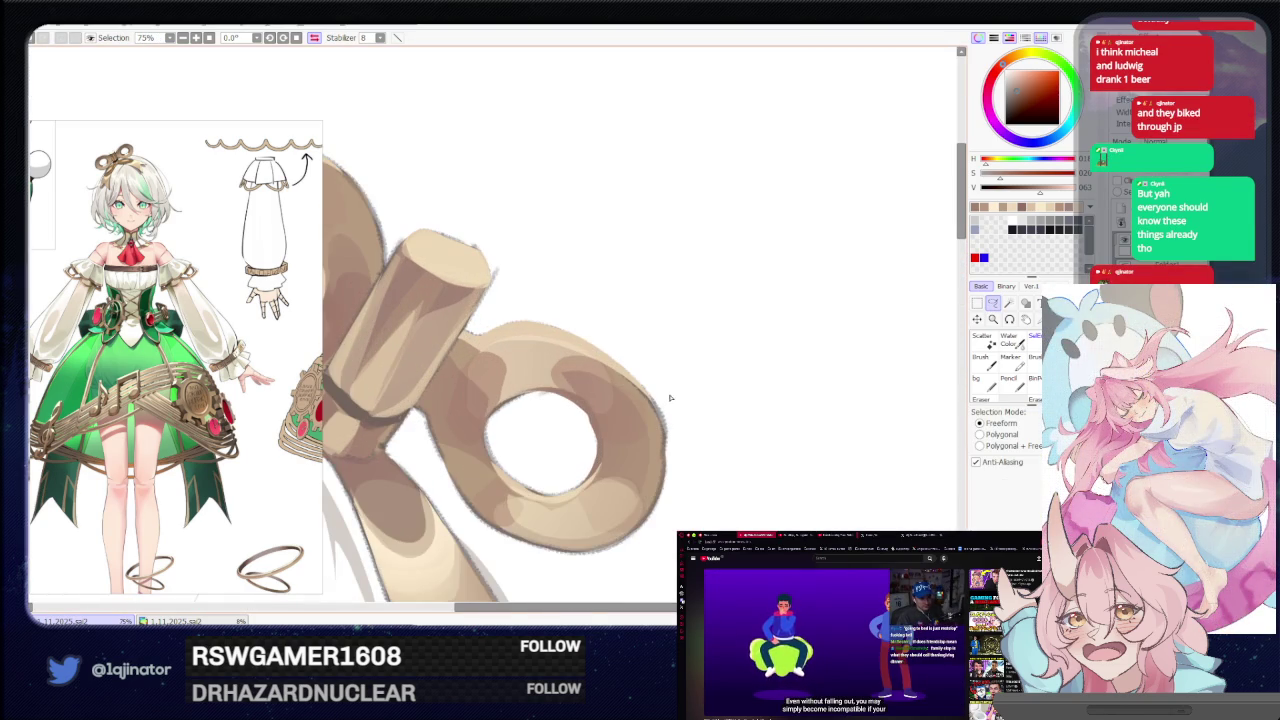
drag(670, 398, 621, 358)
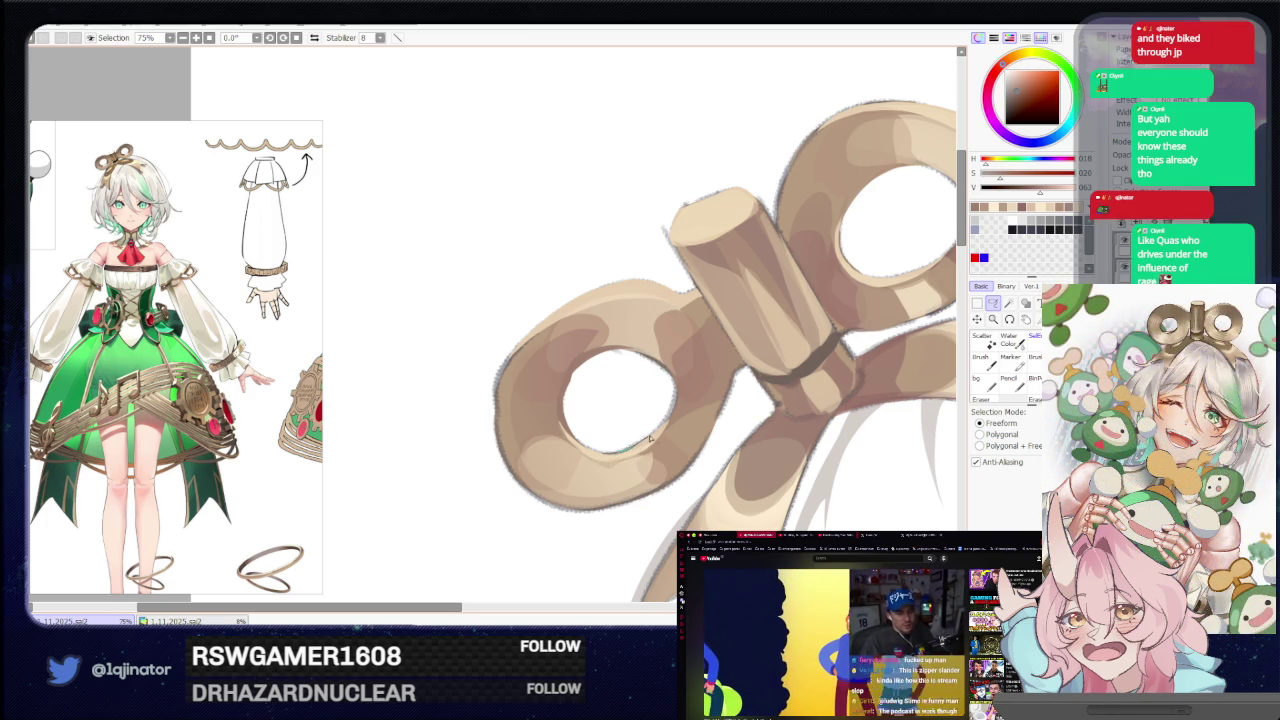
drag(628, 440, 575, 387)
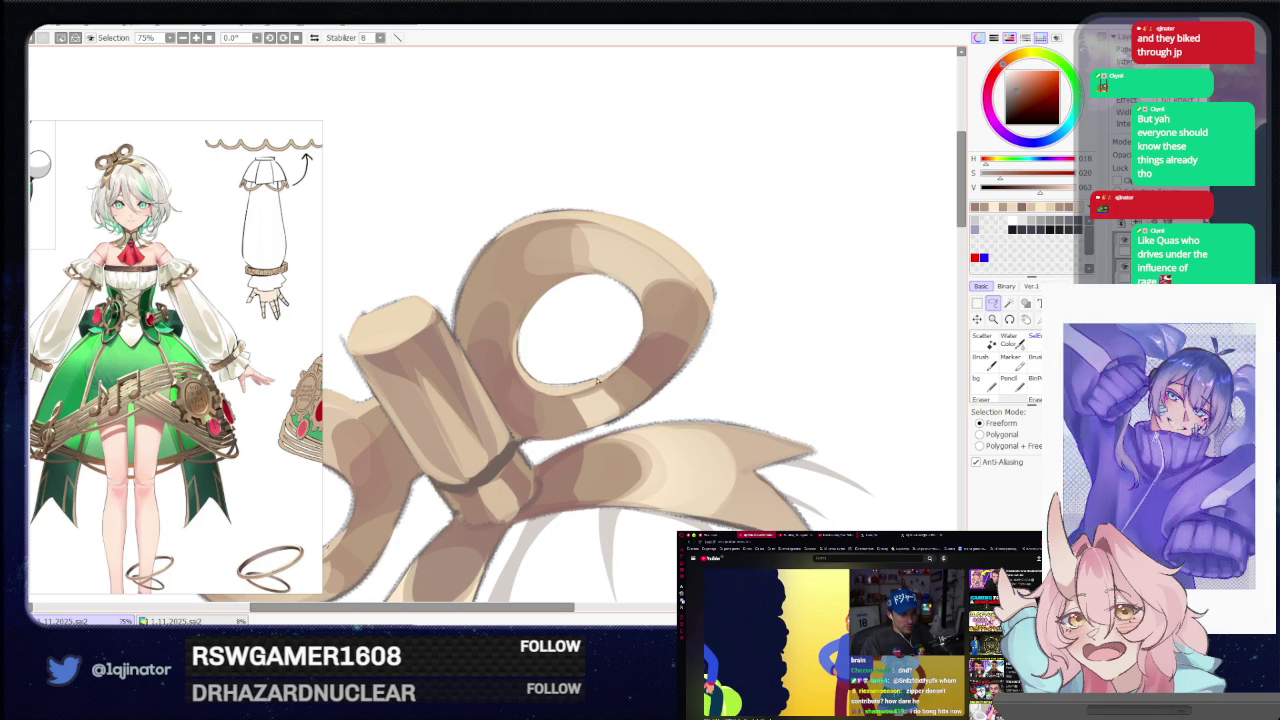
scroll(540, 392, down, 3)
key(b)
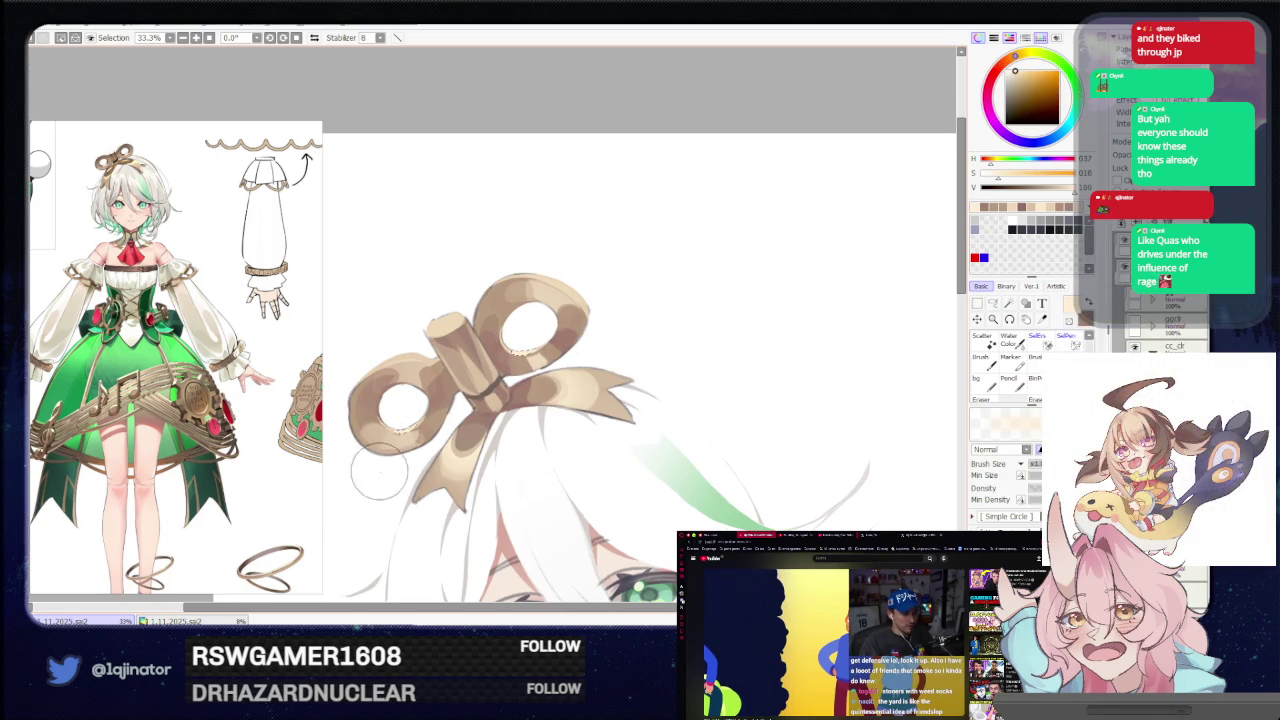
Rotate the canvas to see the bow sideways and adjust the zoom.
key(l)
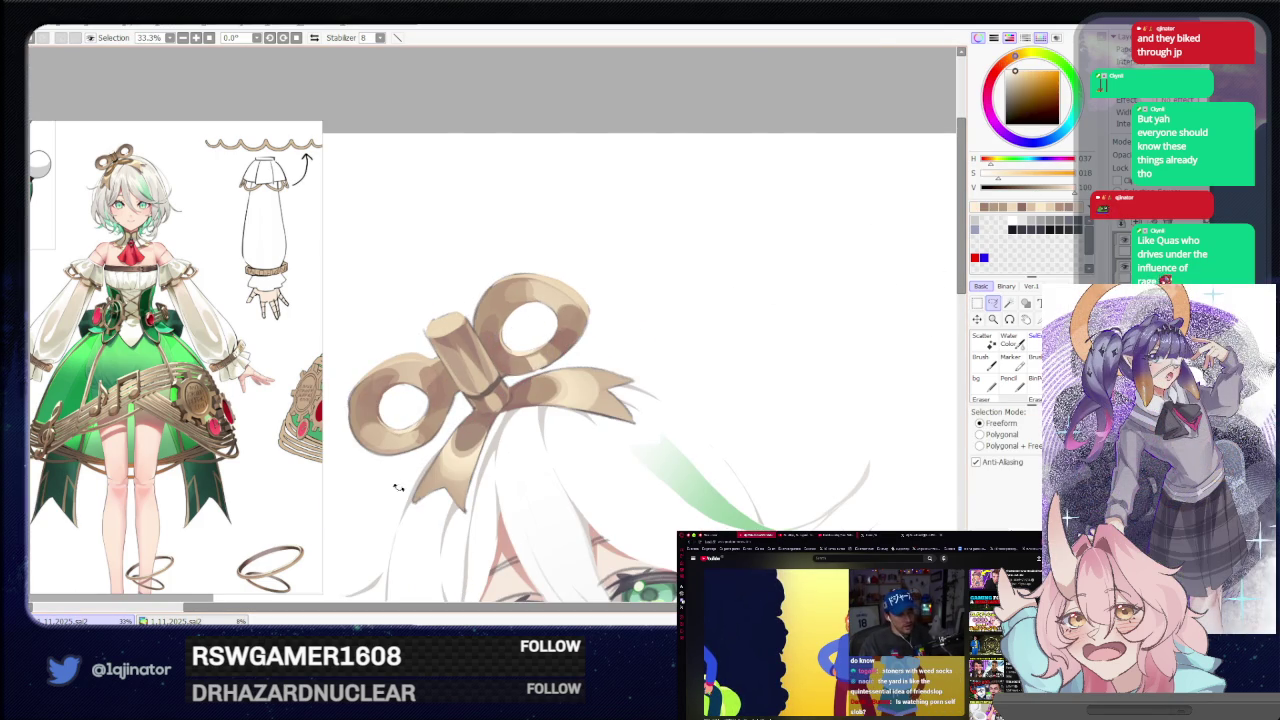
drag(390, 481, 471, 510)
scroll(471, 510, up, 2)
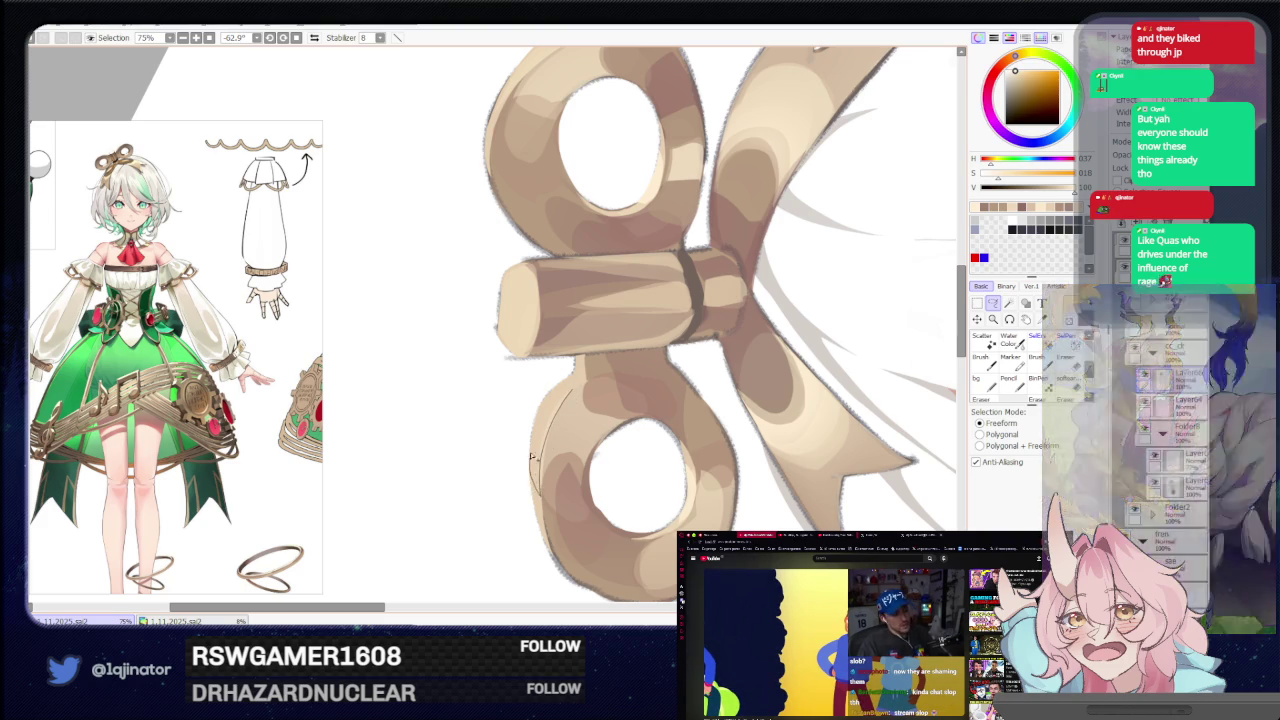
scroll(545, 440, up, 3)
scroll(550, 360, up, 2)
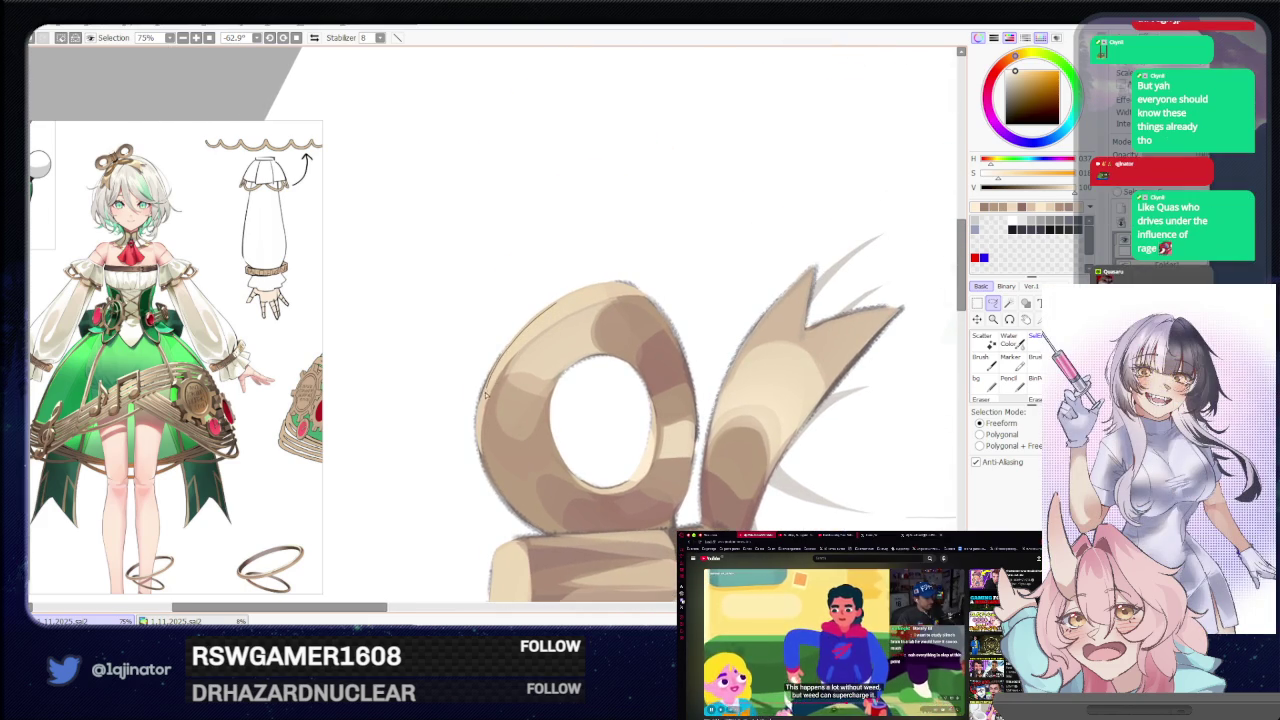
scroll(514, 360, down, 3)
key(n)
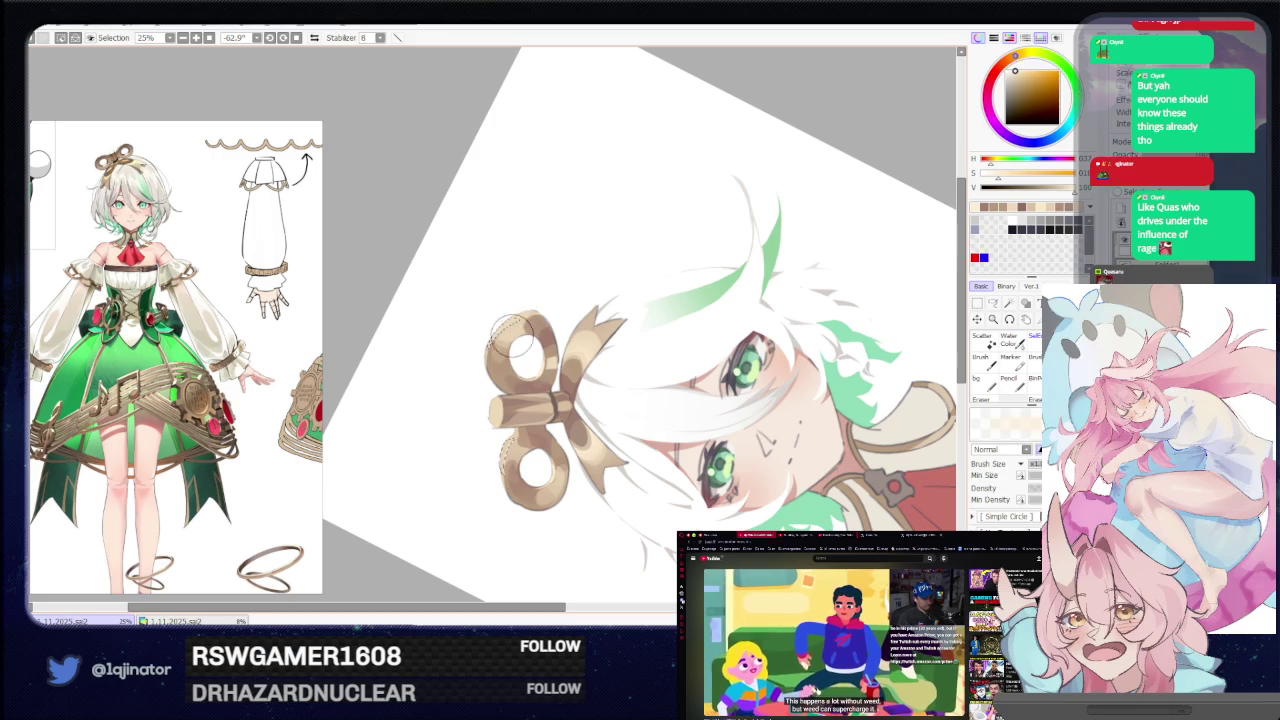
Zoom to 100% on the top of the bow's central cylinder.
click(993, 302)
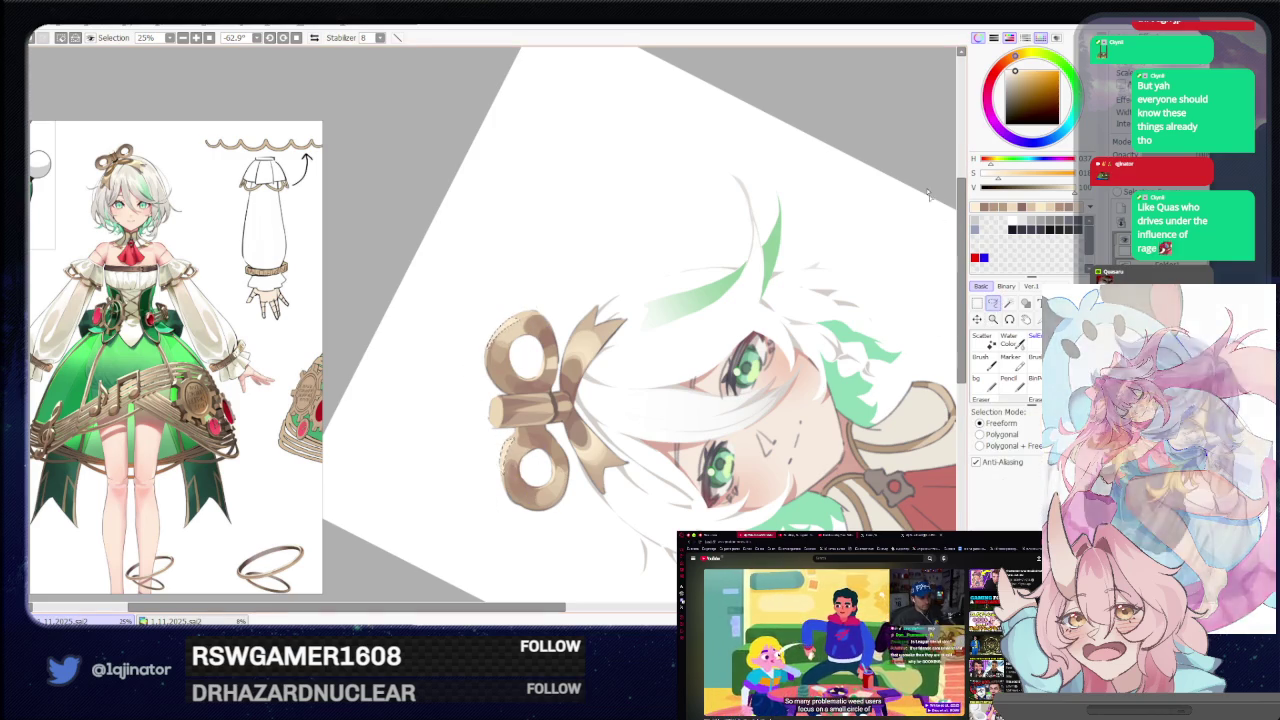
scroll(575, 445, up, 1)
scroll(575, 445, up, 1)
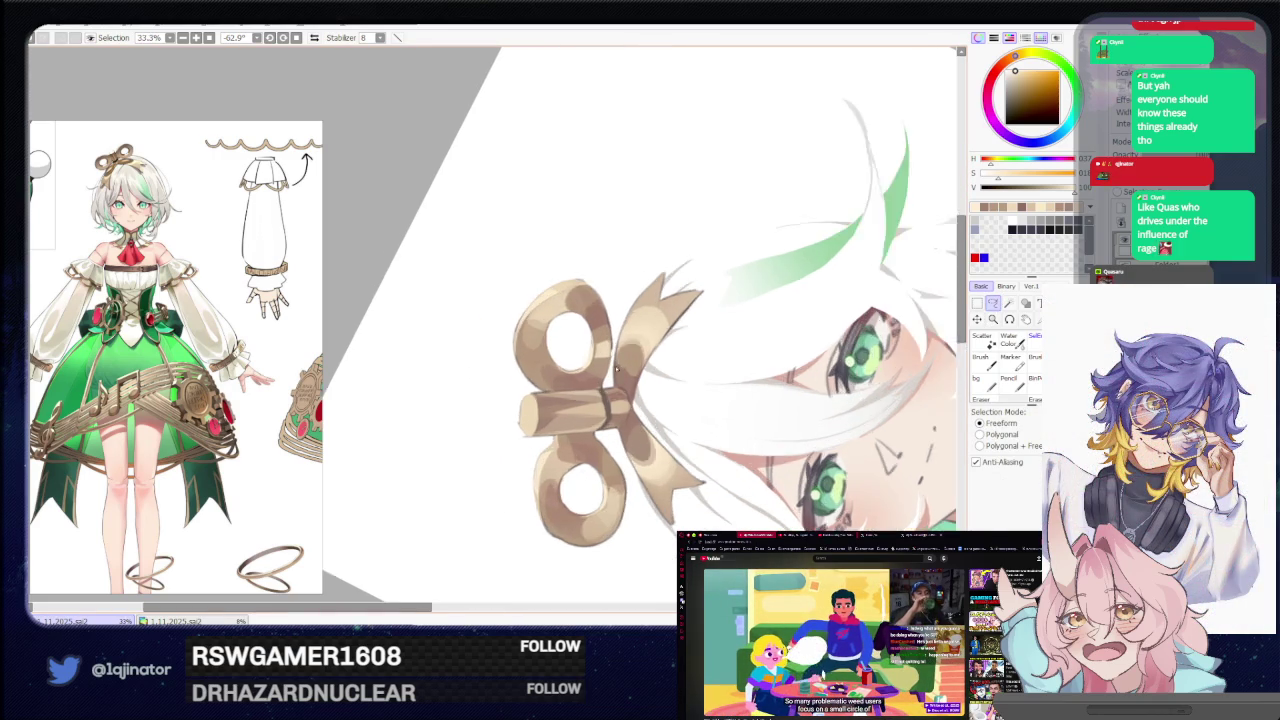
scroll(575, 445, up, 1)
mouse_move(575, 445)
mouse_down()
mouse_move(617, 362)
mouse_move(732, 416)
mouse_up()
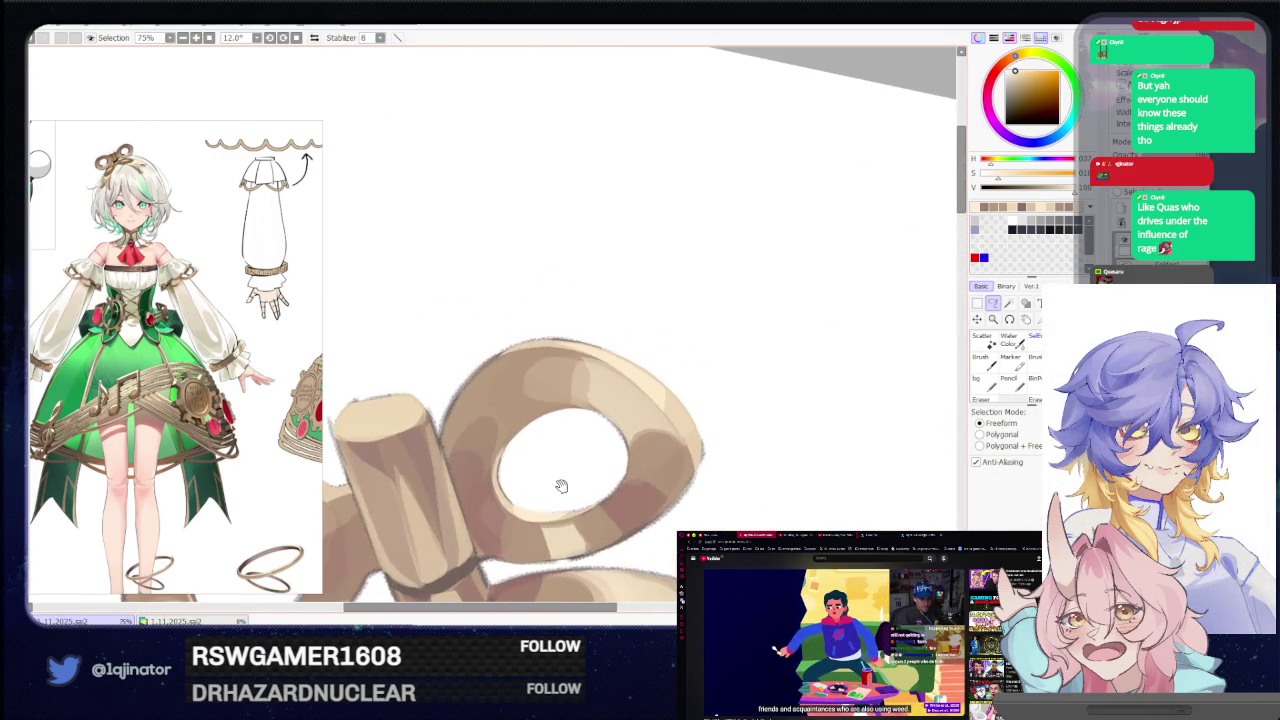
scroll(662, 427, down, 3)
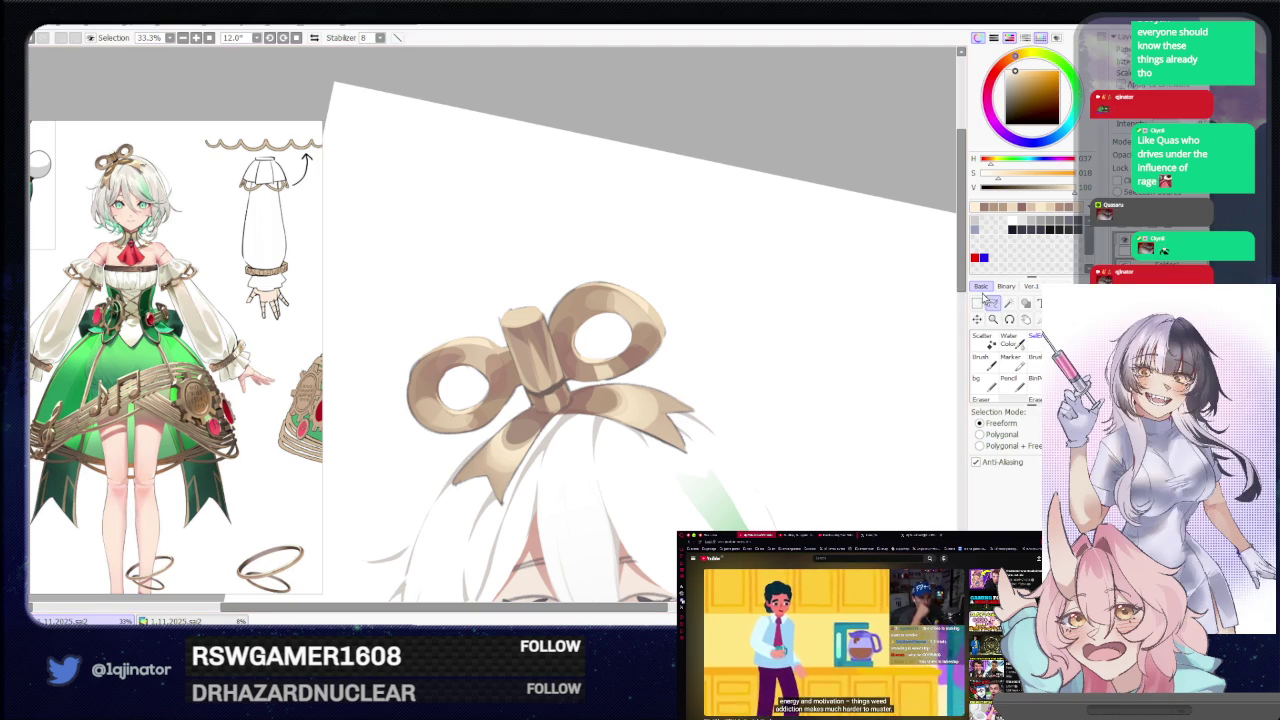
scroll(589, 290, up, 1)
scroll(589, 290, up, 2)
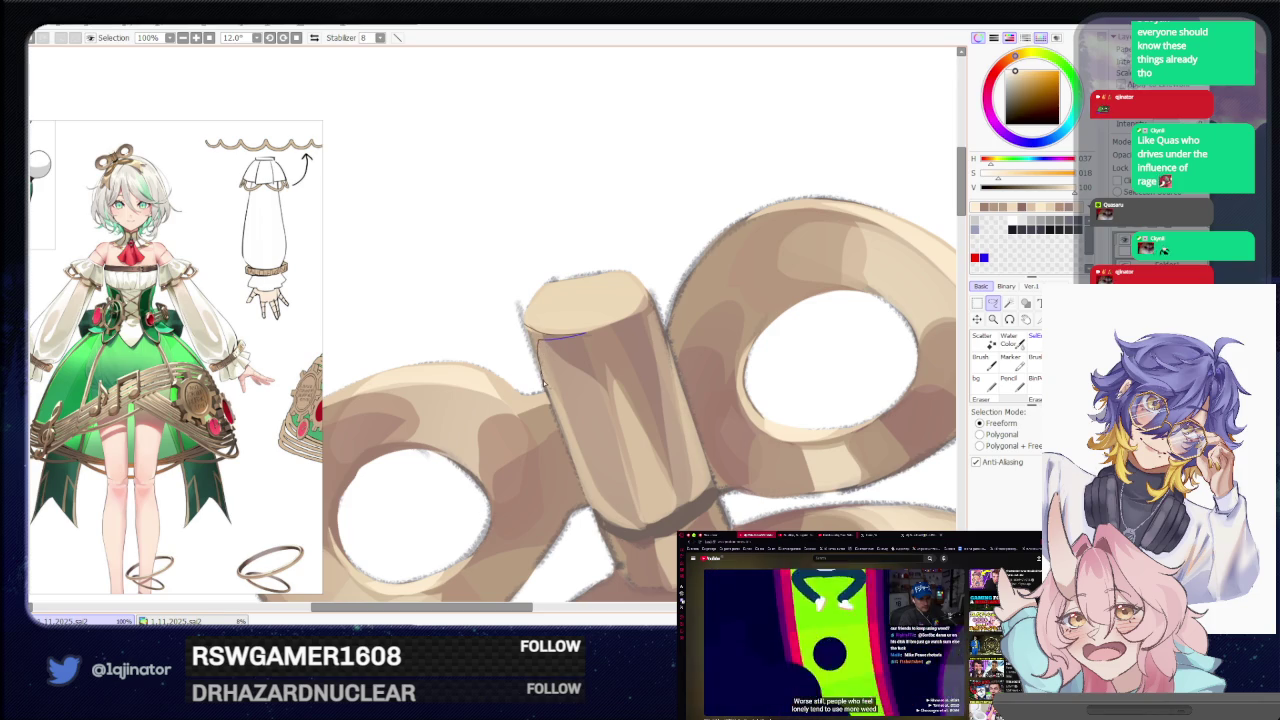
mouse_move(581, 333)
mouse_down()
mouse_move(540, 339)
mouse_move(660, 313)
mouse_up()
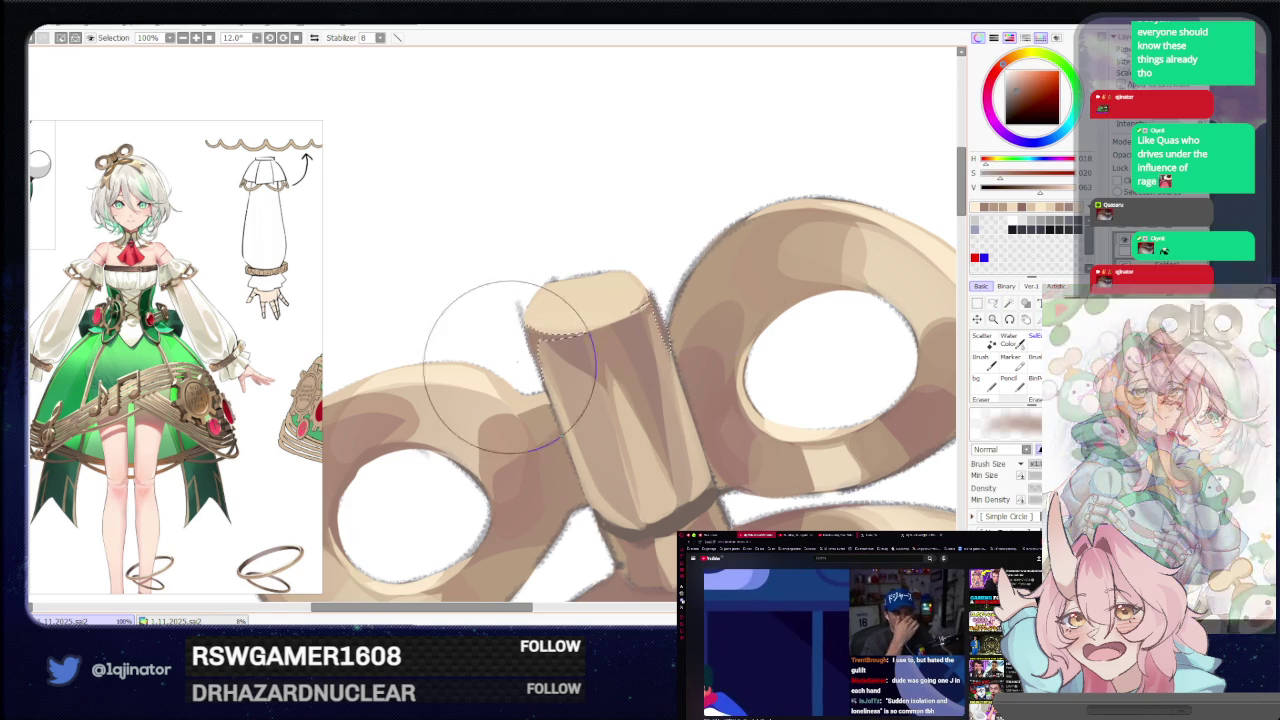
scroll(600, 330, down, 5)
scroll(548, 313, up, 3)
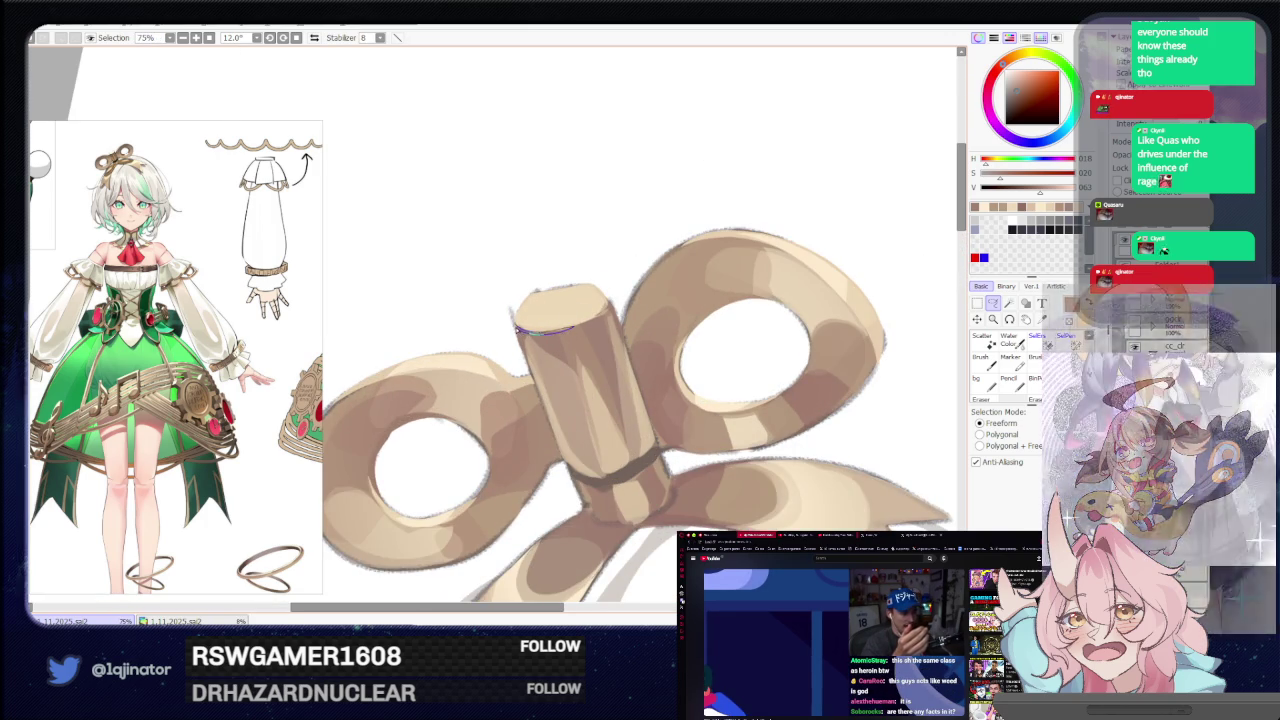
drag(521, 334, 601, 318)
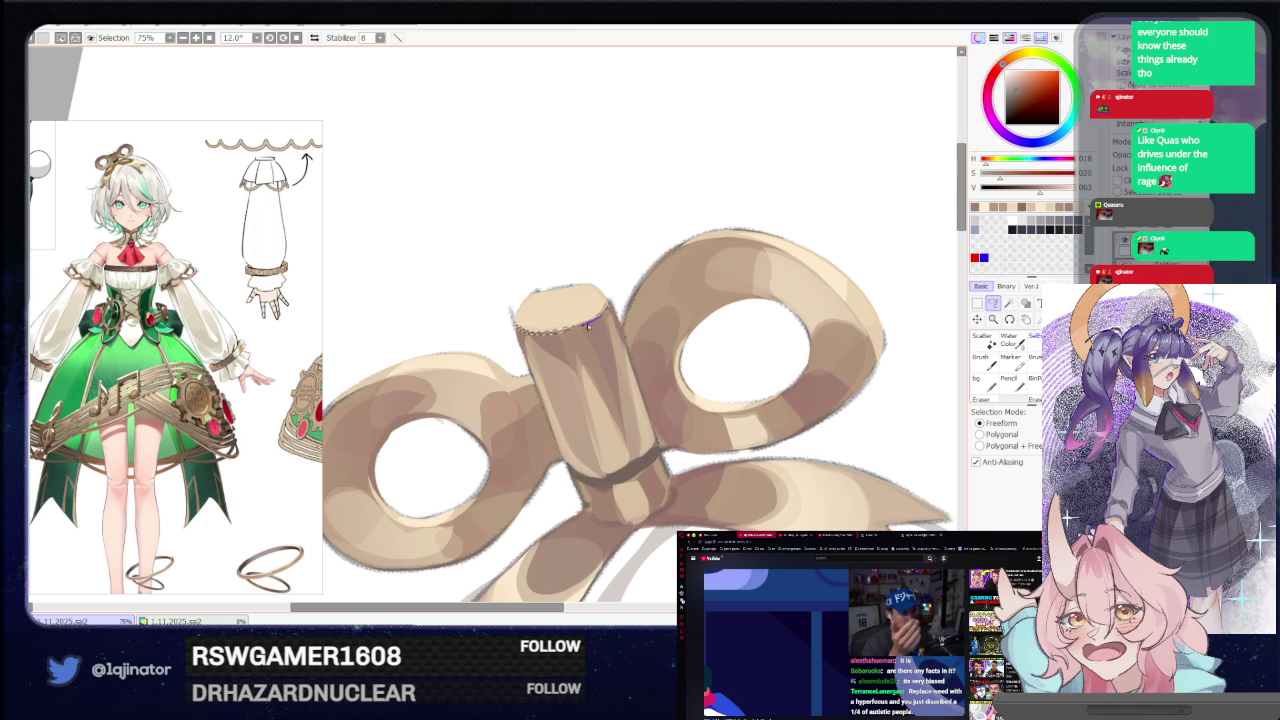
key(b)
scroll(840, 292, down, 2)
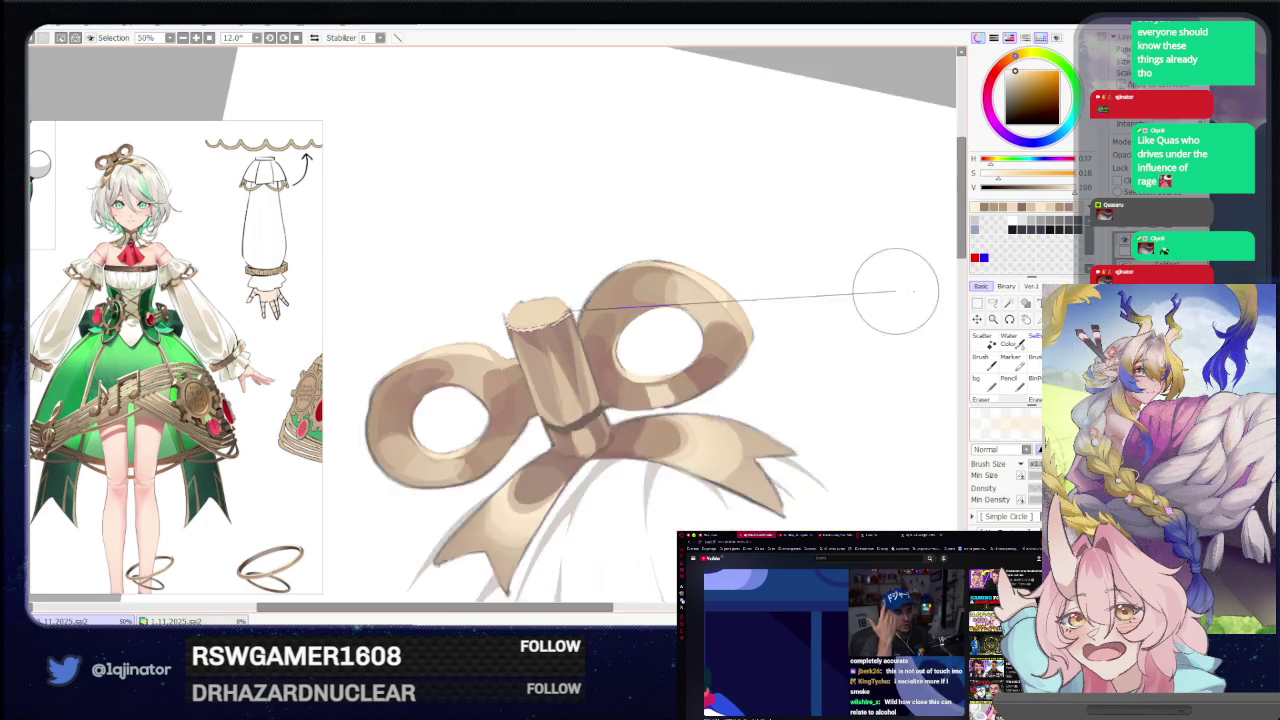
scroll(840, 292, down, 2)
click(993, 303)
scroll(747, 198, up, 2)
scroll(594, 289, up, 2)
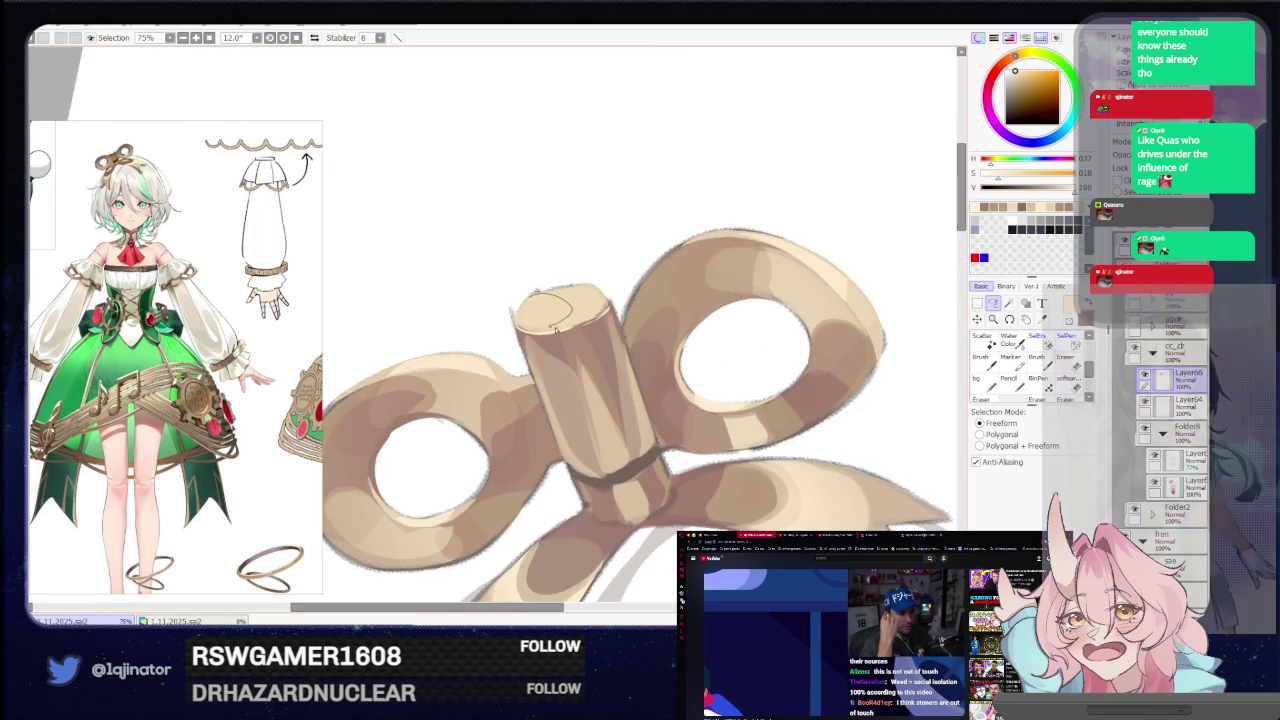
drag(573, 311, 600, 314)
key(b)
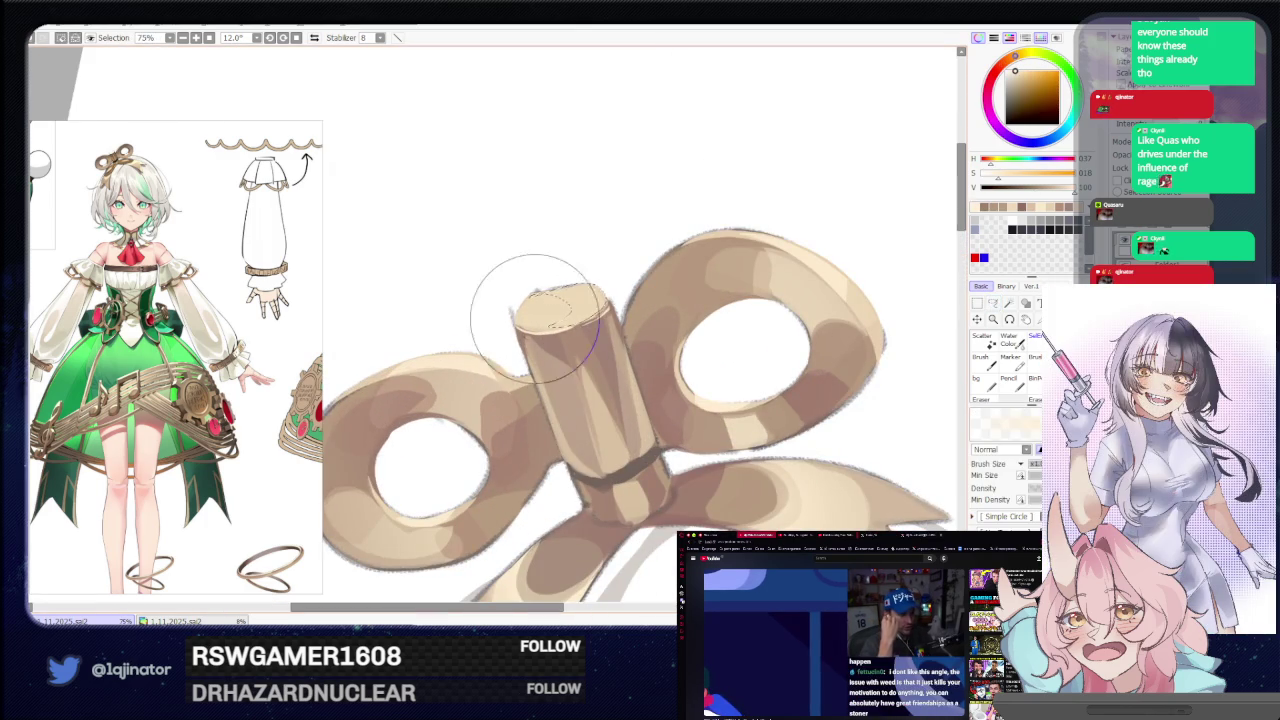
scroll(588, 285, down, 5)
key(l)
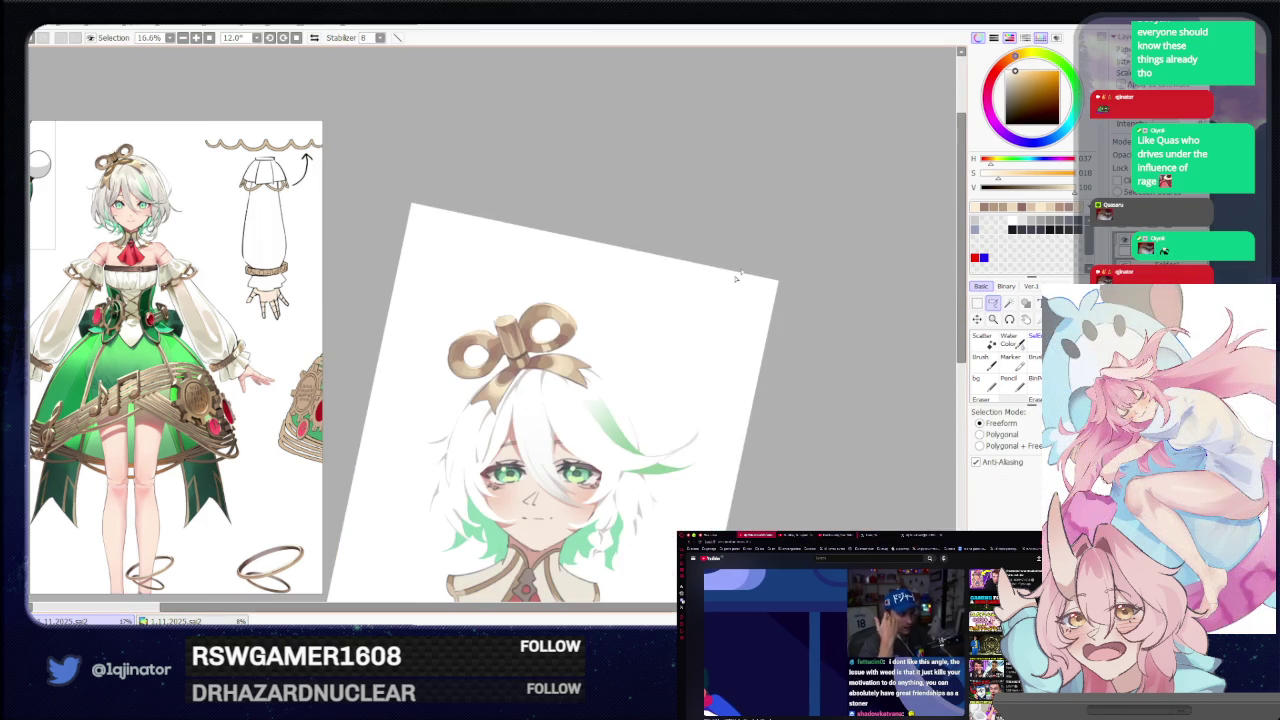
scroll(540, 330, up, 3)
scroll(540, 330, up, 2)
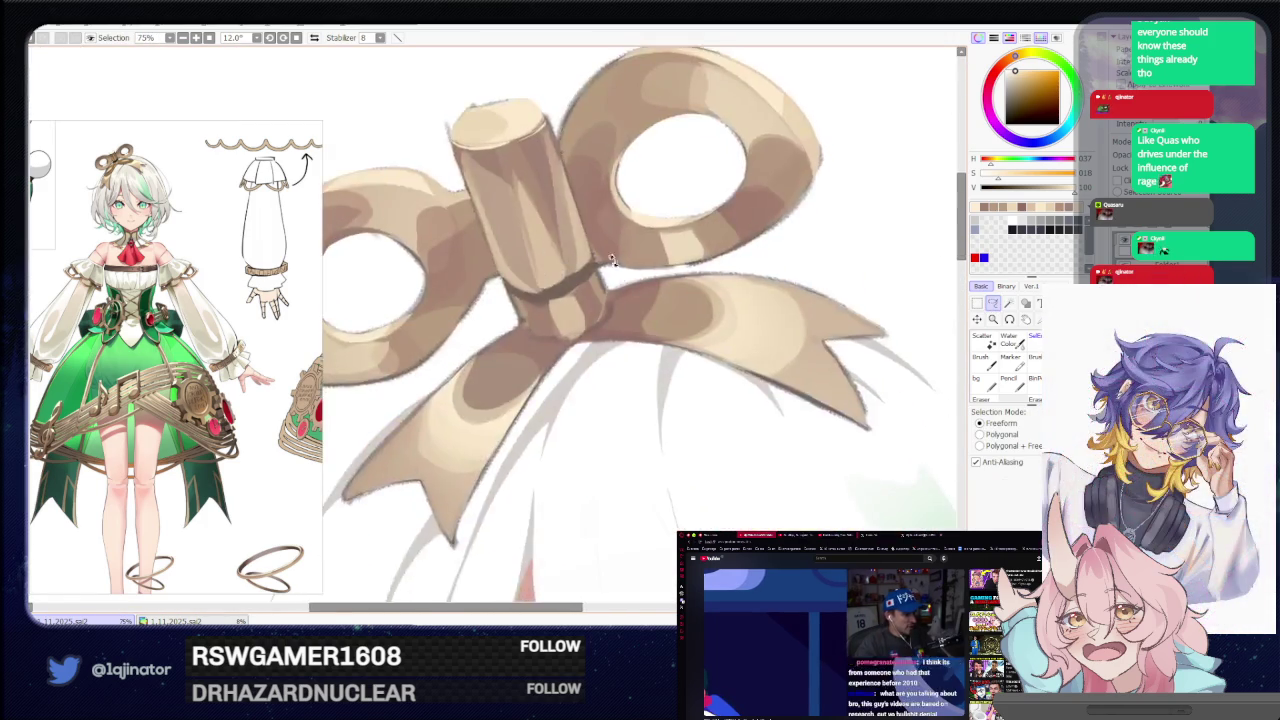
scroll(549, 342, down, 2)
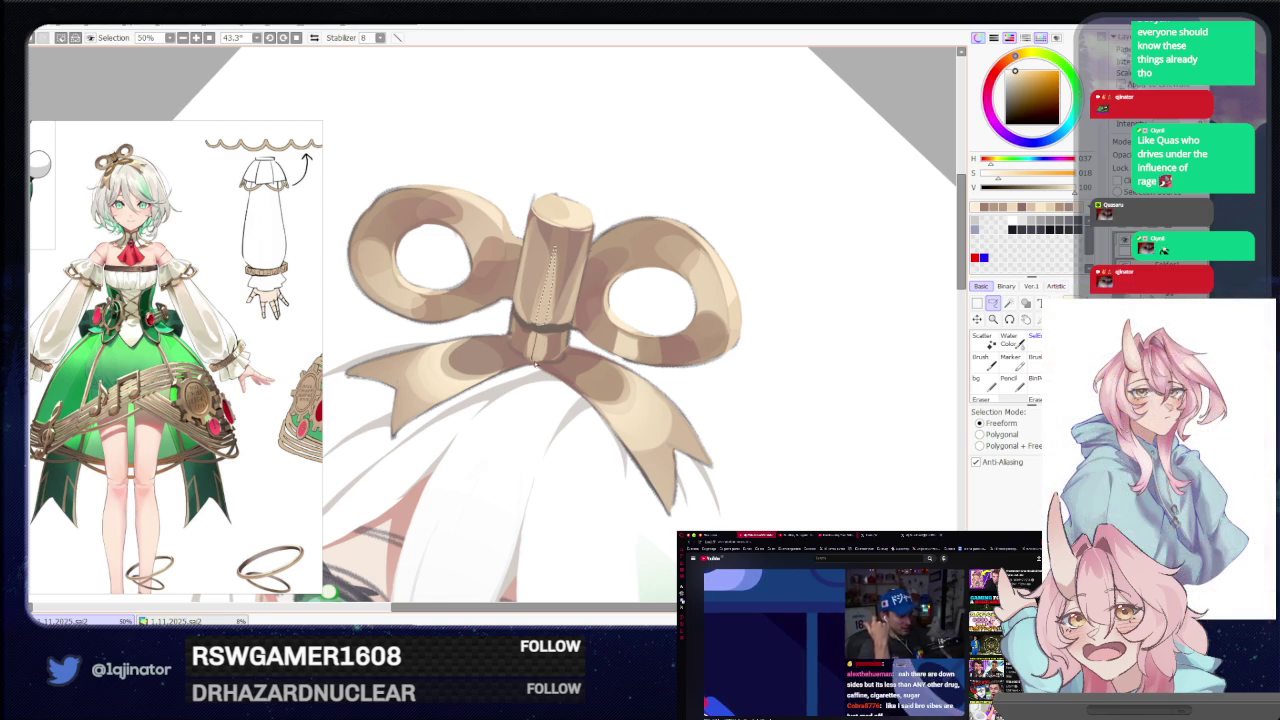
key(b)
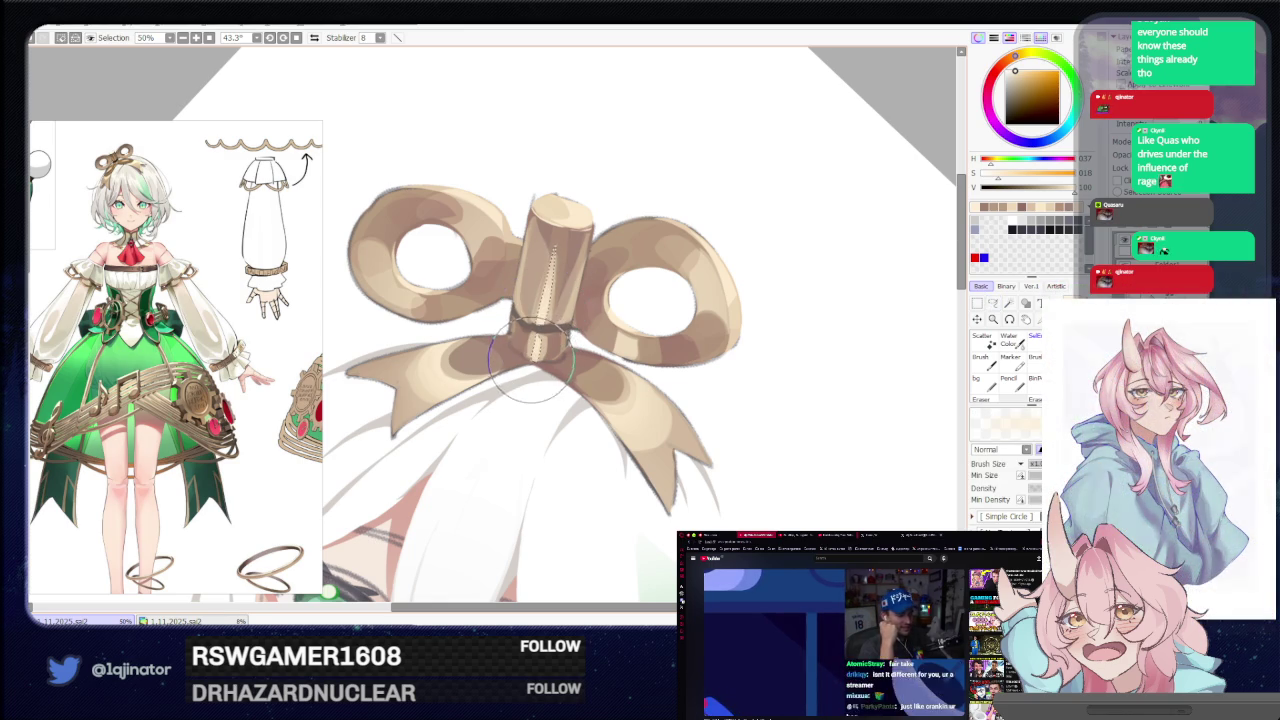
scroll(900, 257, down, 3)
click(993, 305)
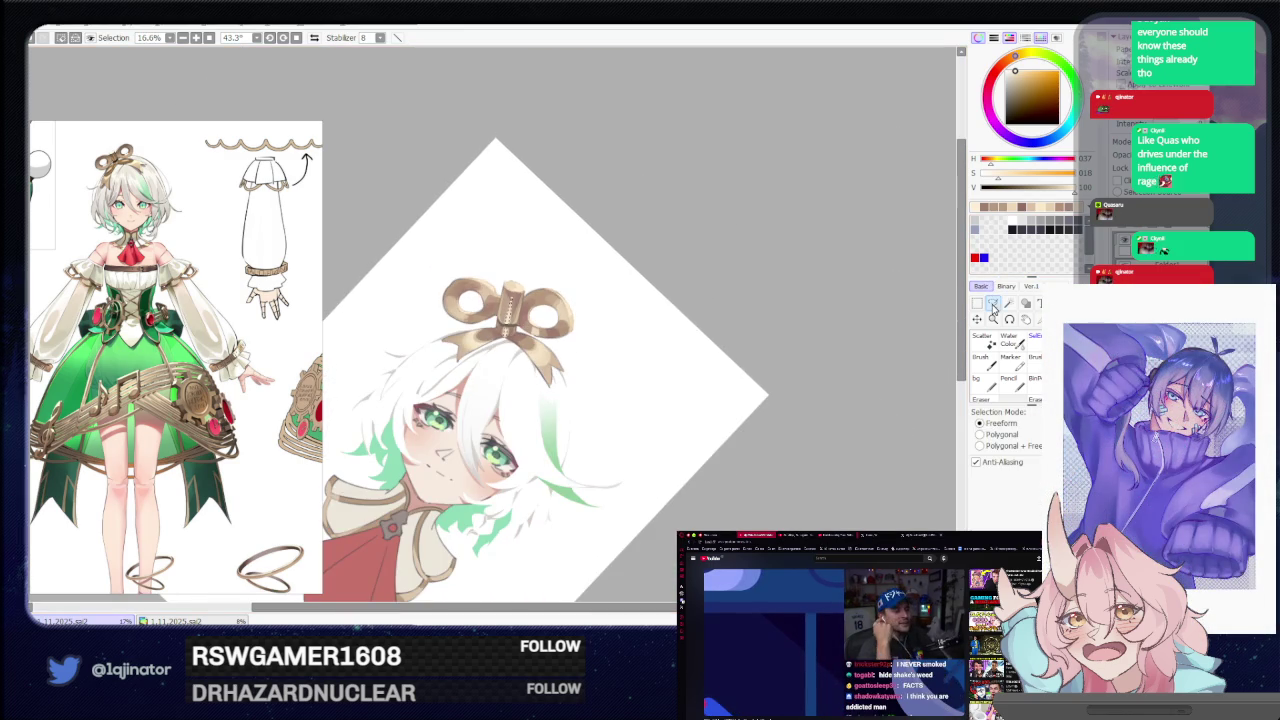
mouse_move(712, 396)
mouse_down()
mouse_move(720, 354)
mouse_move(649, 403)
mouse_up()
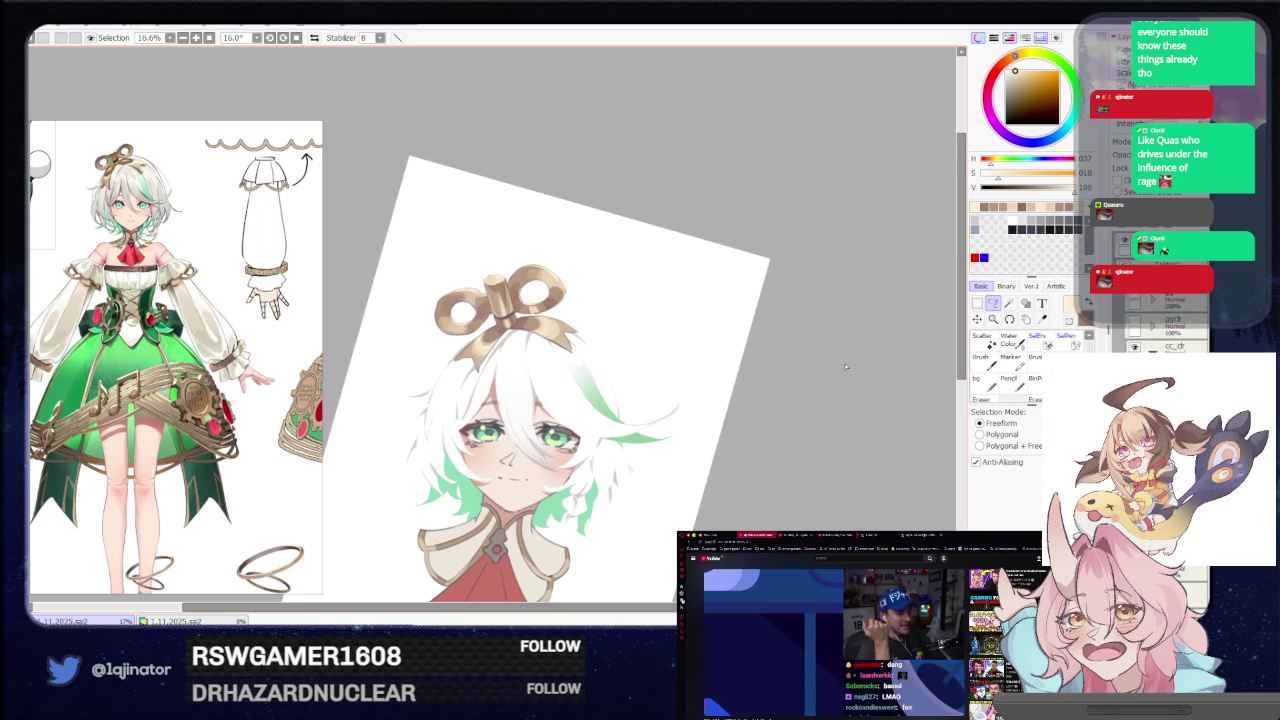
scroll(815, 342, up, 1)
scroll(789, 320, up, 1)
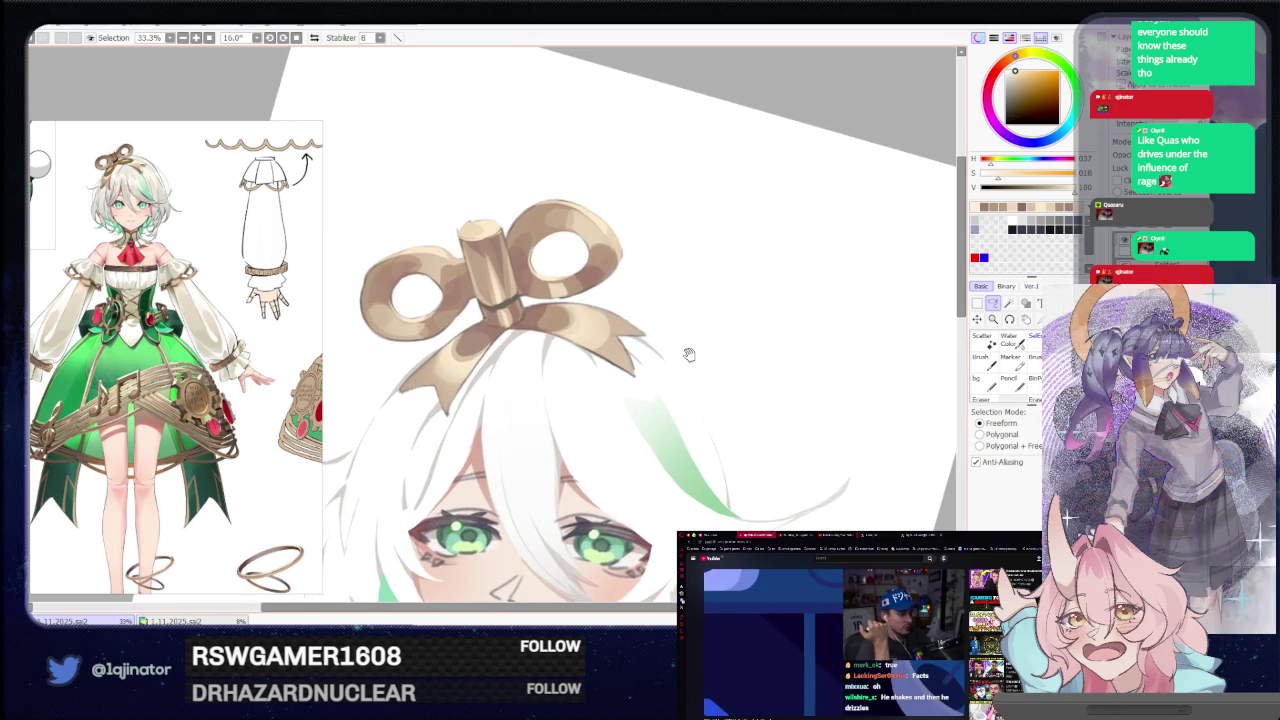
scroll(610, 355, up, 1)
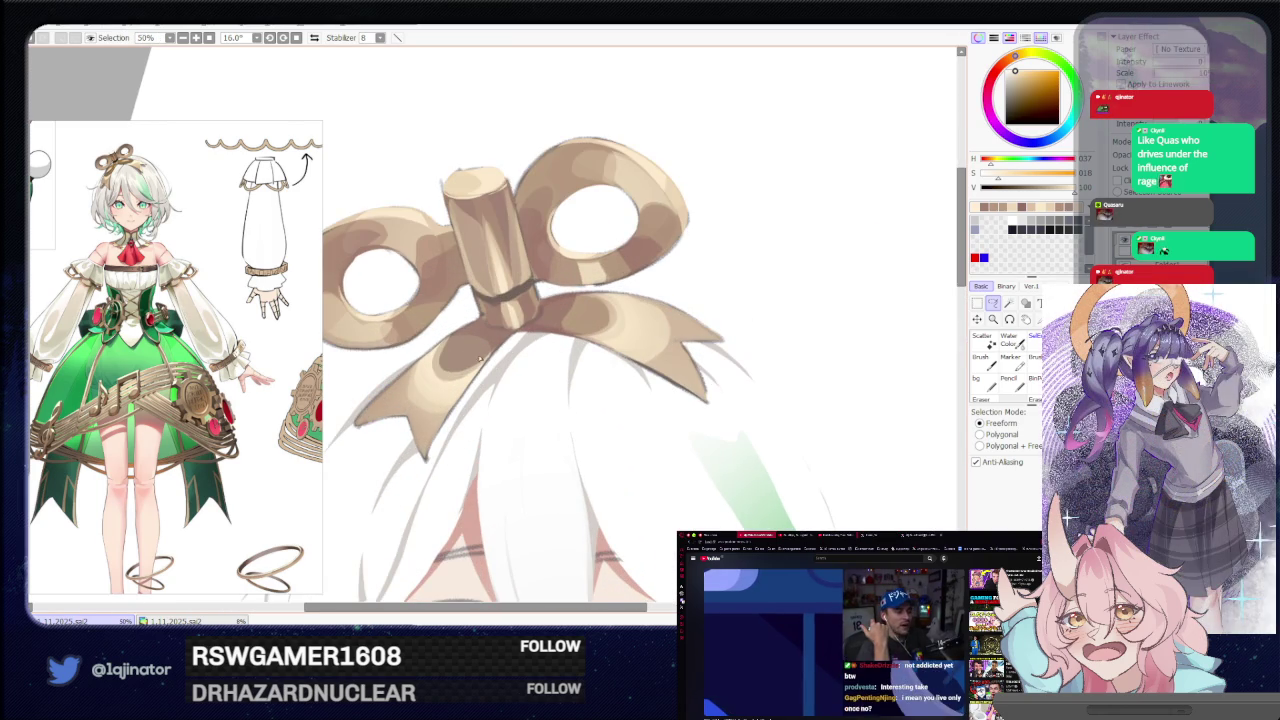
scroll(481, 368, down, 1)
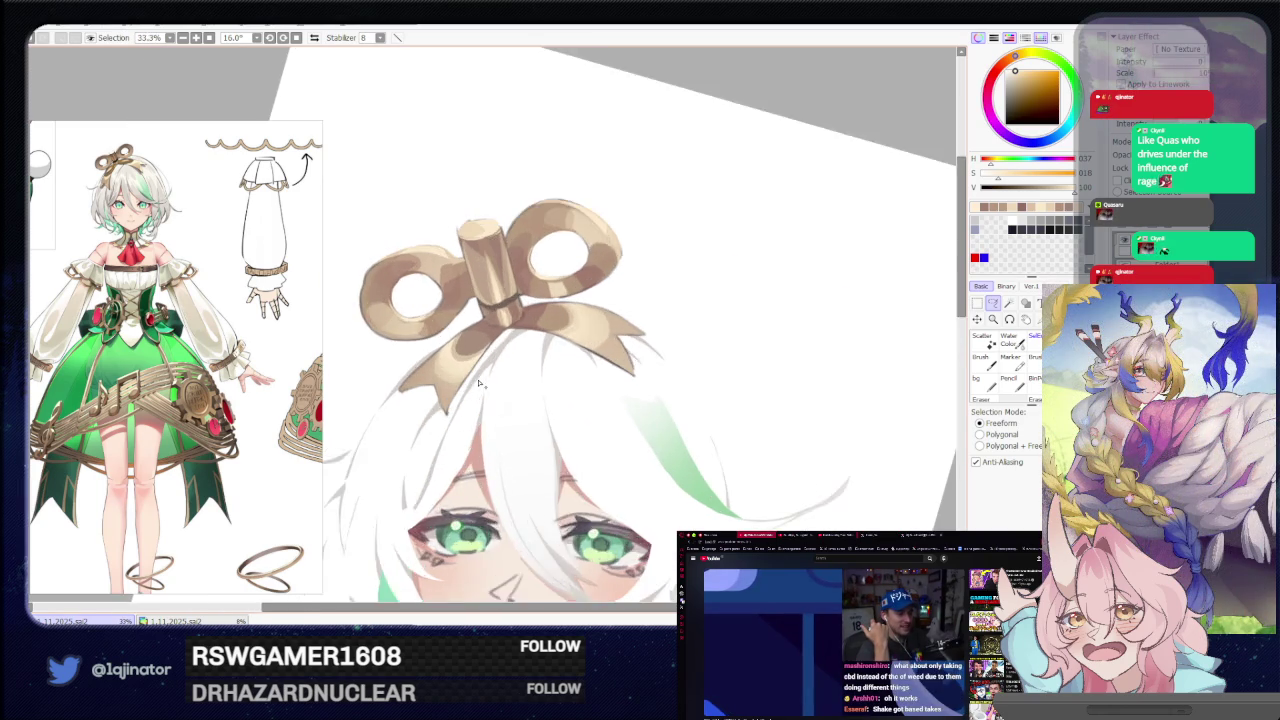
scroll(481, 383, up, 1)
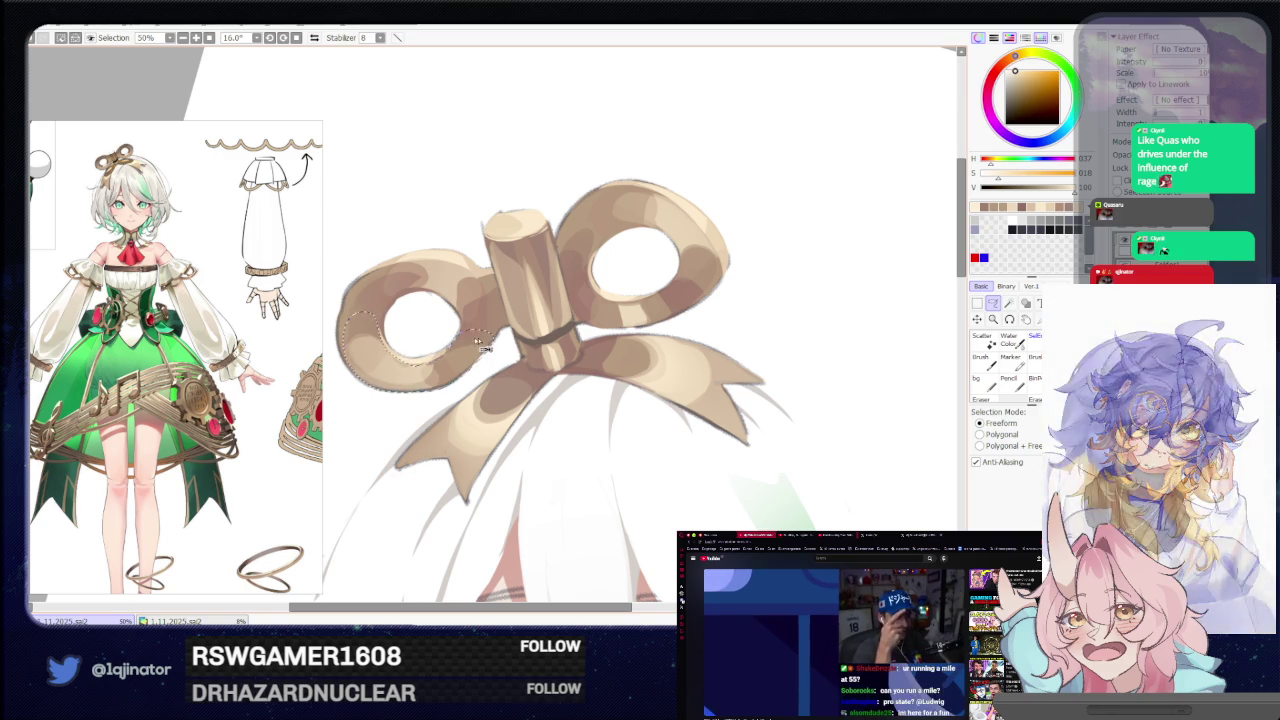
Lasso along the inner edge and top of the bow's left loop, rotating the view.
drag(378, 328, 435, 348)
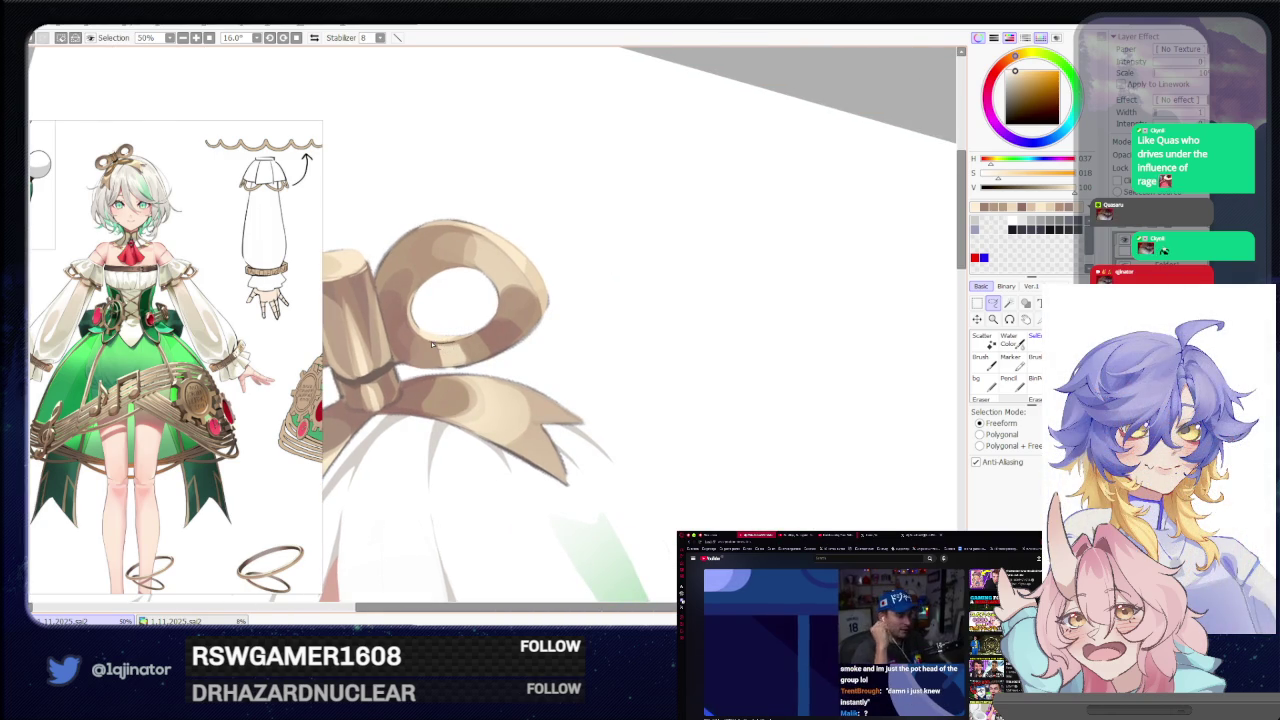
drag(405, 302, 389, 342)
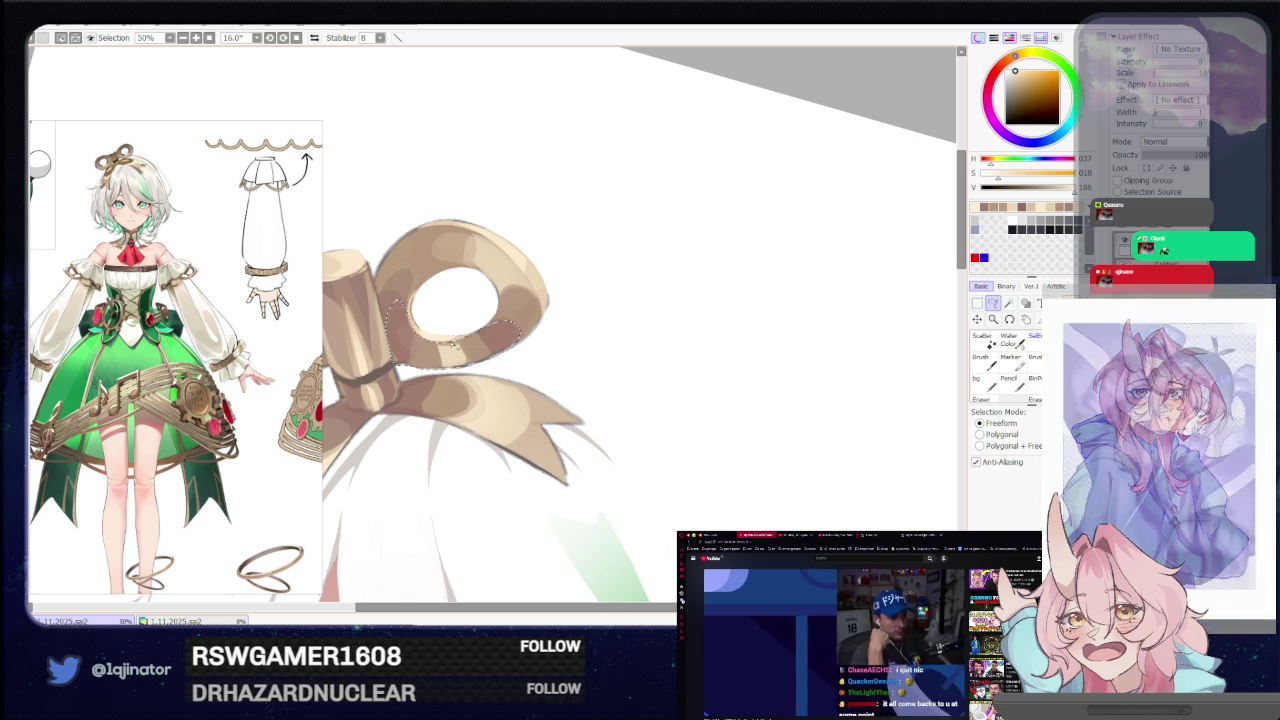
mouse_move(489, 330)
mouse_down()
mouse_move(460, 297)
mouse_move(556, 364)
mouse_up()
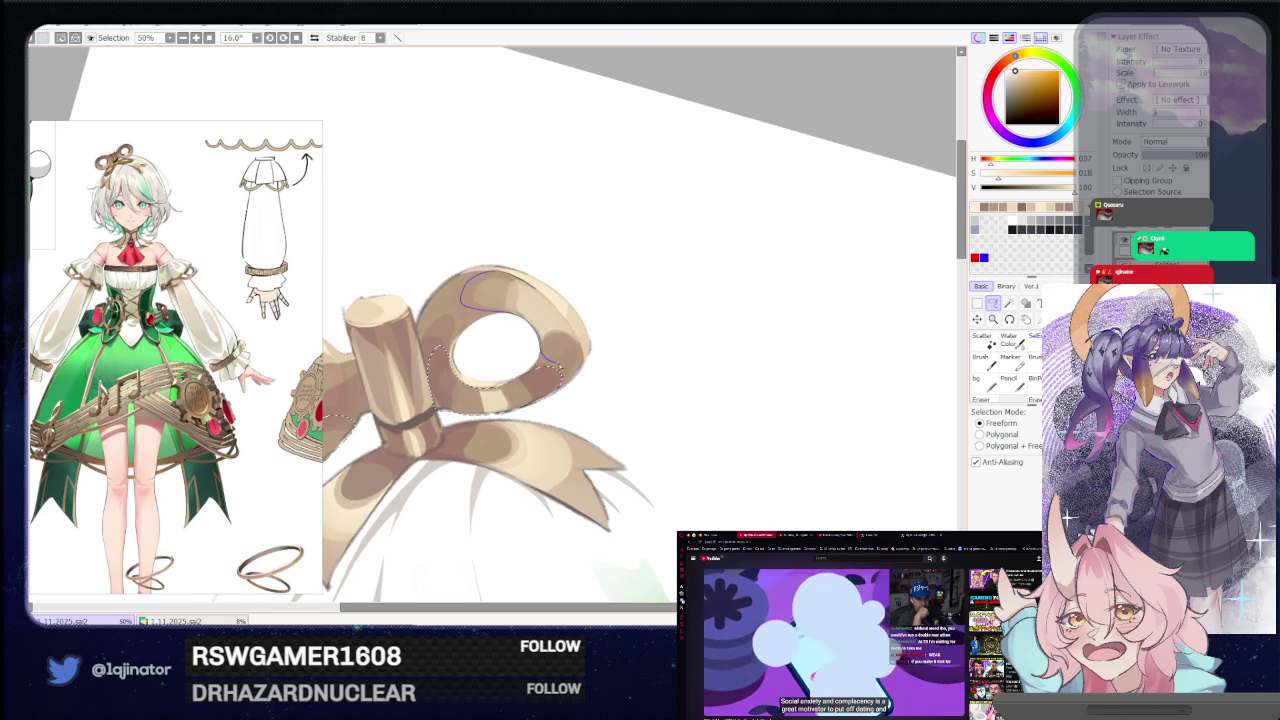
mouse_move(458, 346)
mouse_down()
mouse_move(481, 362)
mouse_move(631, 311)
mouse_up()
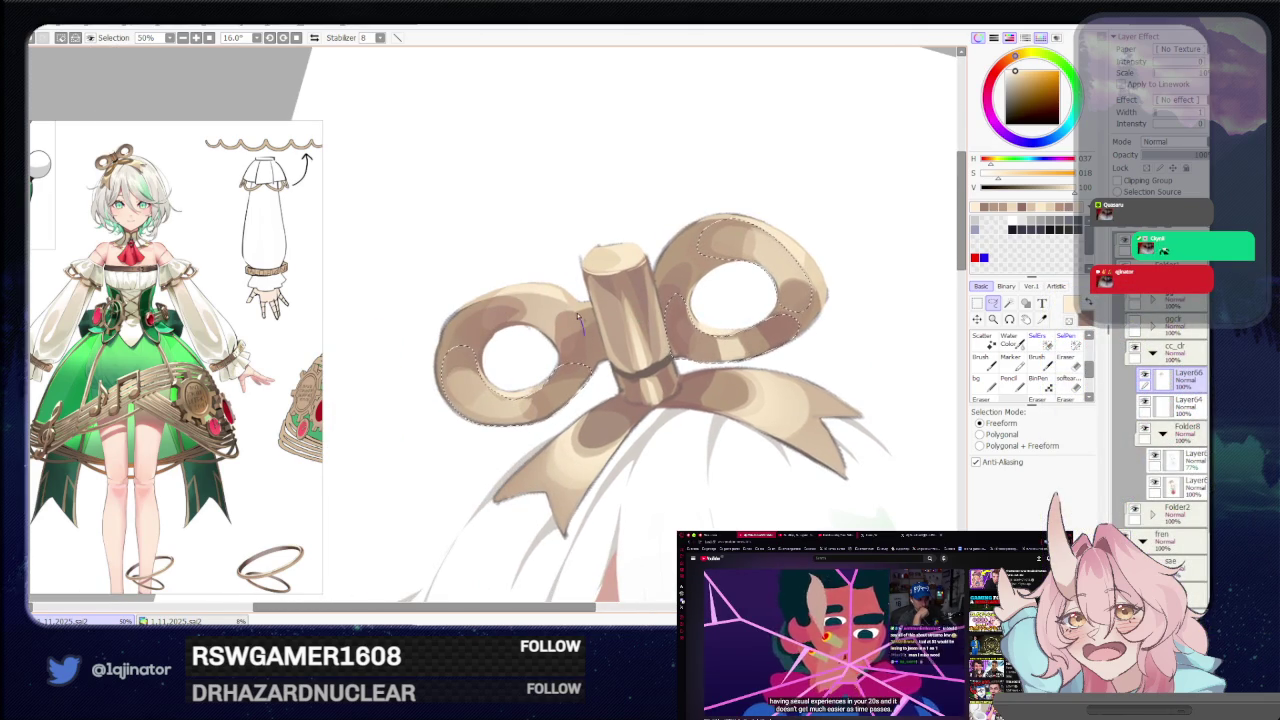
drag(494, 297, 519, 328)
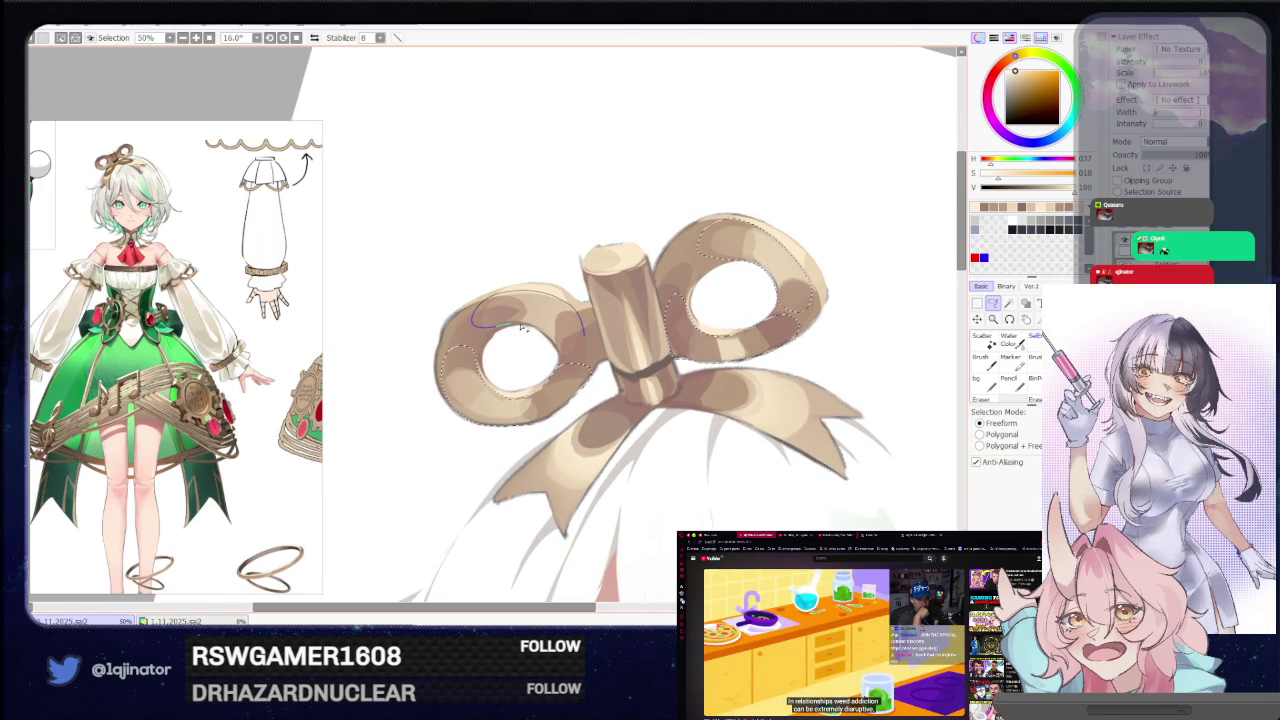
scroll(500, 320, down, 2)
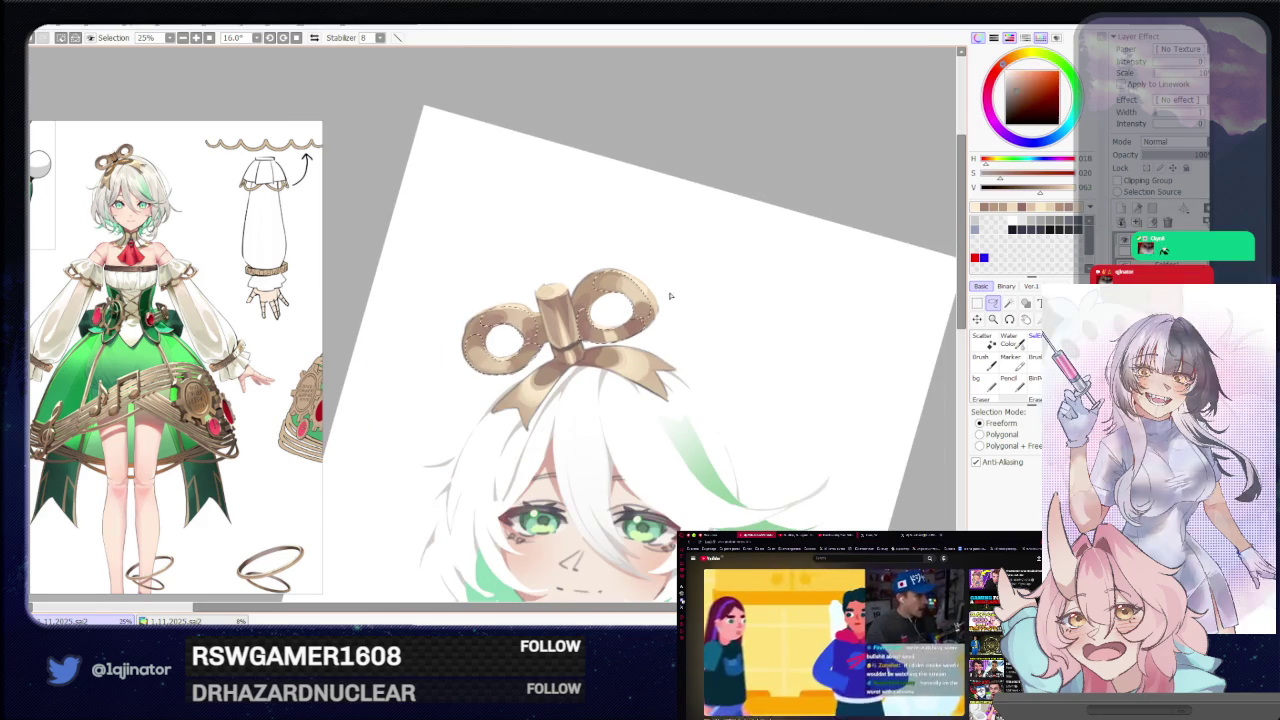
Pick a near-white colour and level the canvas back to 0° over the face and collar.
key(b)
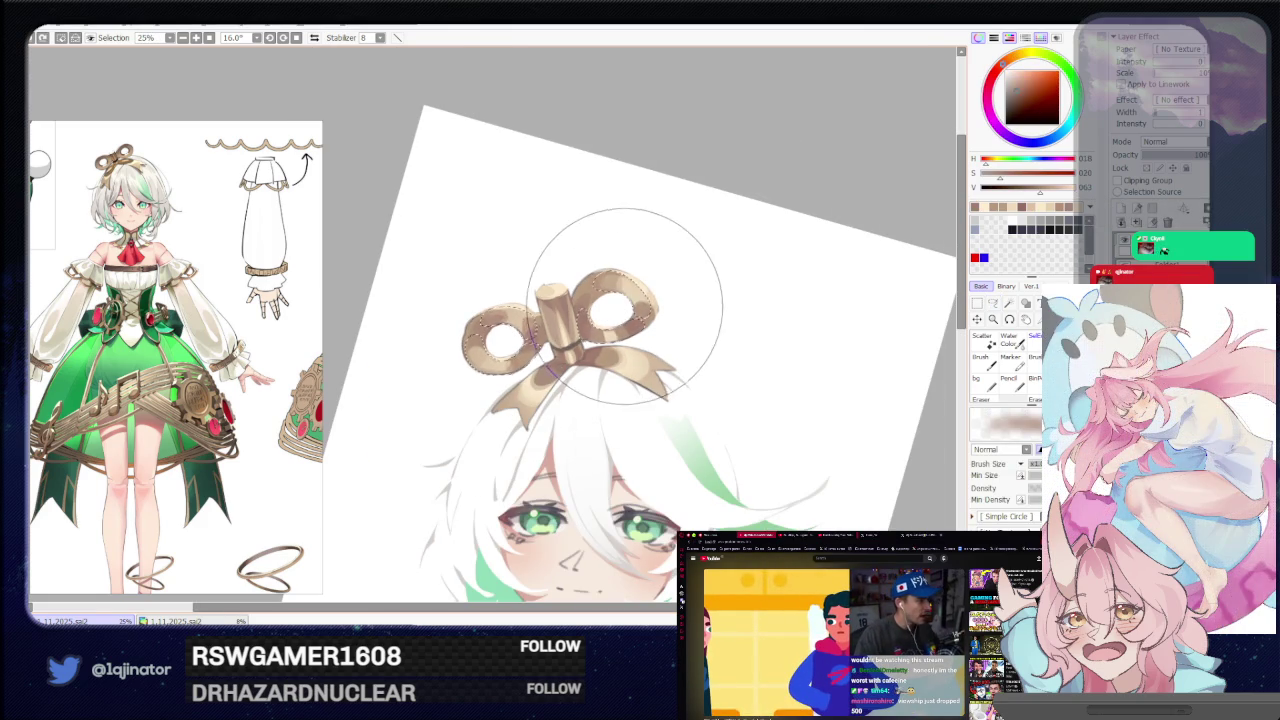
alt+click(625, 311)
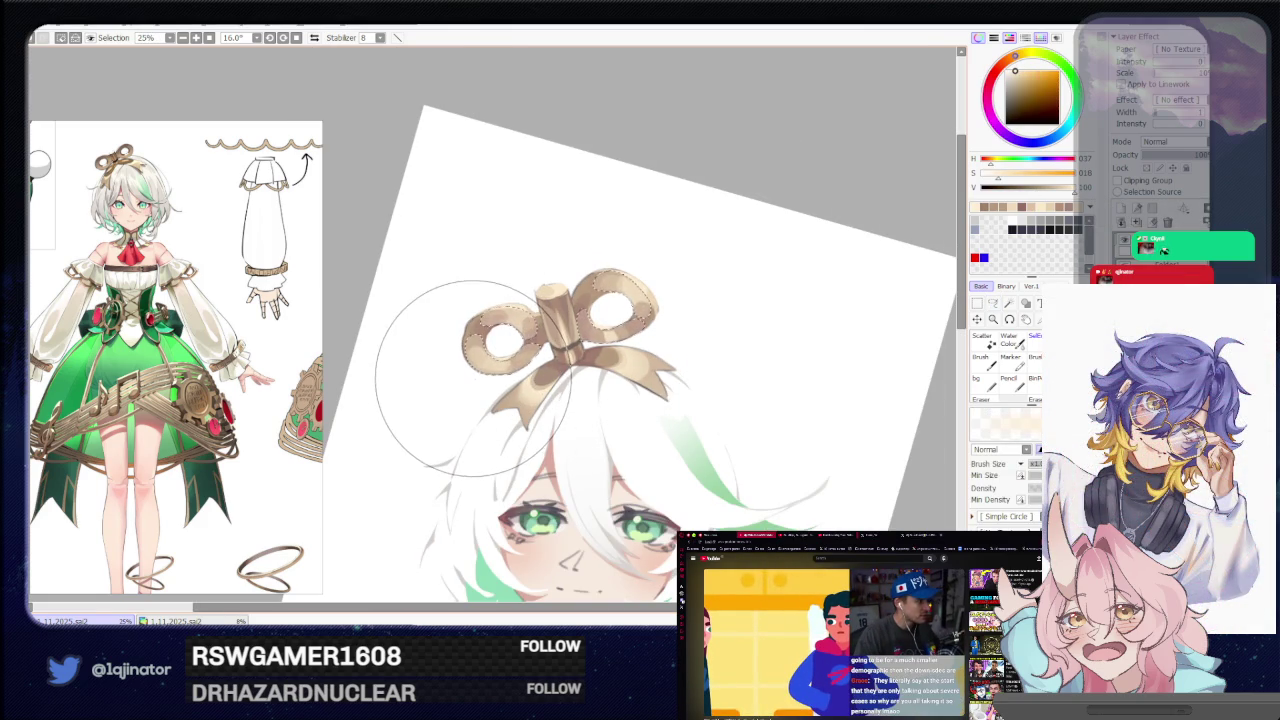
drag(510, 375, 428, 287)
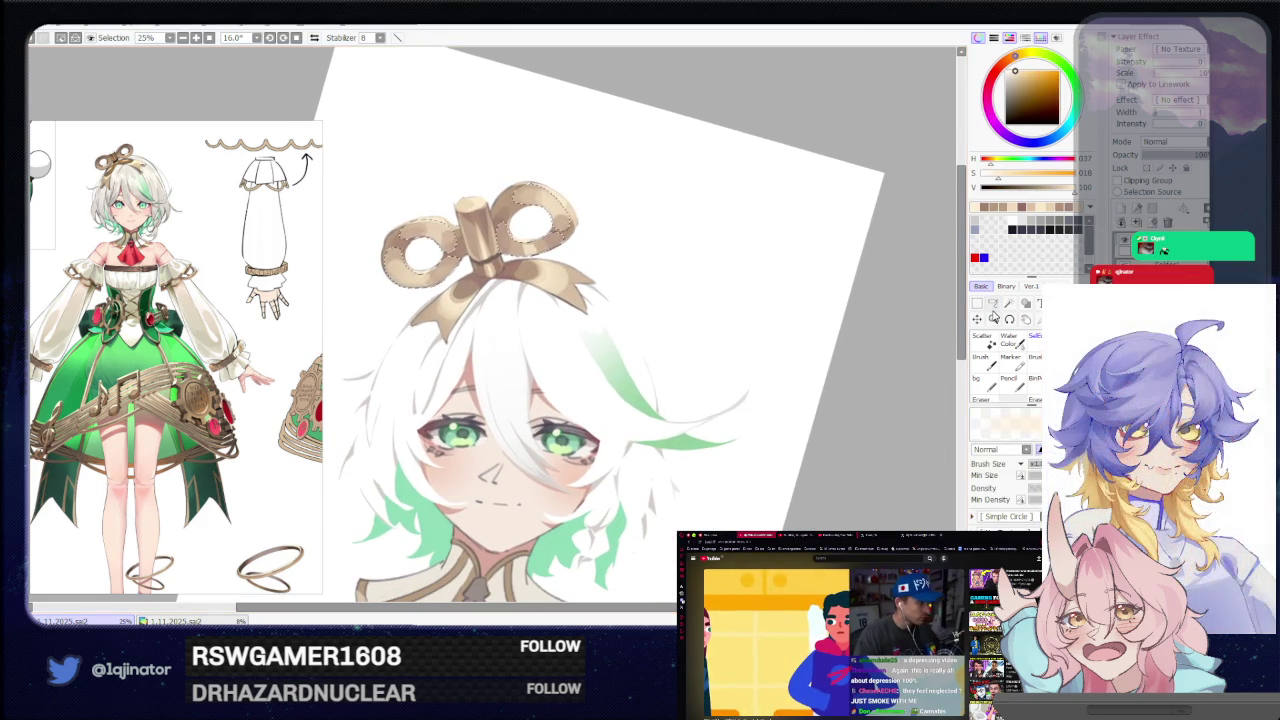
key(a)
drag(916, 376, 625, 414)
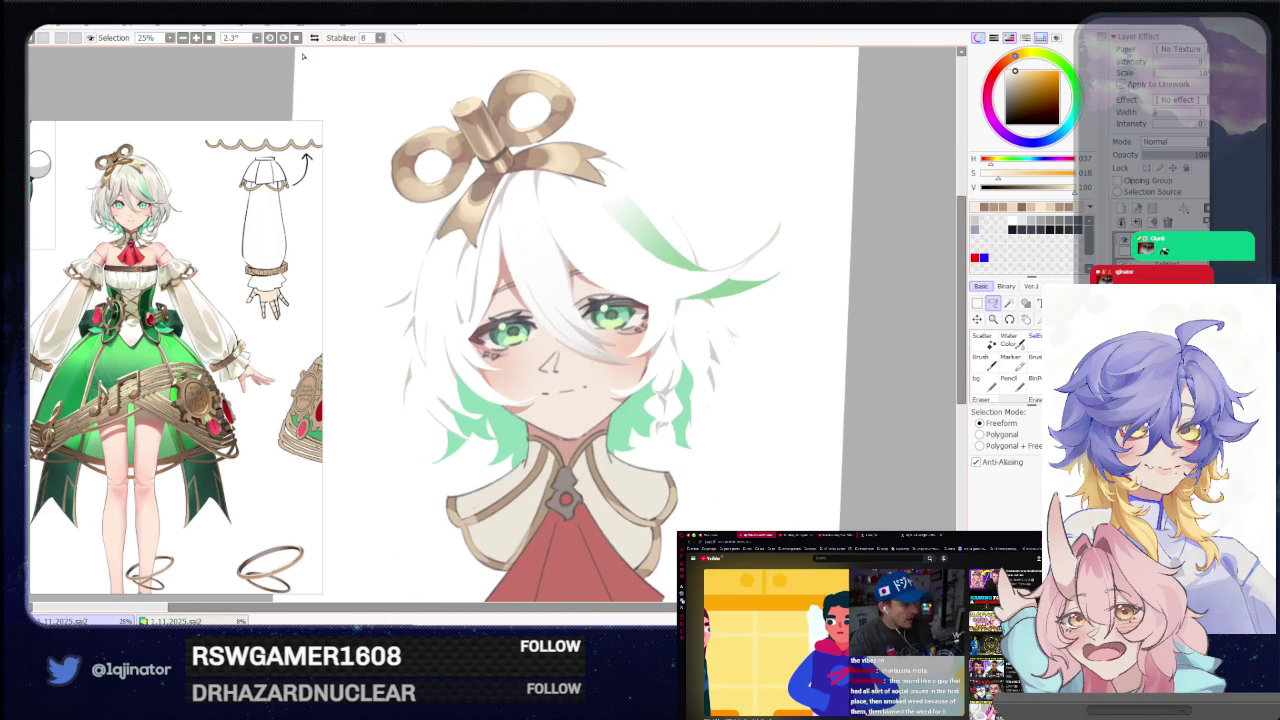
drag(719, 376, 664, 230)
Zoom in on the collar and pick a muted greyish-brown shading colour.
scroll(737, 343, up, 1)
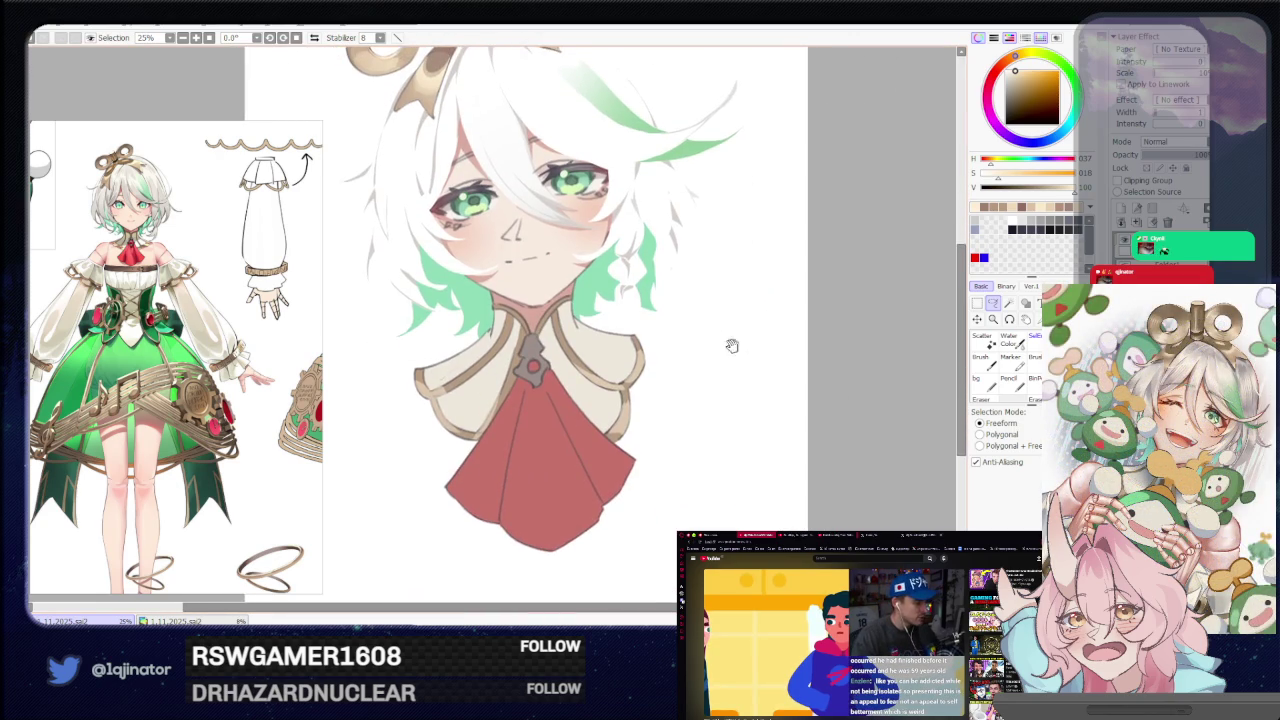
scroll(680, 340, up, 1)
scroll(600, 338, up, 1)
scroll(540, 337, up, 1)
drag(540, 336, 443, 412)
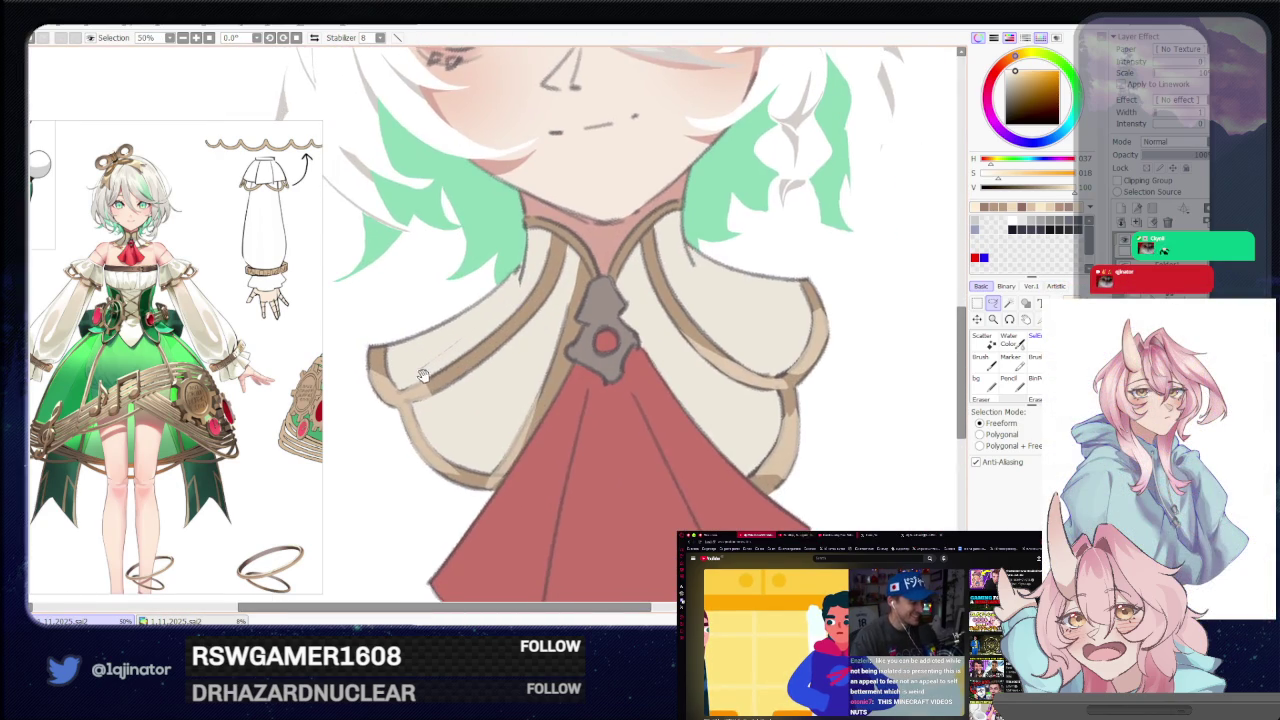
alt+click(443, 412)
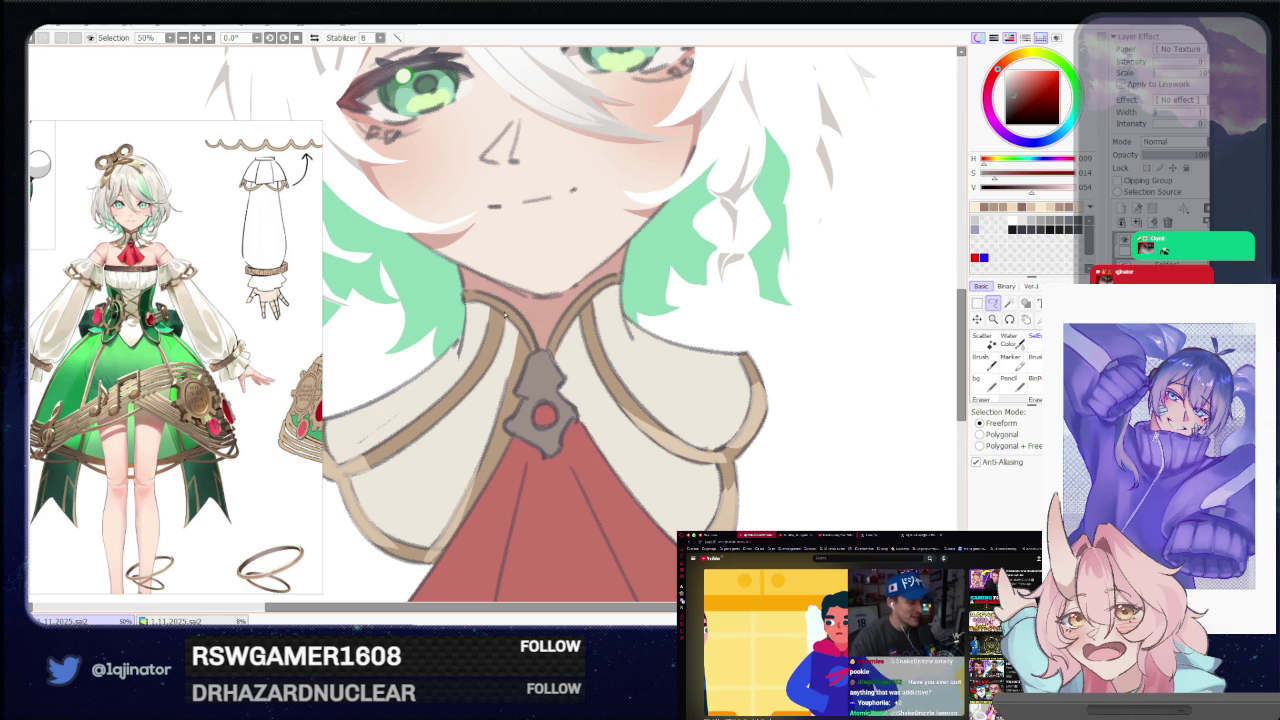
drag(506, 316, 495, 290)
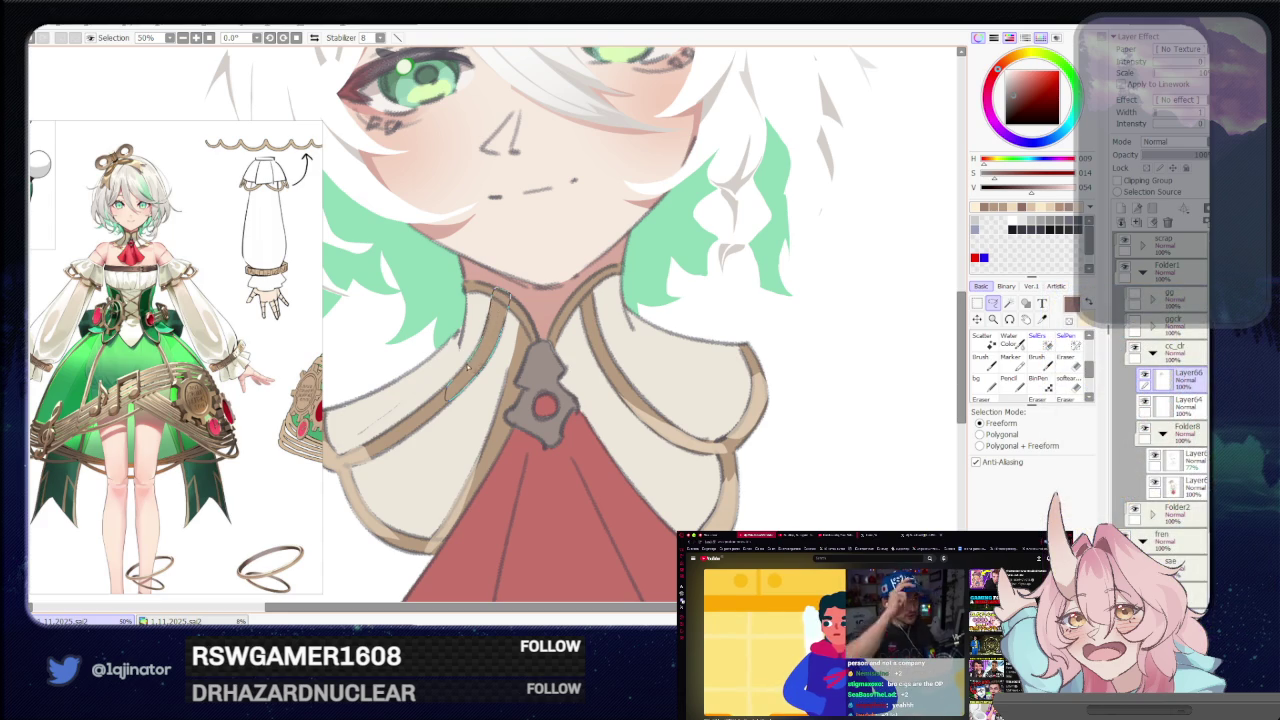
scroll(462, 366, up, 1)
scroll(458, 340, up, 1)
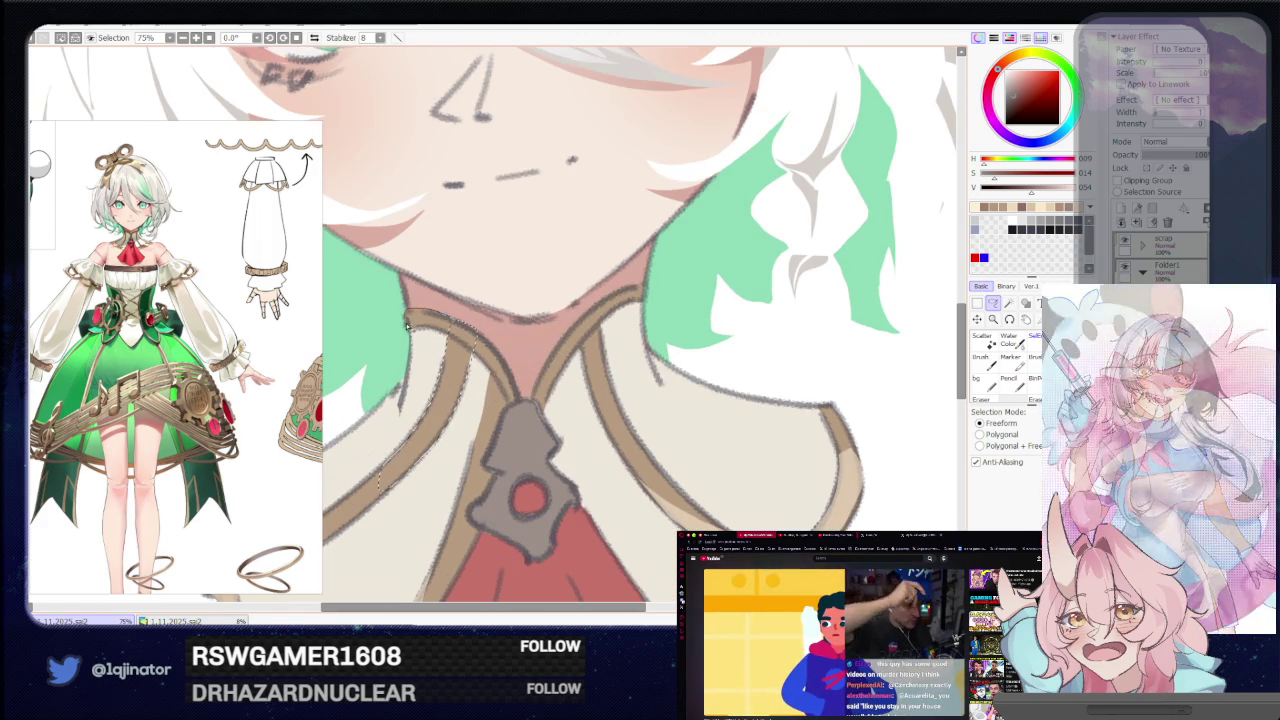
drag(470, 350, 409, 340)
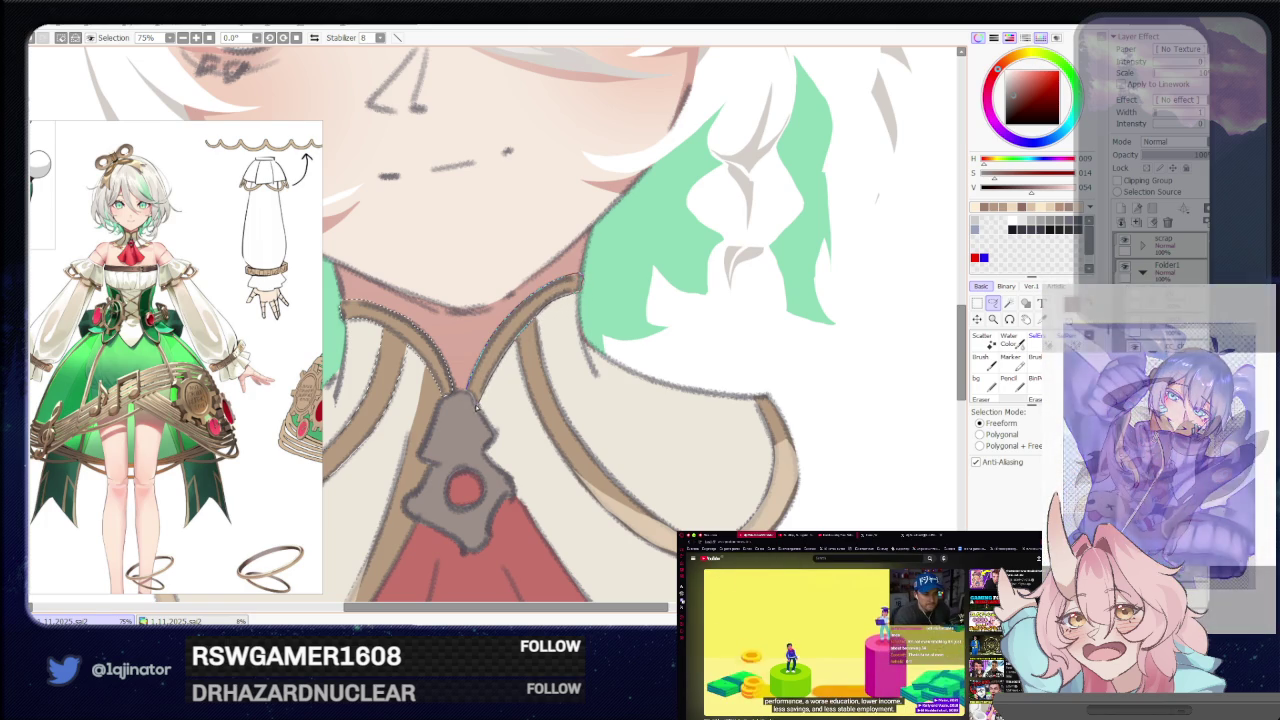
Work along the collar edge, switching between brush, eraser and lasso to adjust shading.
drag(540, 355, 524, 386)
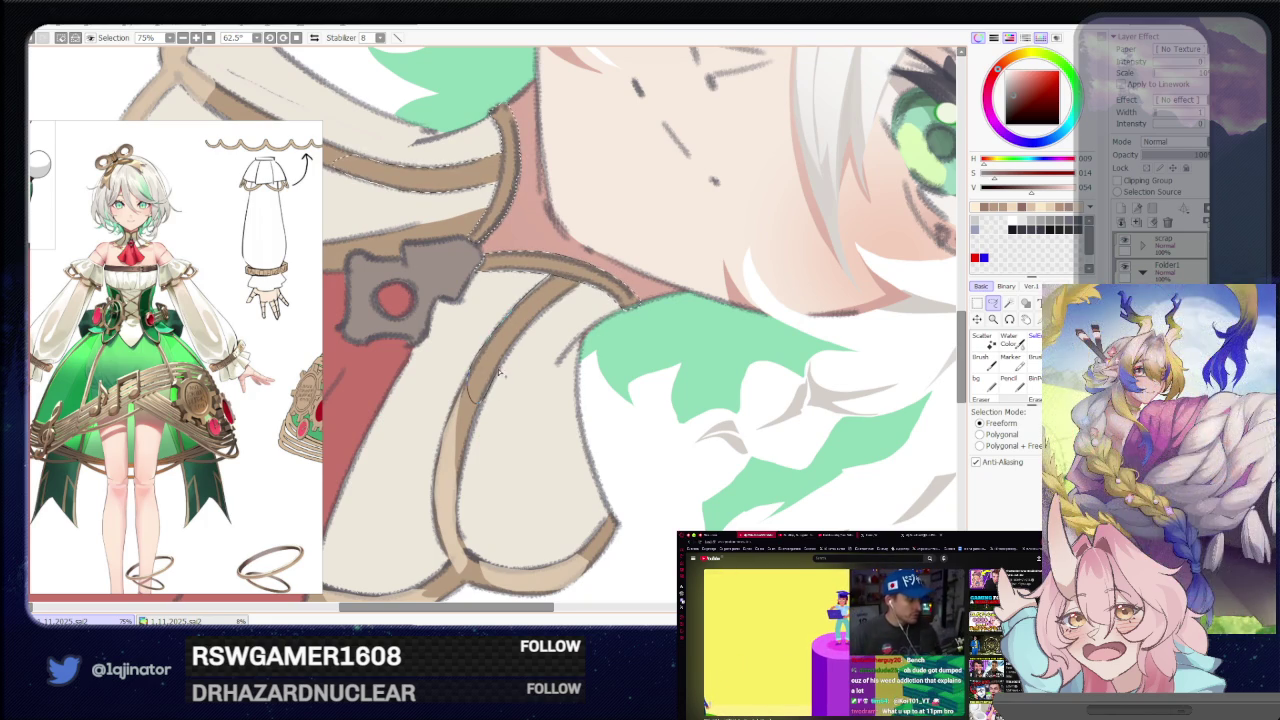
scroll(580, 287, down, 4)
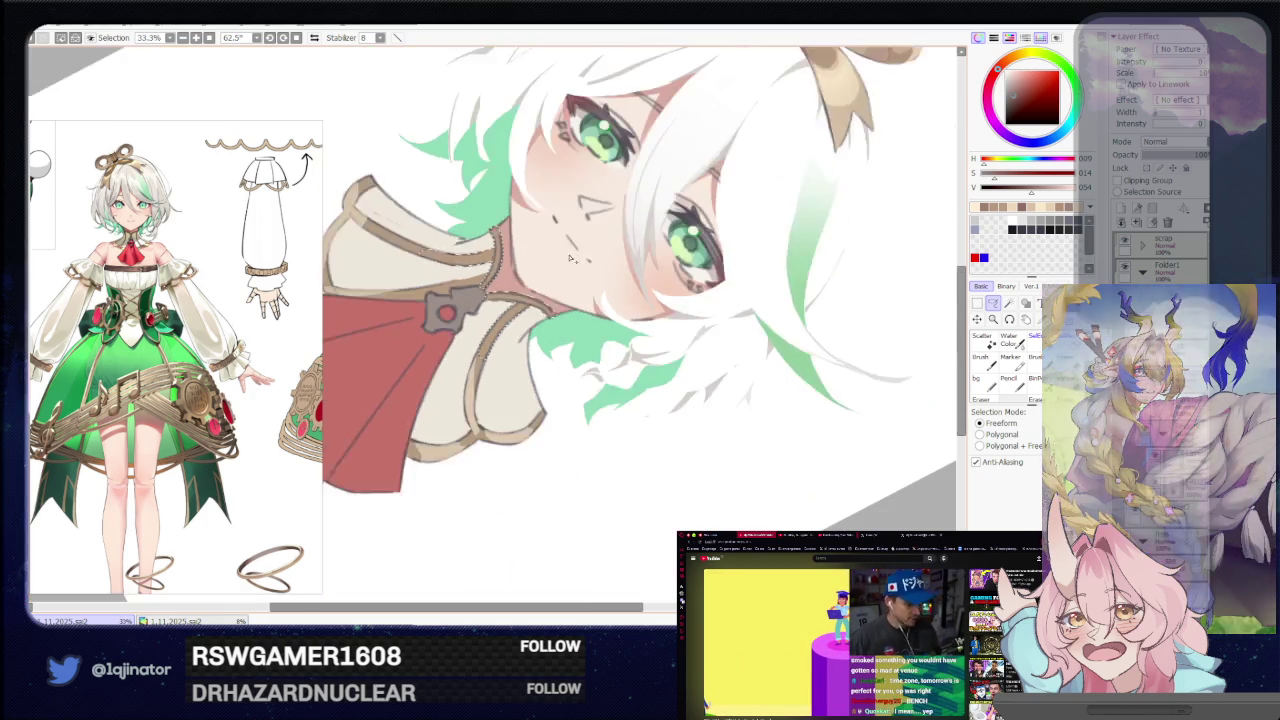
key(b)
drag(468, 423, 565, 374)
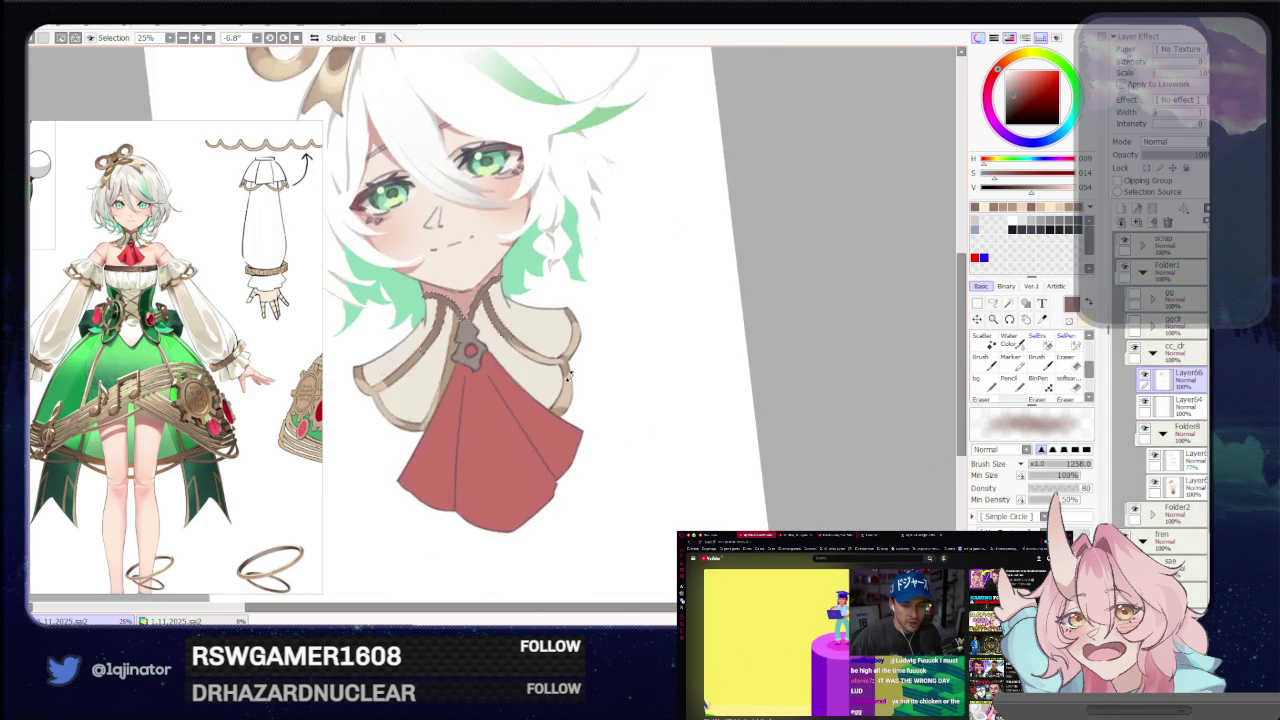
click(993, 303)
scroll(444, 323, up, 4)
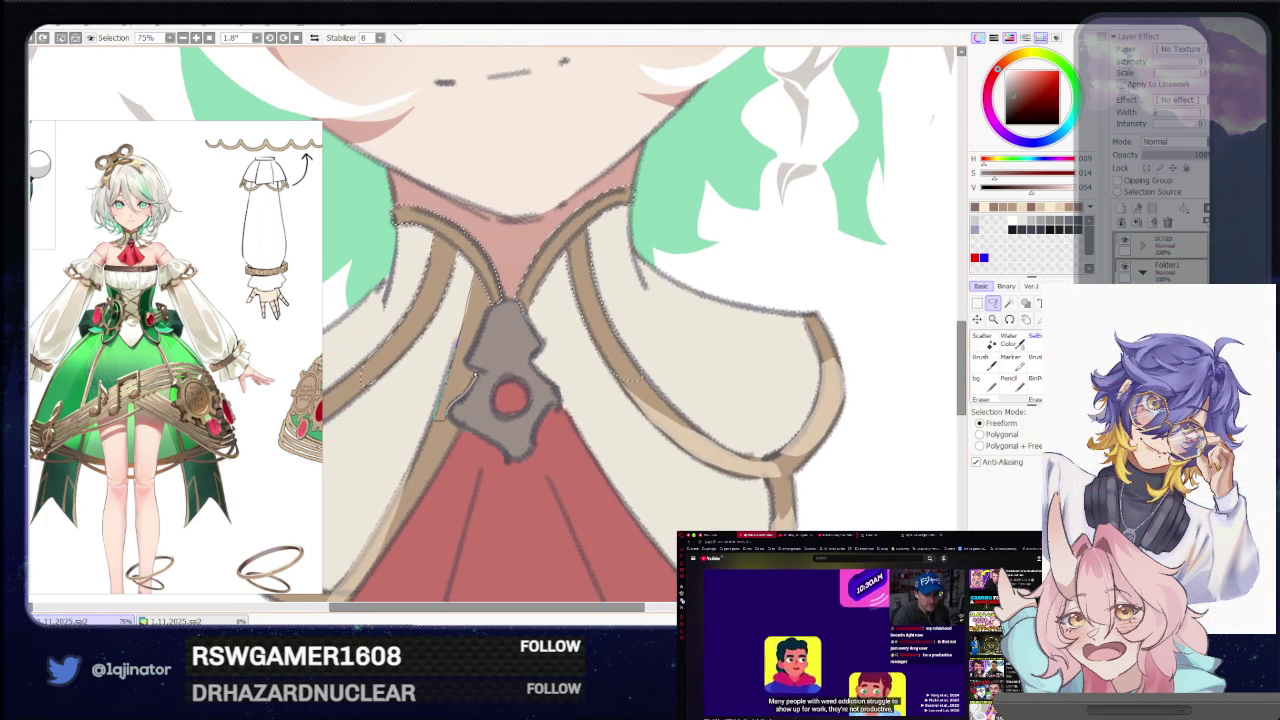
scroll(496, 325, down, 4)
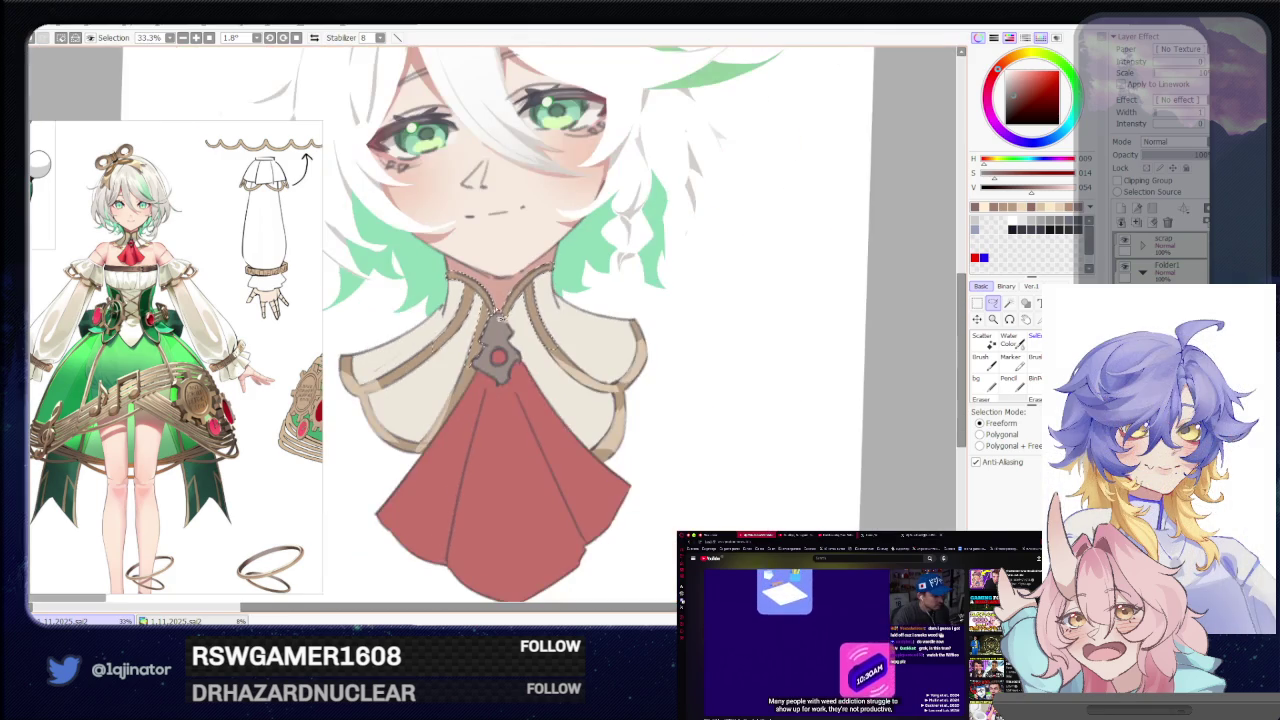
key(e)
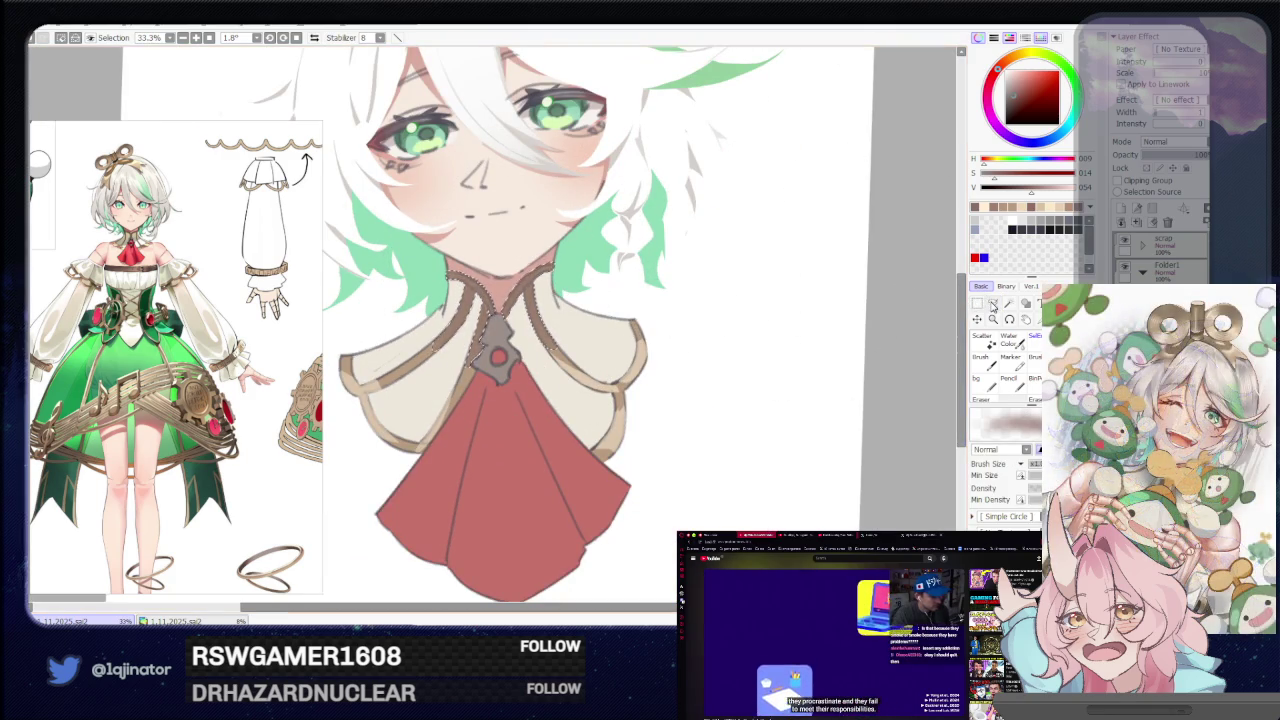
click(992, 303)
drag(685, 406, 605, 356)
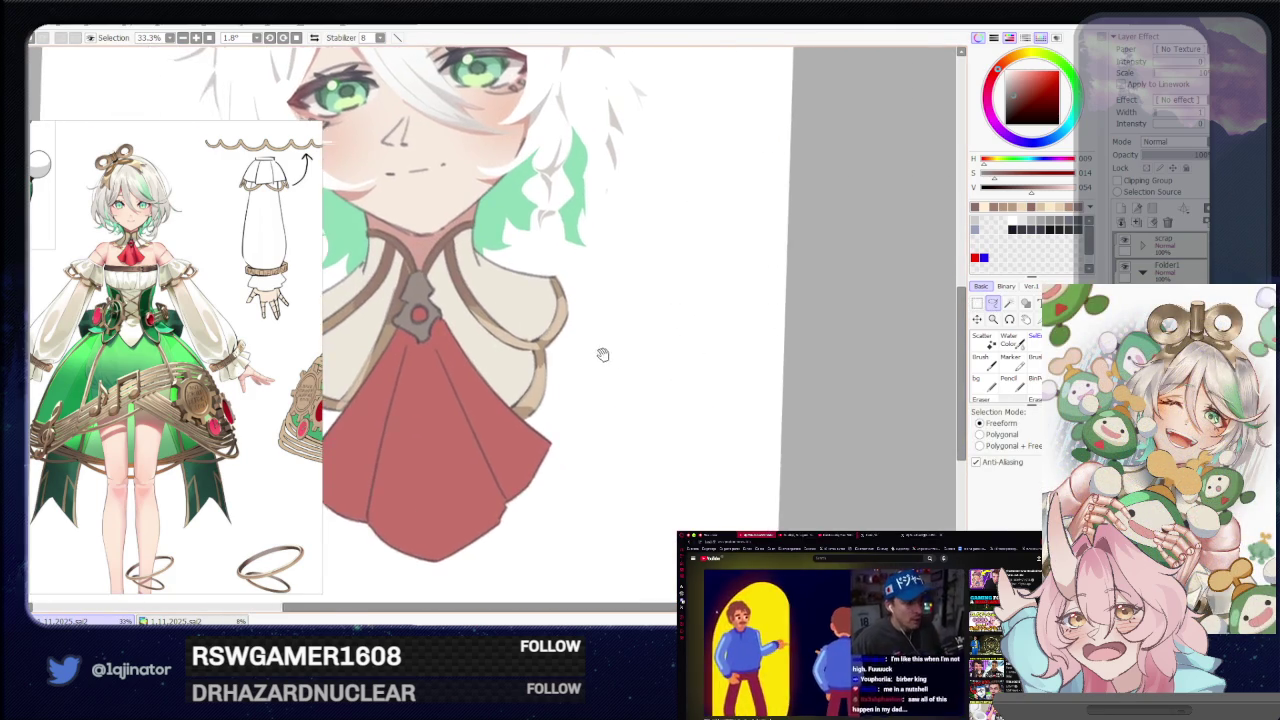
scroll(605, 356, up, 1)
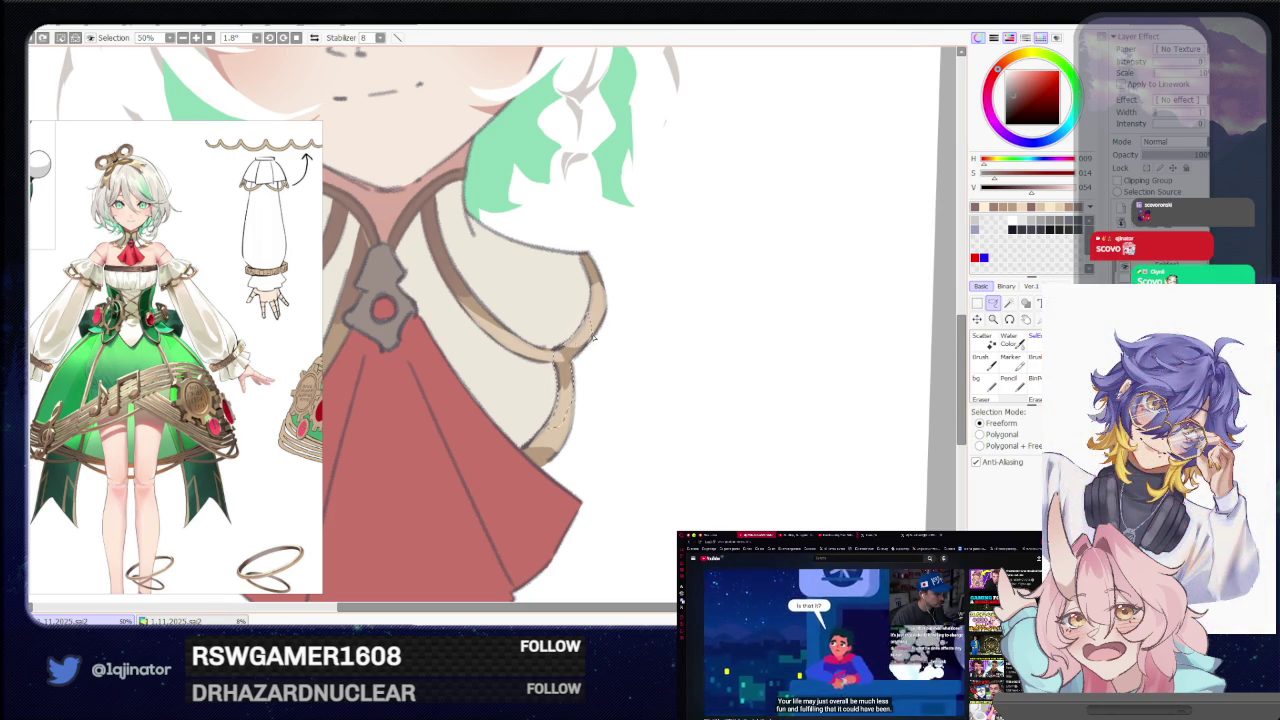
Select the cape area along the right ring trim and brush shading inside it.
mouse_move(663, 343)
mouse_down()
mouse_move(469, 437)
mouse_move(454, 423)
mouse_move(515, 367)
mouse_up()
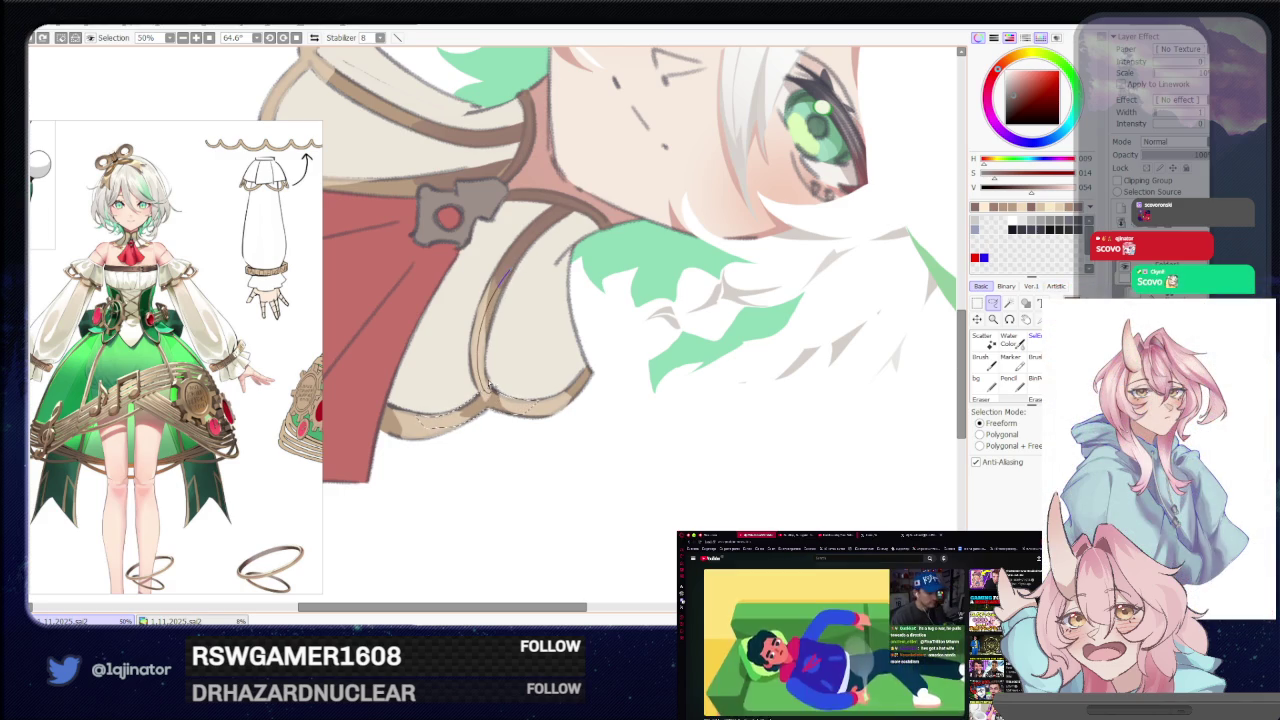
drag(488, 366, 518, 268)
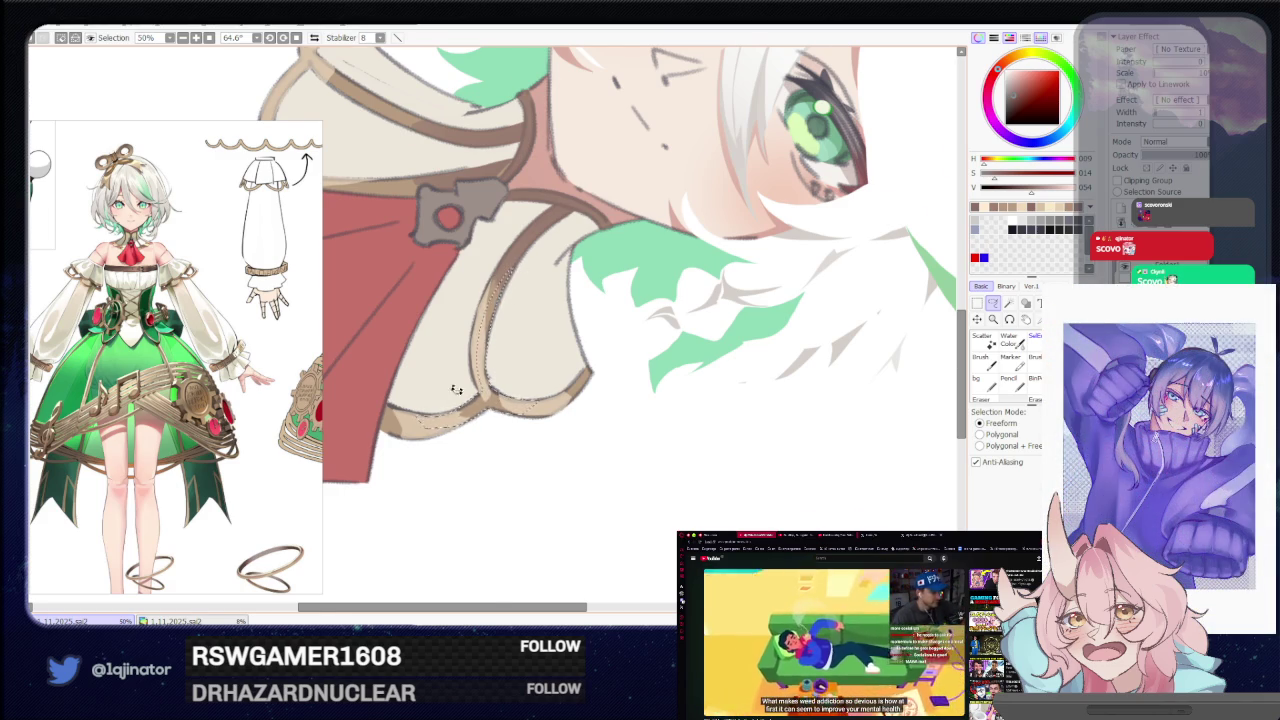
drag(462, 366, 520, 300)
key(b)
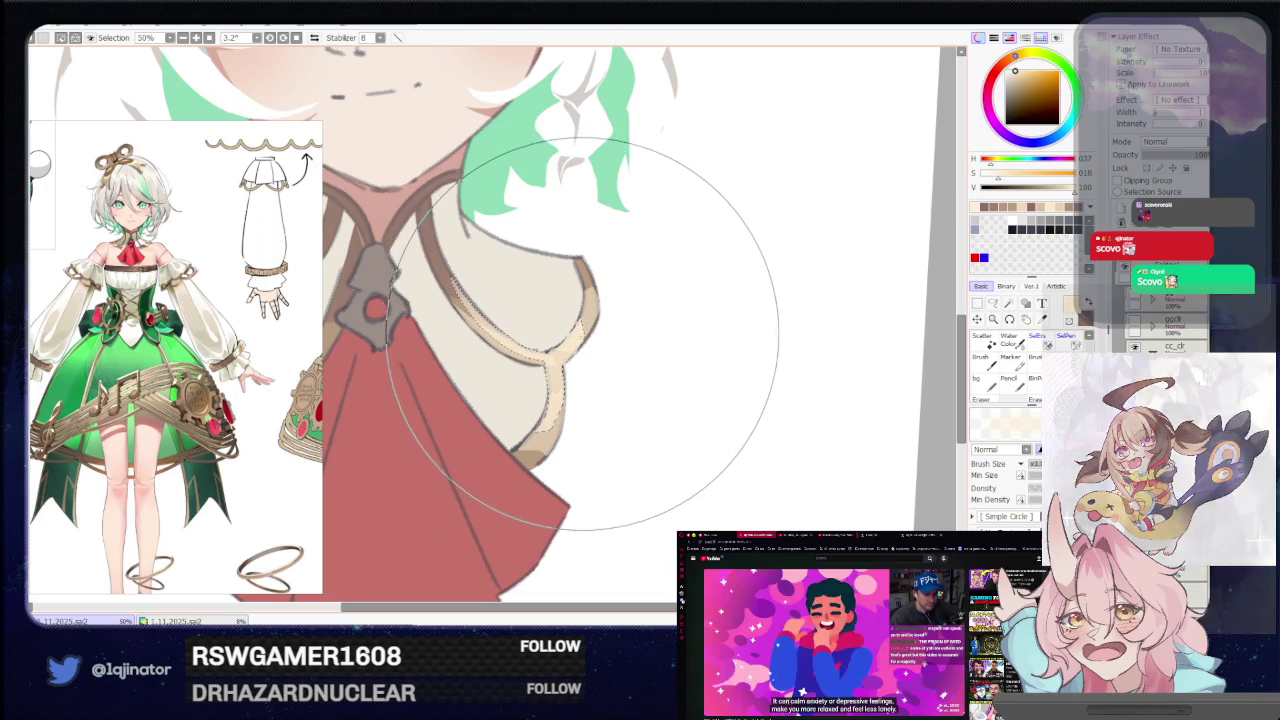
scroll(585, 330, down, 2)
Lasso the collar edge and the cape's left edge, then paint shading inside.
click(993, 303)
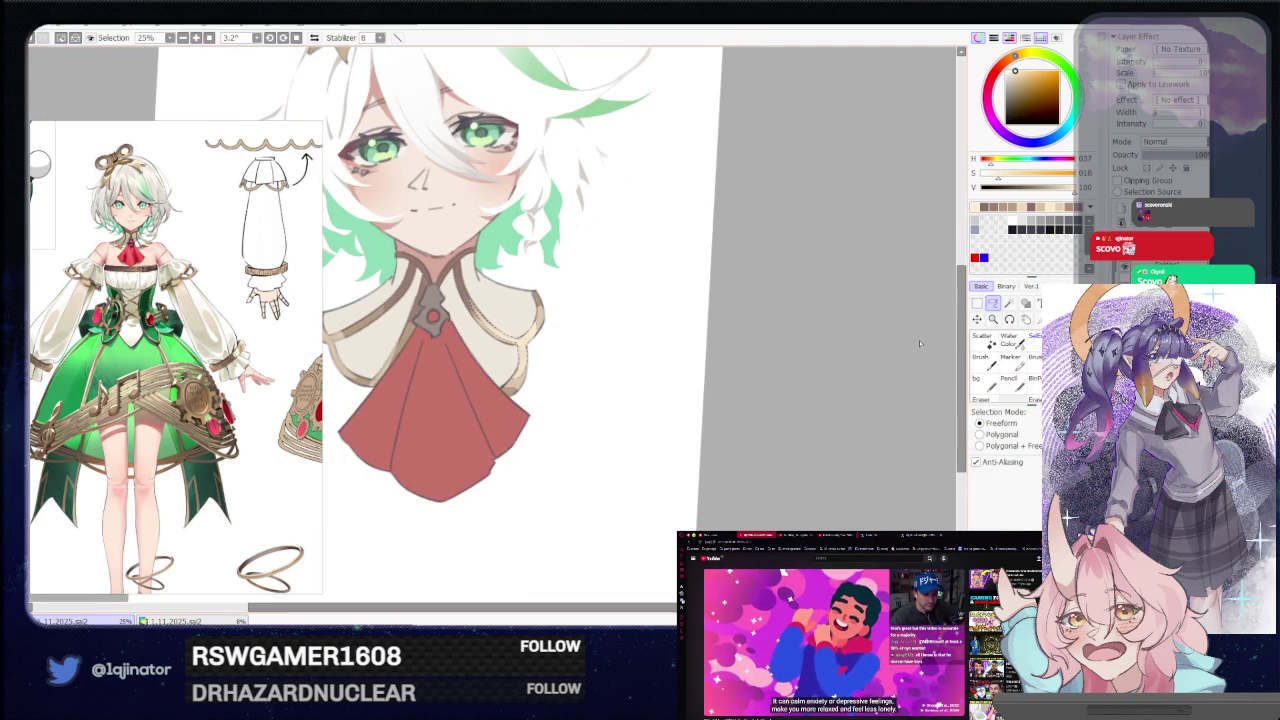
scroll(500, 260, up, 1)
scroll(500, 260, up, 1)
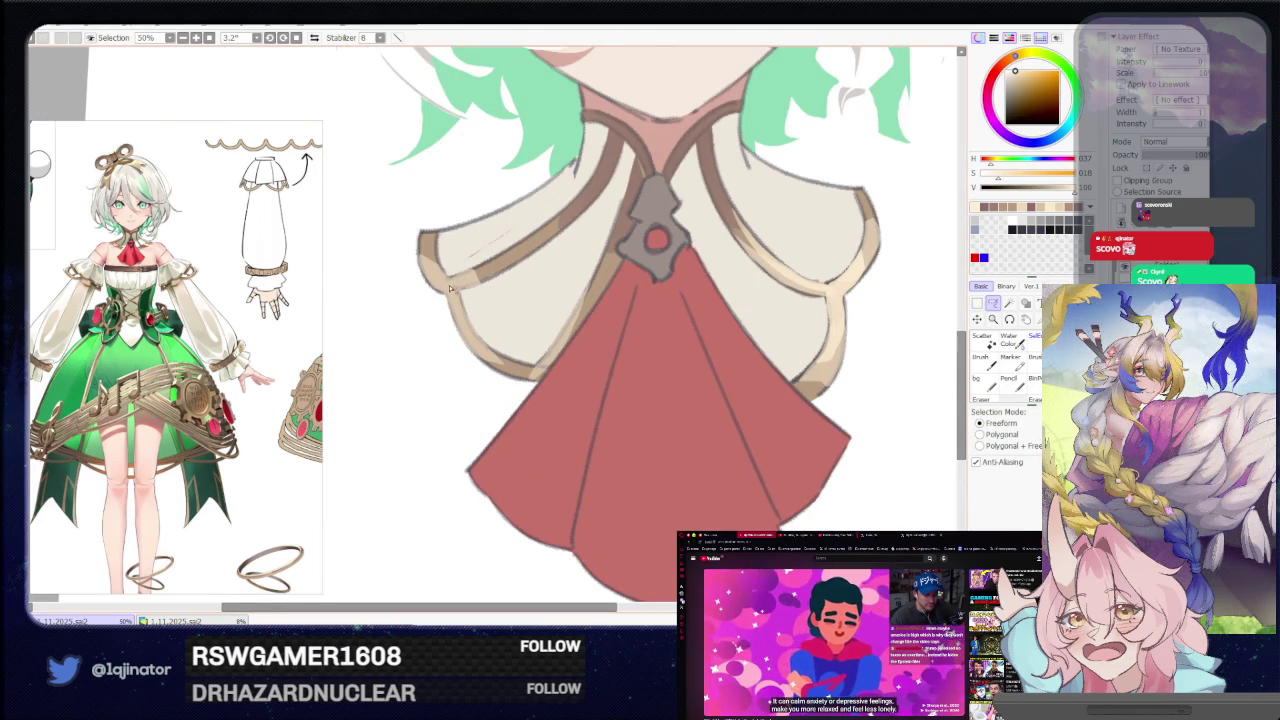
drag(490, 272, 561, 232)
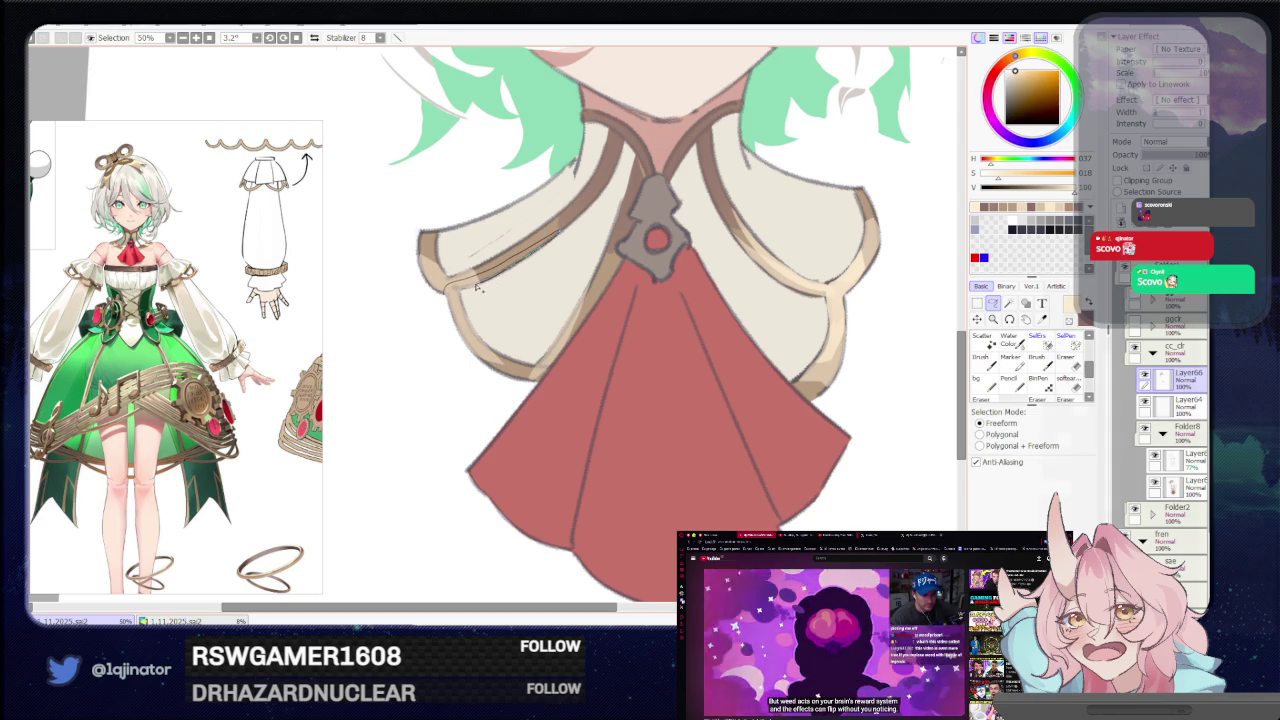
mouse_move(523, 284)
mouse_down()
mouse_move(478, 267)
mouse_move(527, 380)
mouse_move(393, 281)
mouse_up()
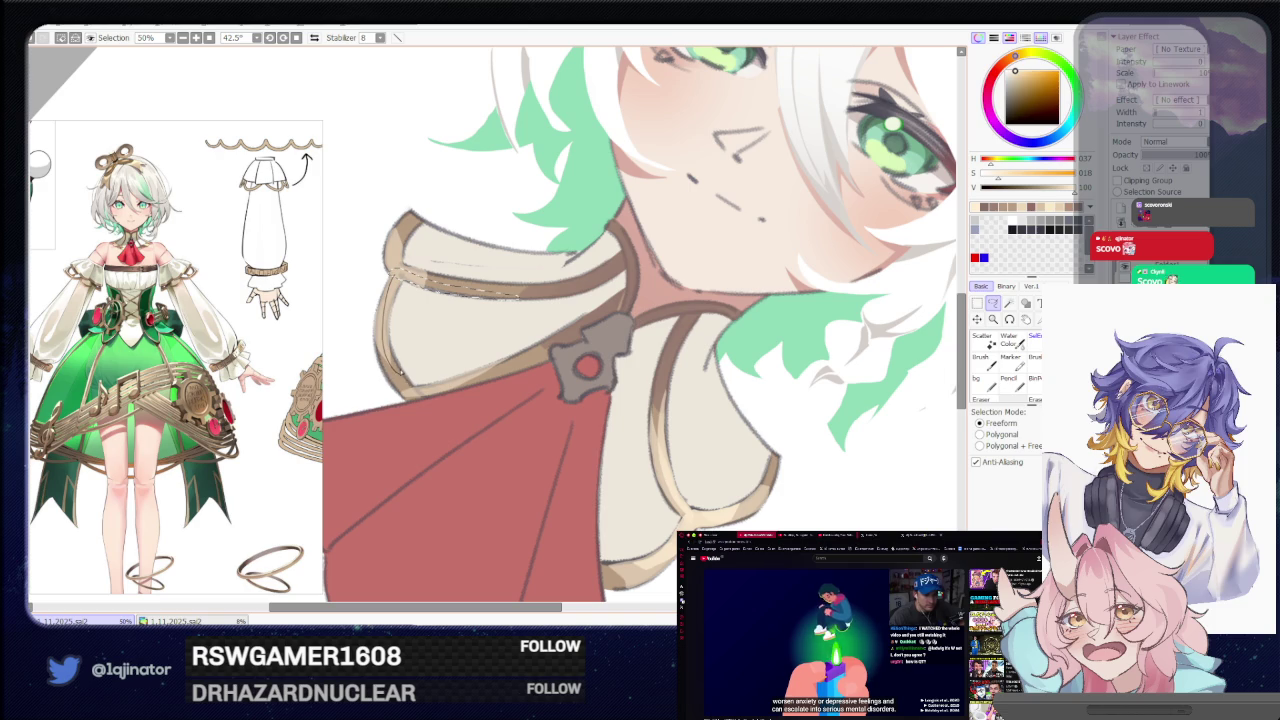
drag(400, 372, 409, 279)
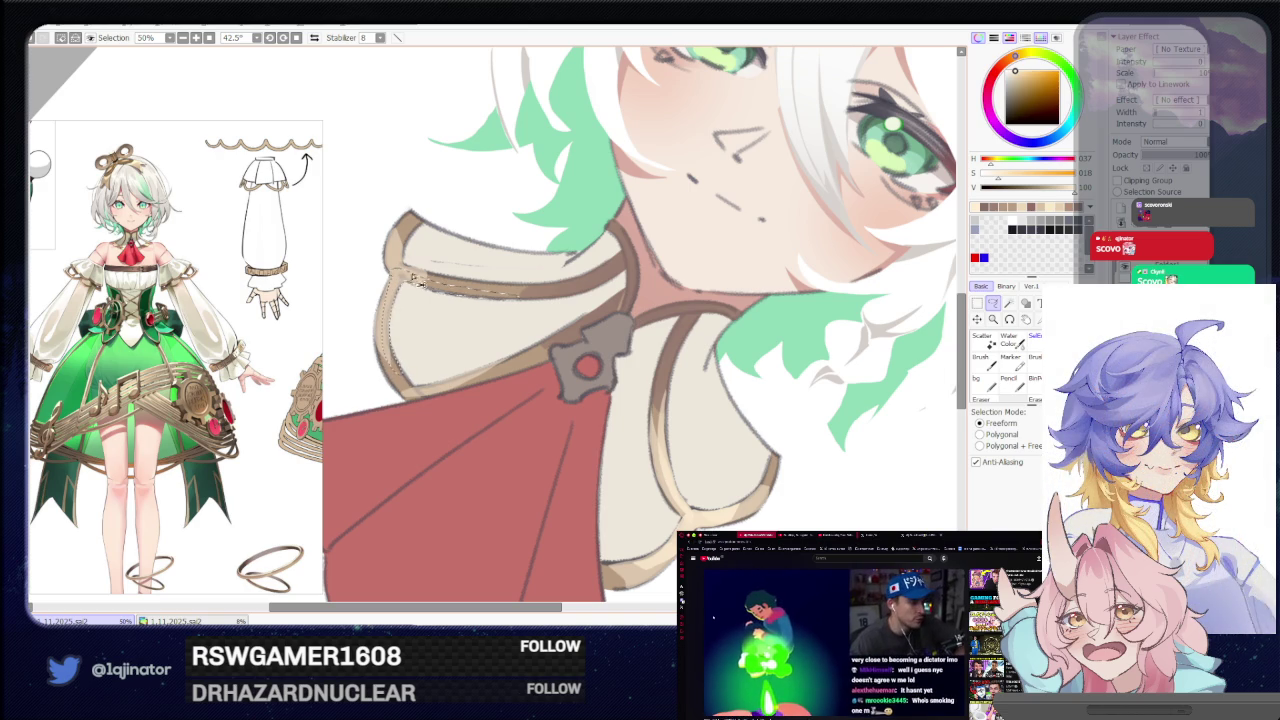
key(e)
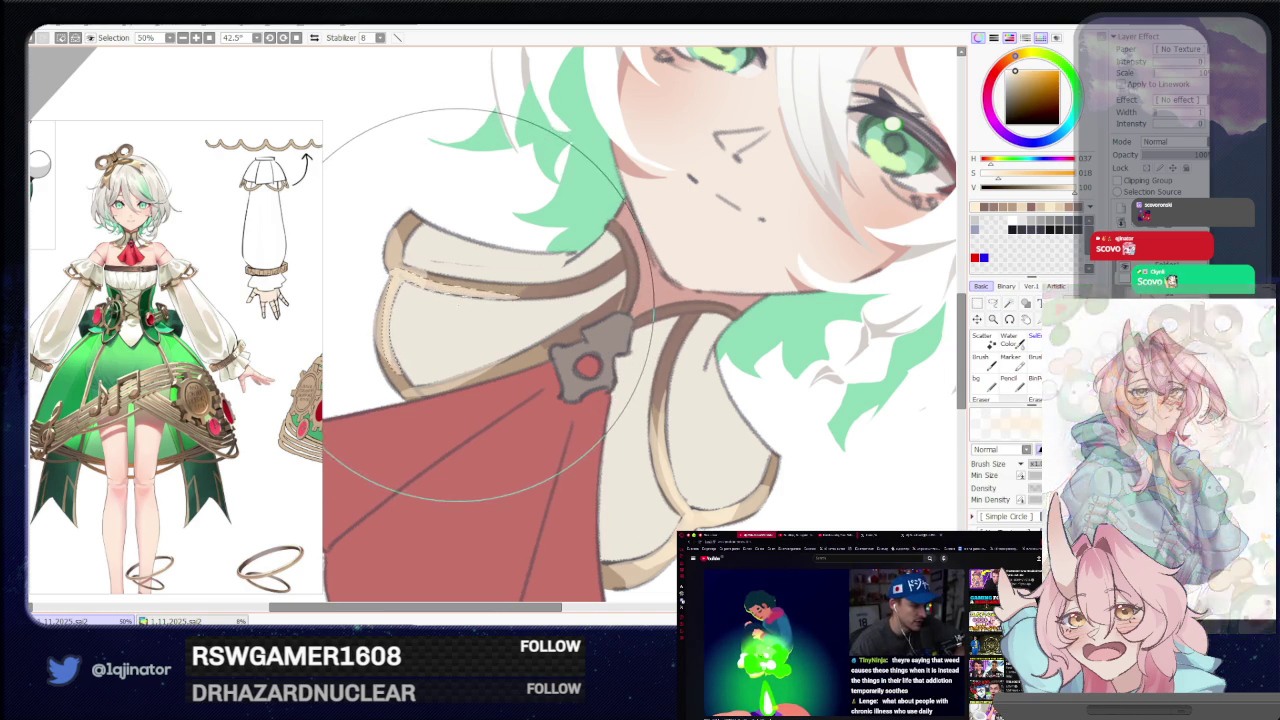
scroll(480, 328, down, 5)
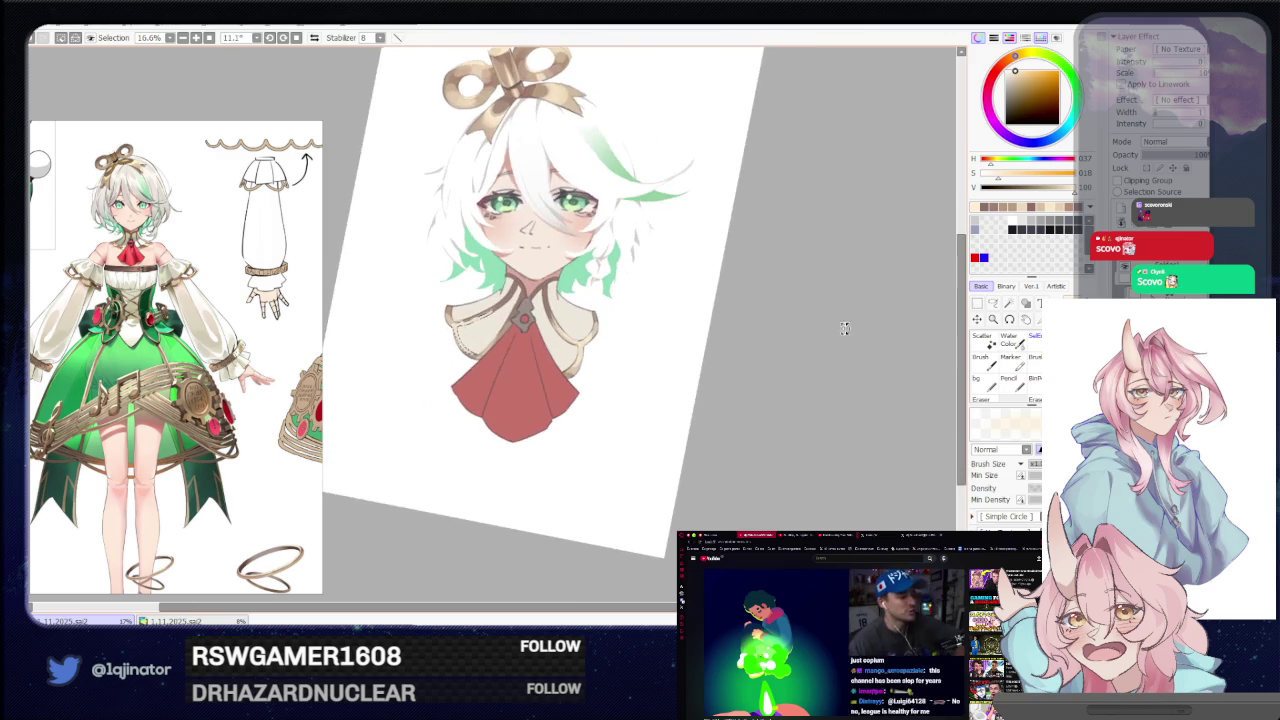
Lasso down the left collar edge and shade inside the selection.
click(993, 303)
scroll(608, 371, up, 2)
scroll(569, 354, up, 2)
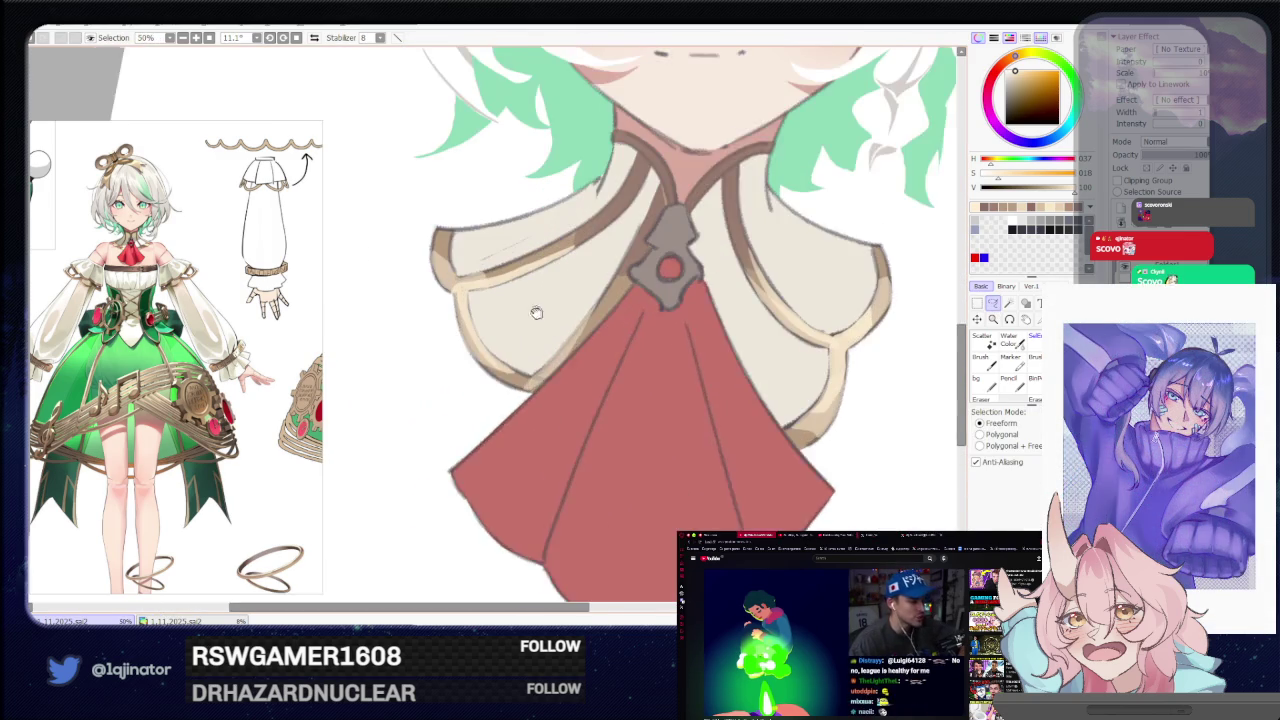
scroll(543, 309, up, 1)
drag(433, 331, 463, 349)
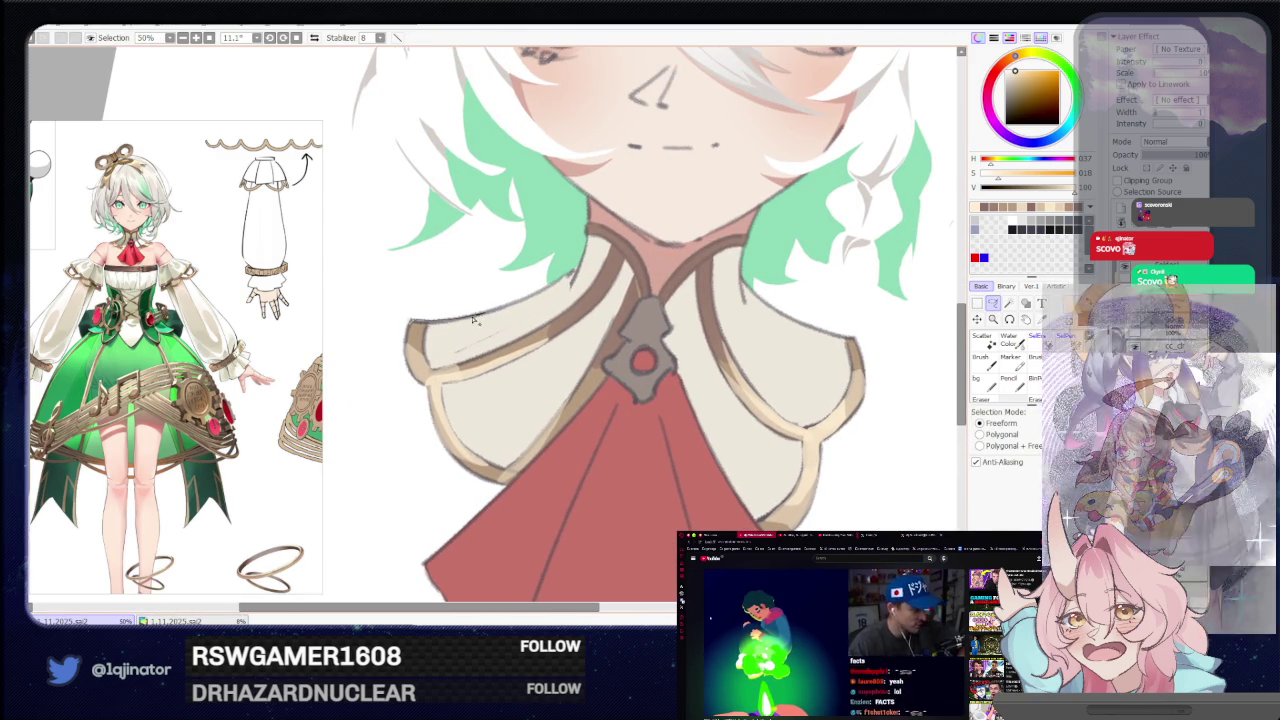
drag(418, 342, 434, 398)
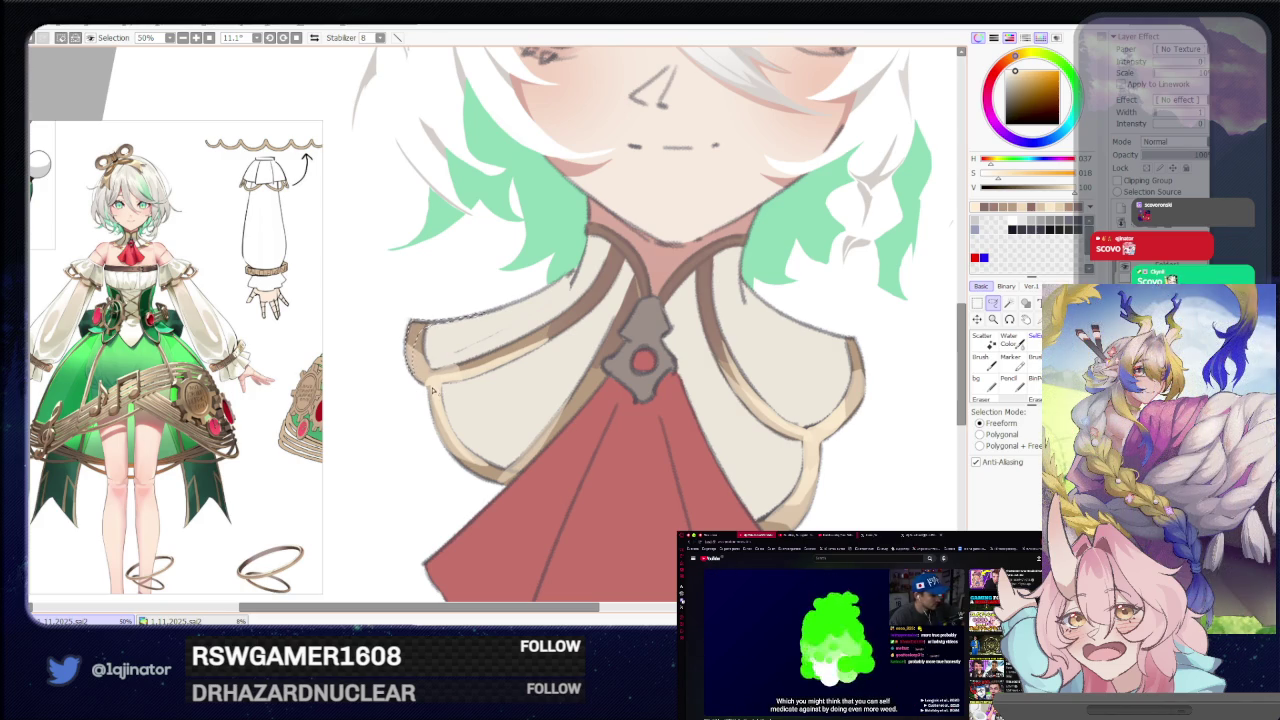
mouse_move(430, 389)
mouse_down()
mouse_move(441, 437)
mouse_move(433, 420)
mouse_up()
key(e)
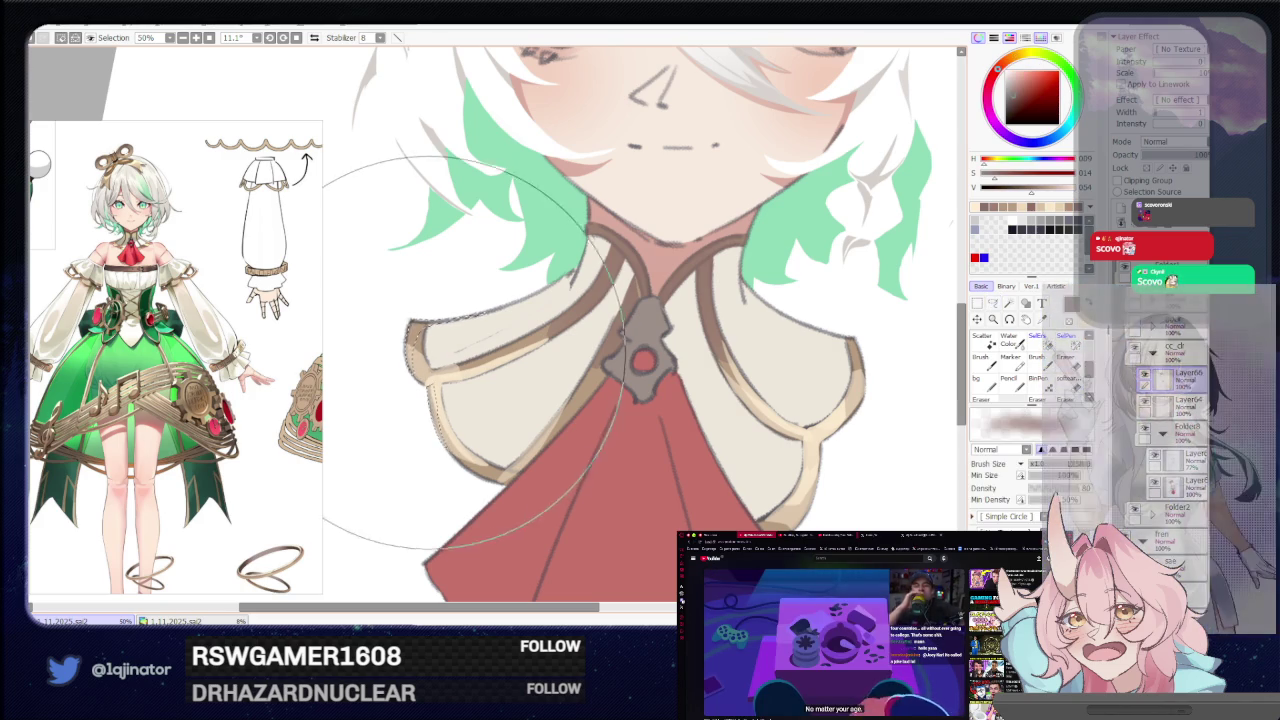
scroll(480, 370, down, 3)
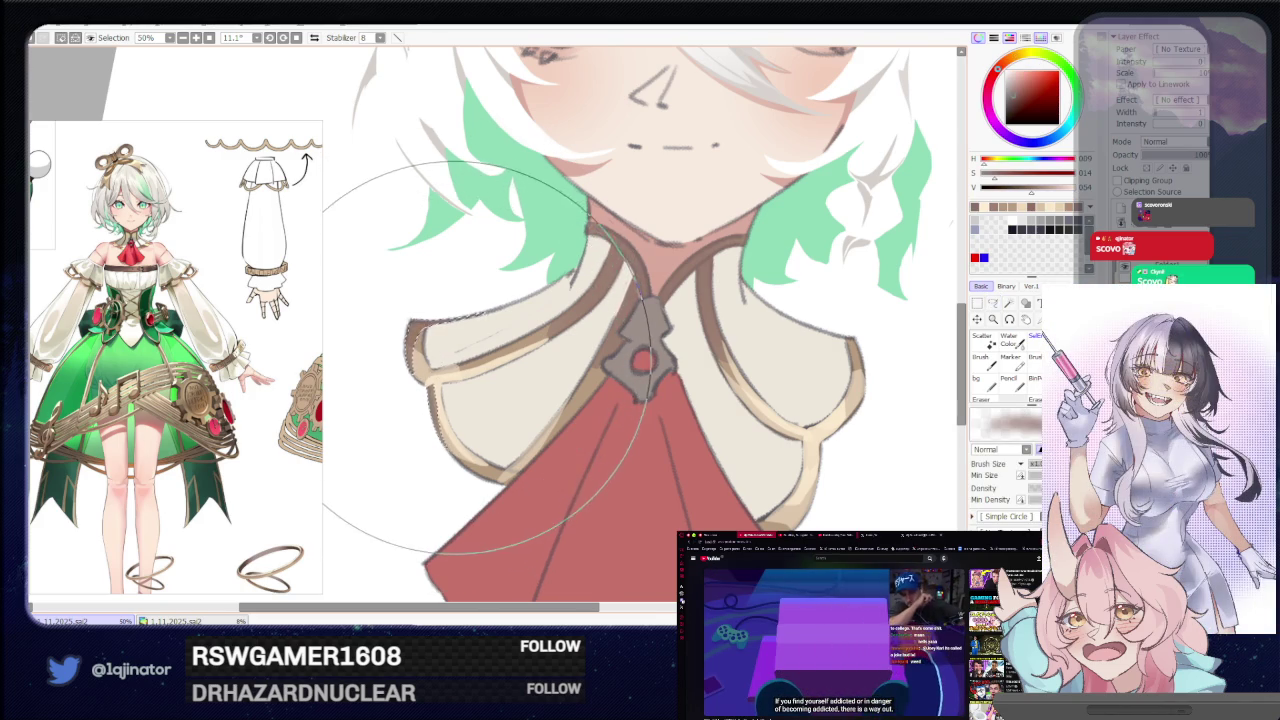
Select along the right gold-ring trim, shade it, and rotate the canvas back upright.
key(a)
scroll(650, 380, up, 3)
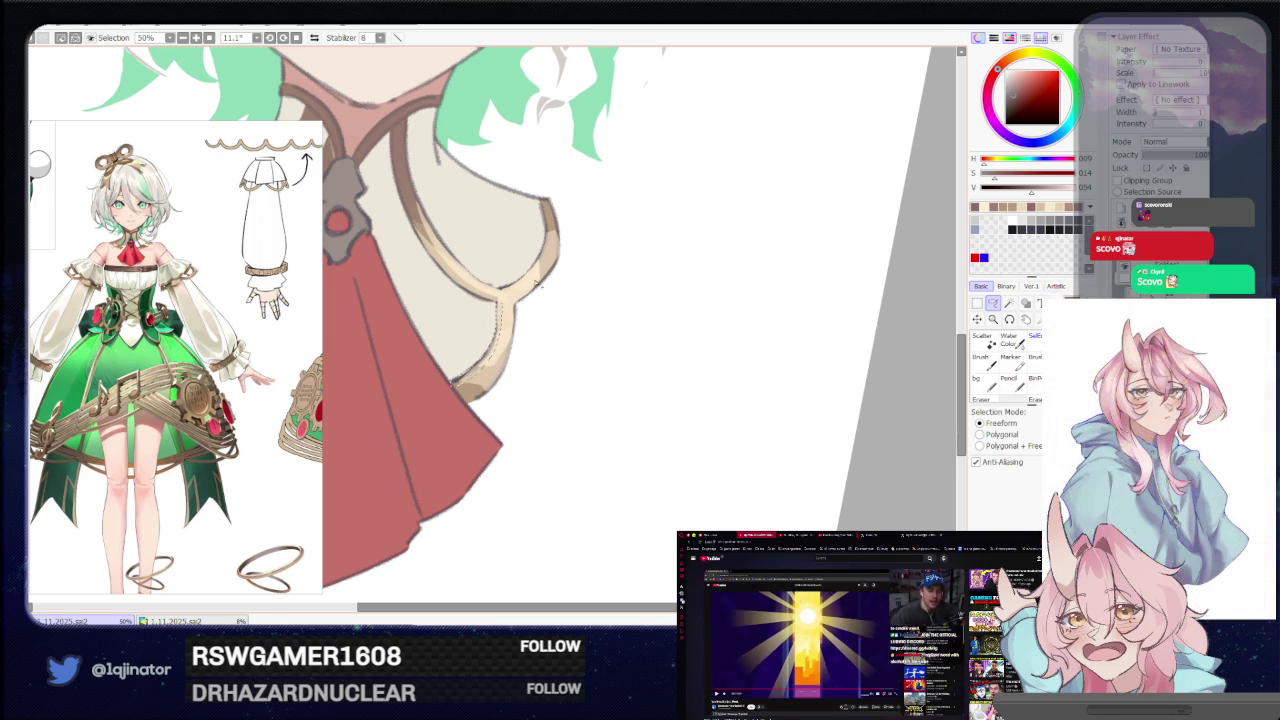
mouse_move(502, 302)
mouse_down()
mouse_move(586, 314)
mouse_move(588, 272)
mouse_up()
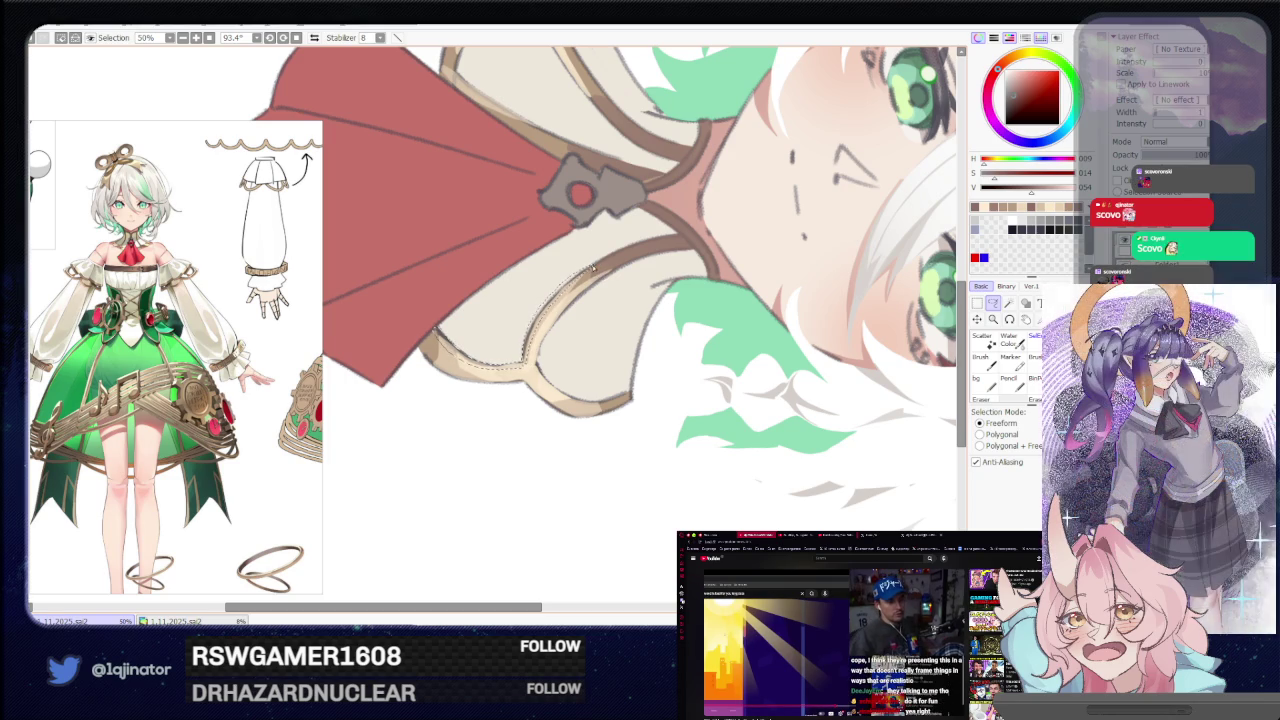
drag(568, 286, 542, 314)
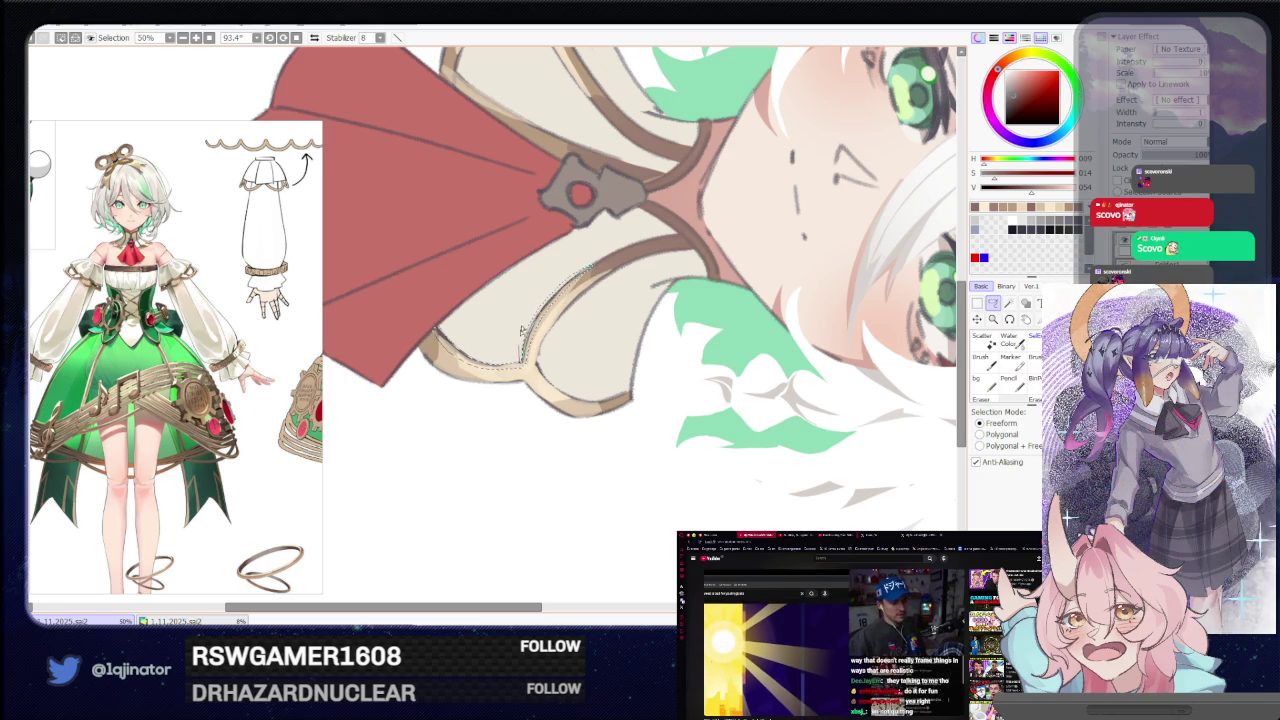
key(e)
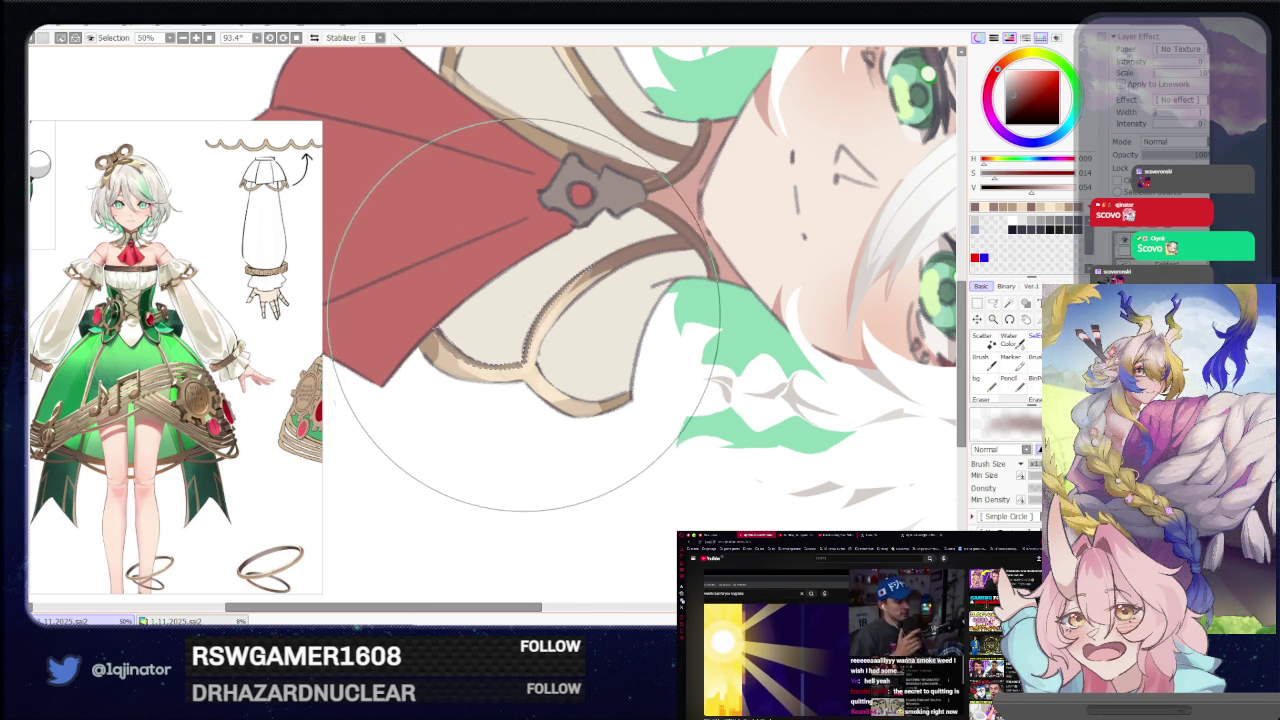
mouse_move(531, 401)
mouse_down()
mouse_move(728, 323)
mouse_move(620, 406)
mouse_move(586, 306)
mouse_up()
click(988, 303)
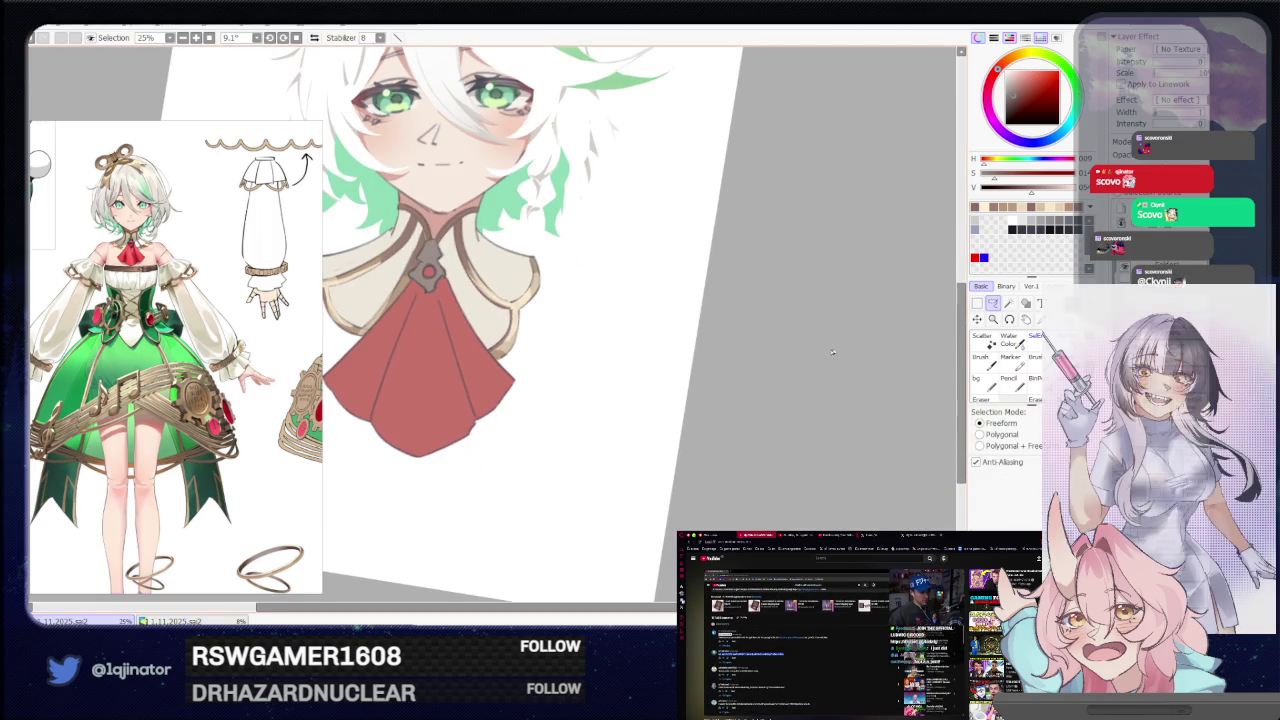
Centre and zoom in on the clasp above the cravat, then pick a dark brown.
drag(846, 346, 694, 323)
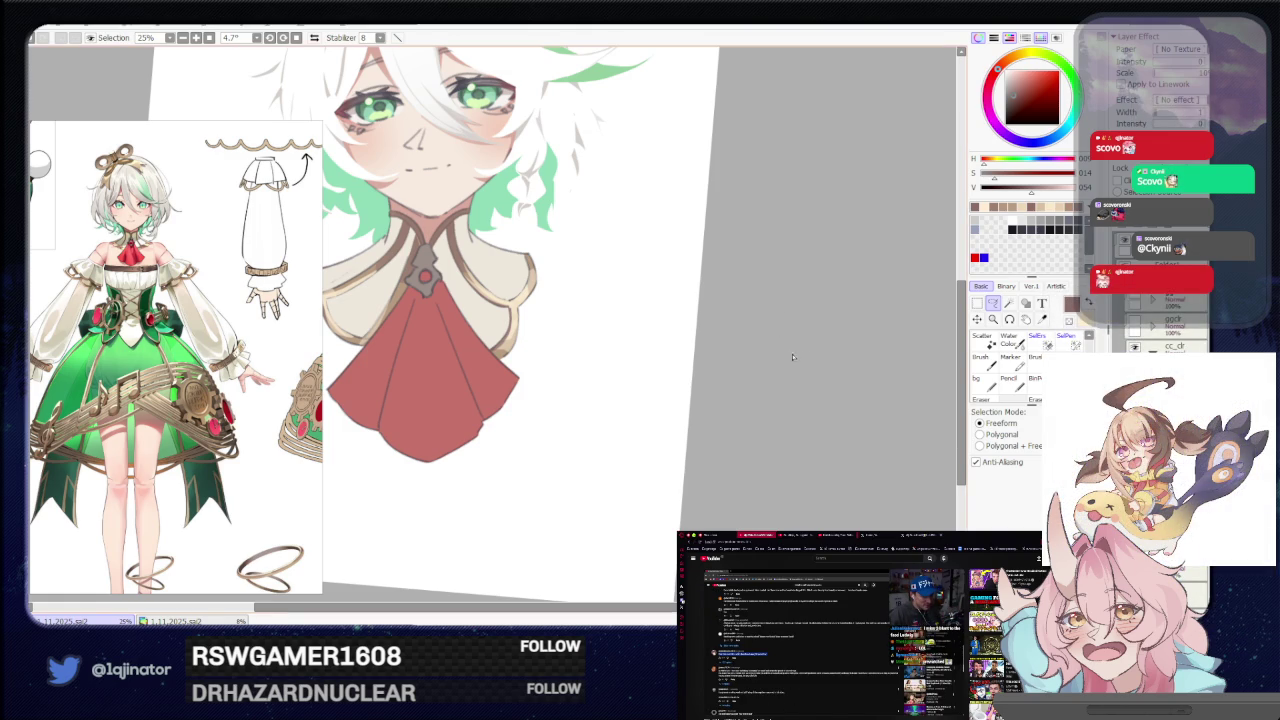
drag(668, 332, 713, 382)
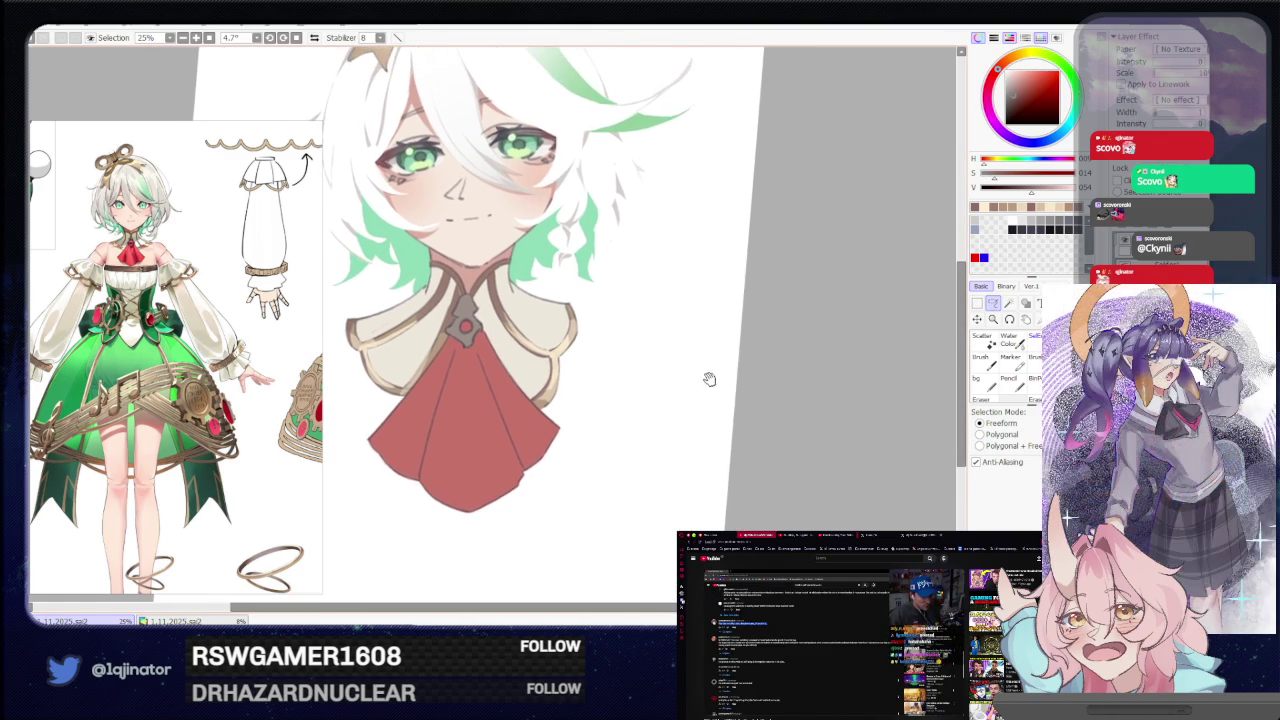
scroll(549, 367, up, 1)
scroll(520, 378, up, 1)
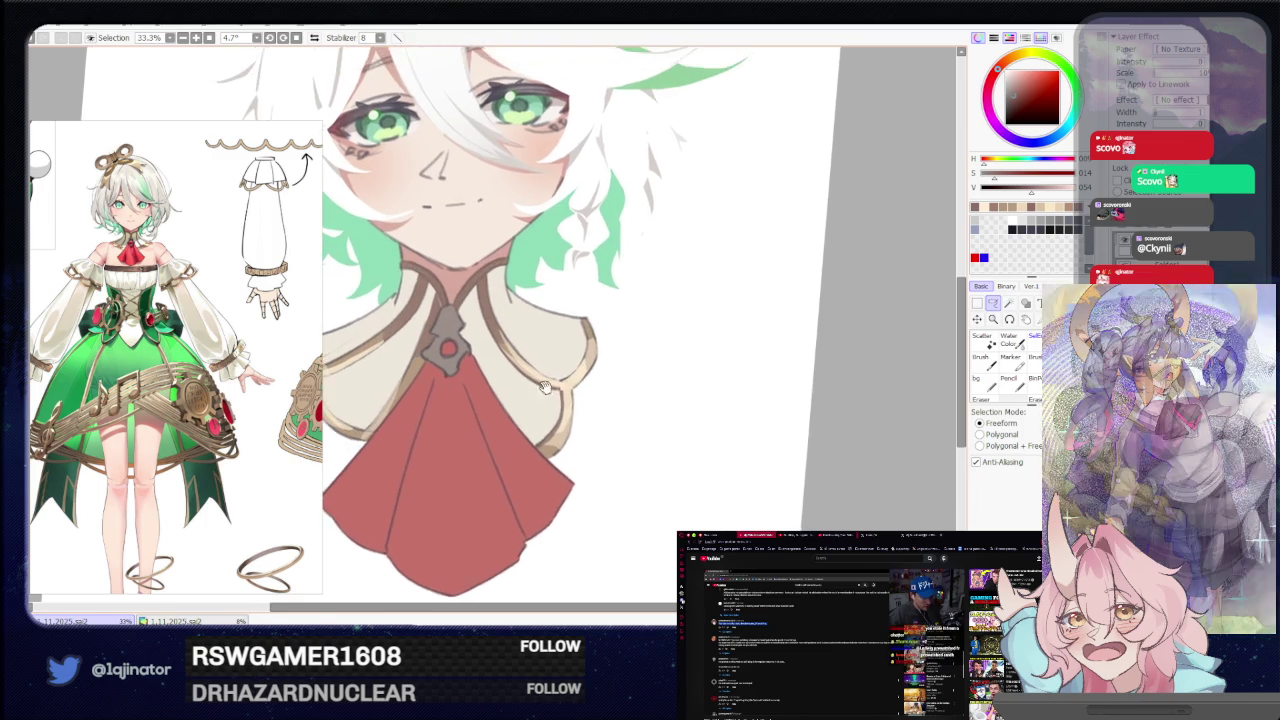
scroll(490, 388, up, 1)
scroll(463, 396, up, 1)
alt+click(449, 378)
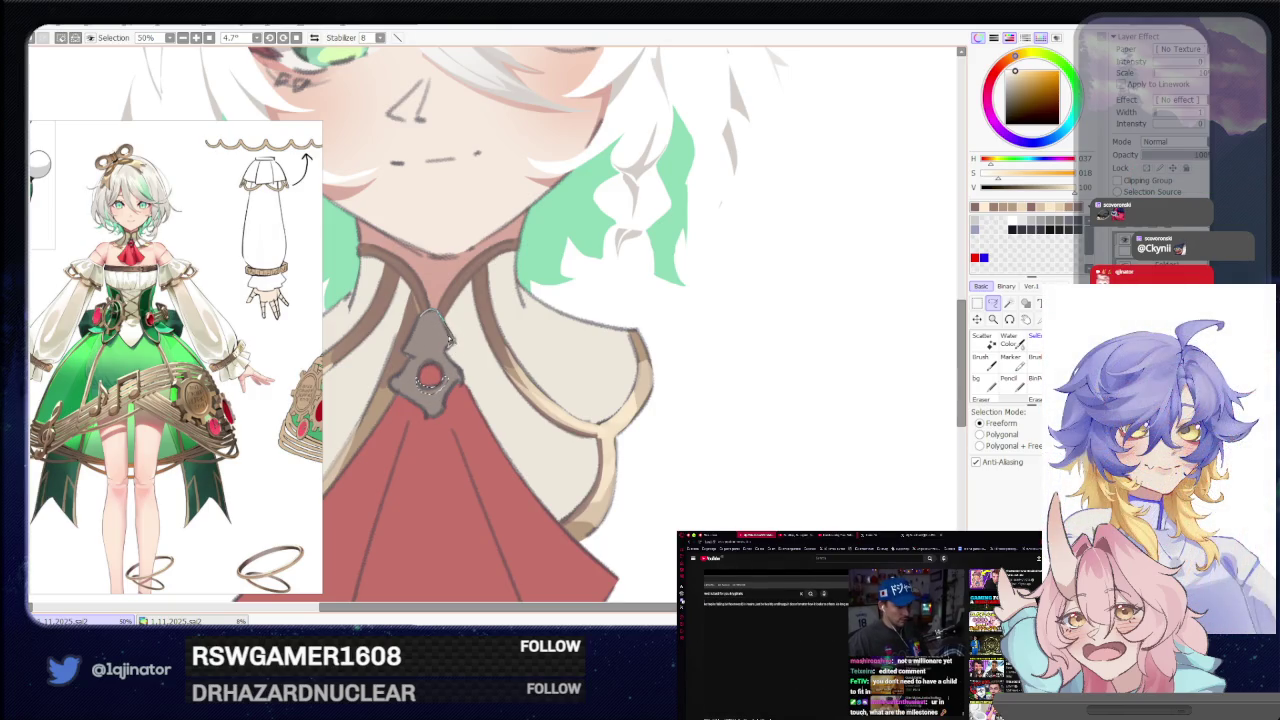
key(b)
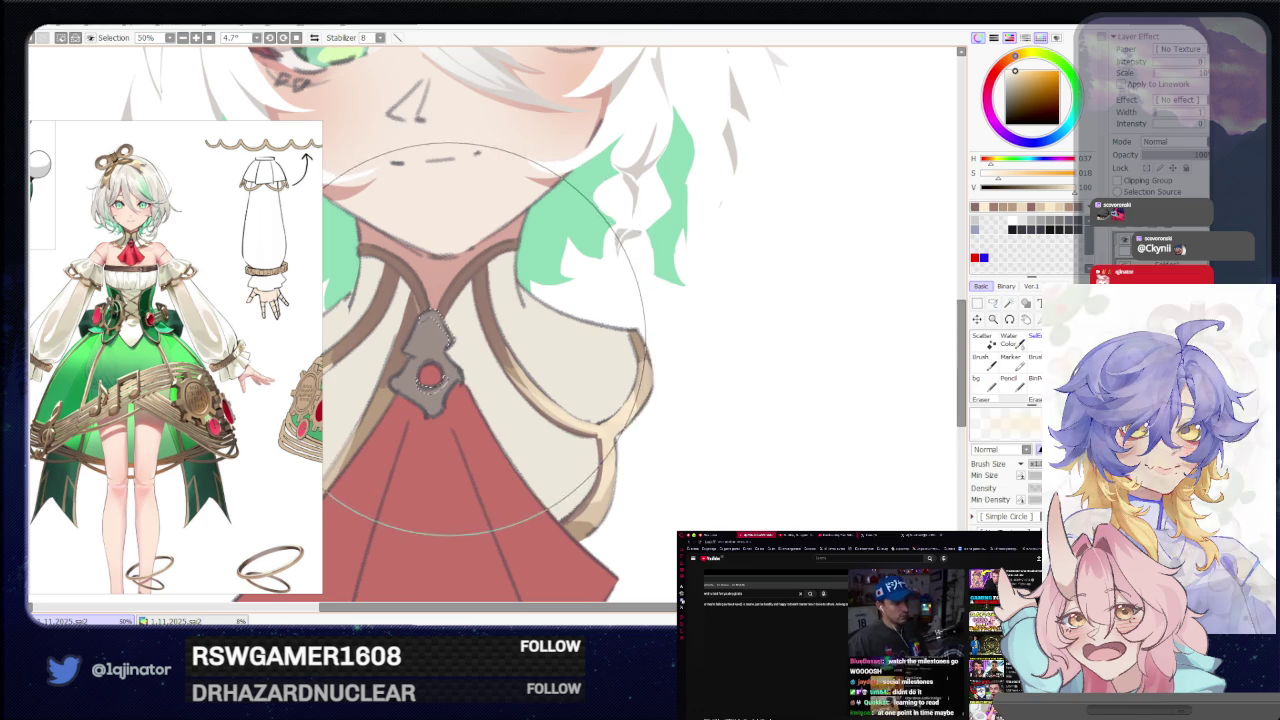
key(ctrl+minus)
key(ctrl+minus)
key(ctrl+minus)
click(990, 305)
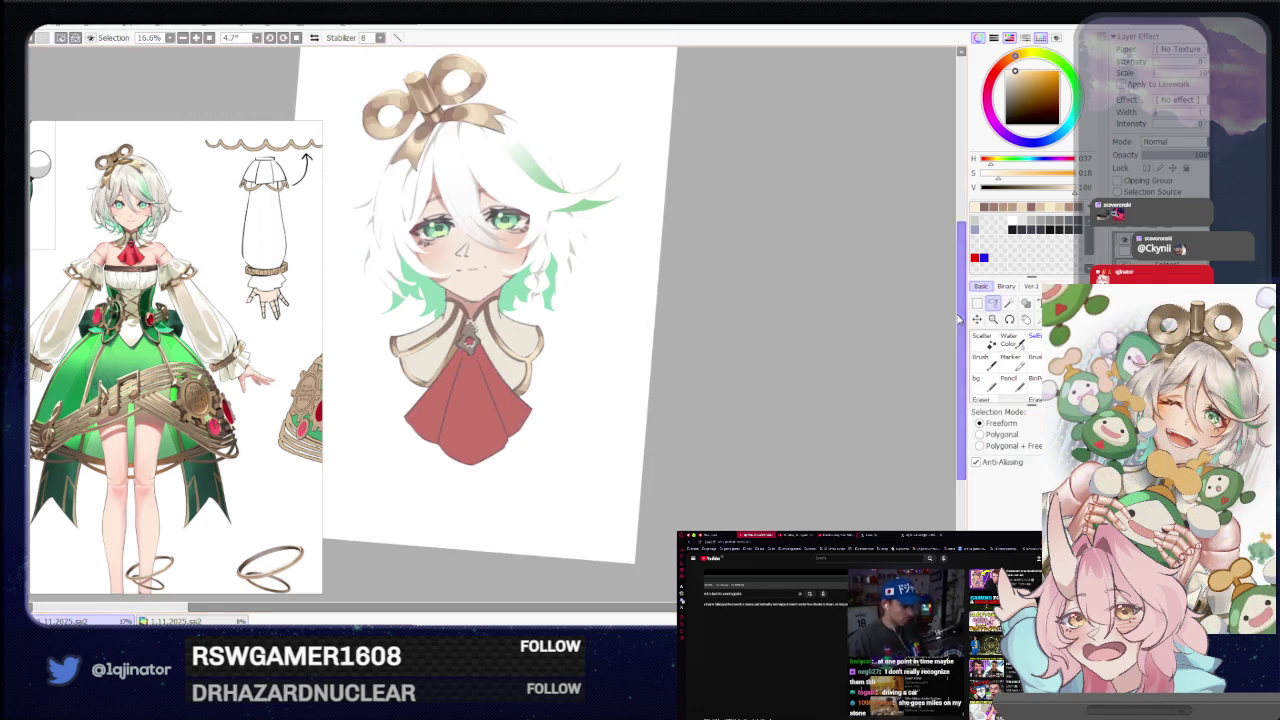
key(ctrl+plus)
key(ctrl+plus)
key(b)
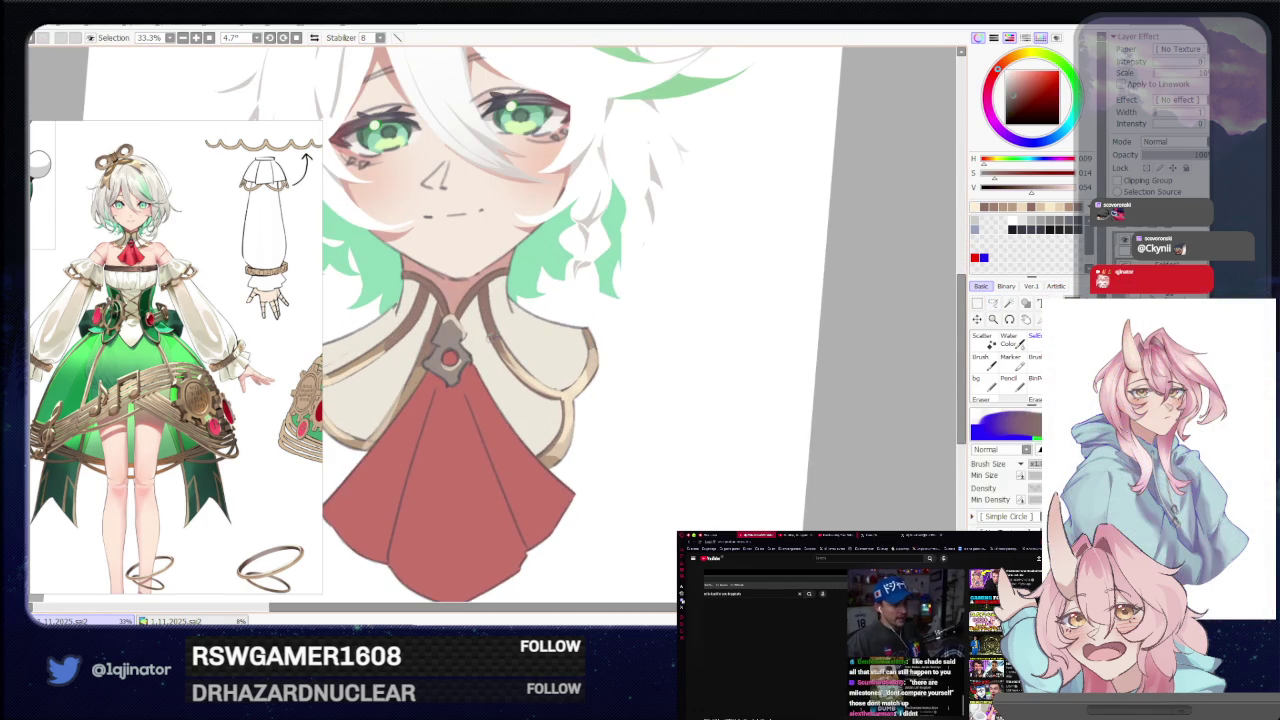
alt+click(484, 334)
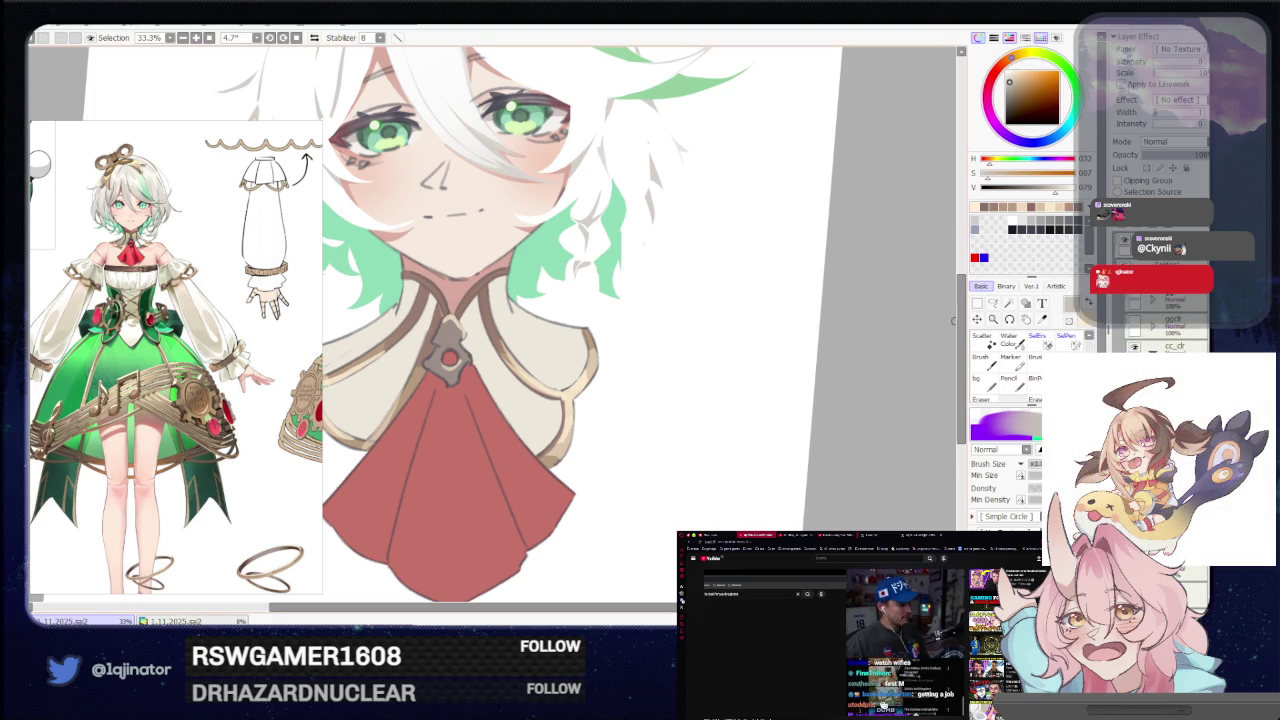
key(m)
key(ctrl+plus)
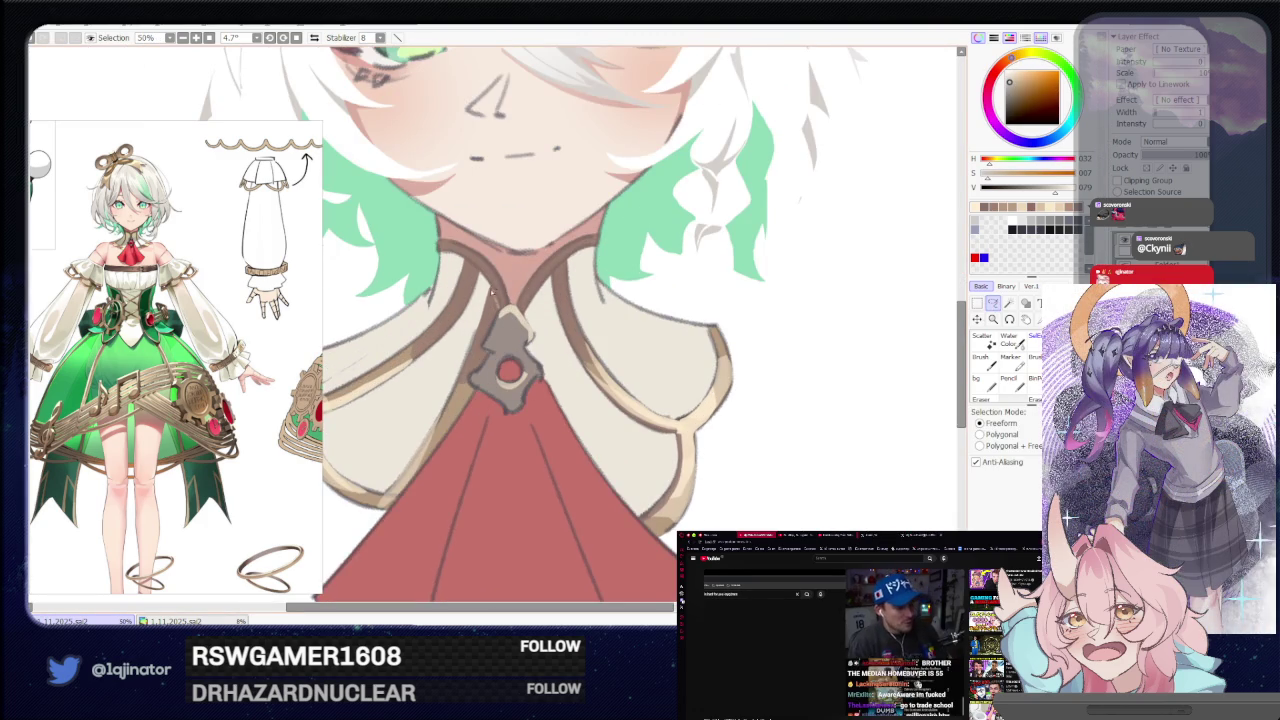
drag(494, 300, 437, 418)
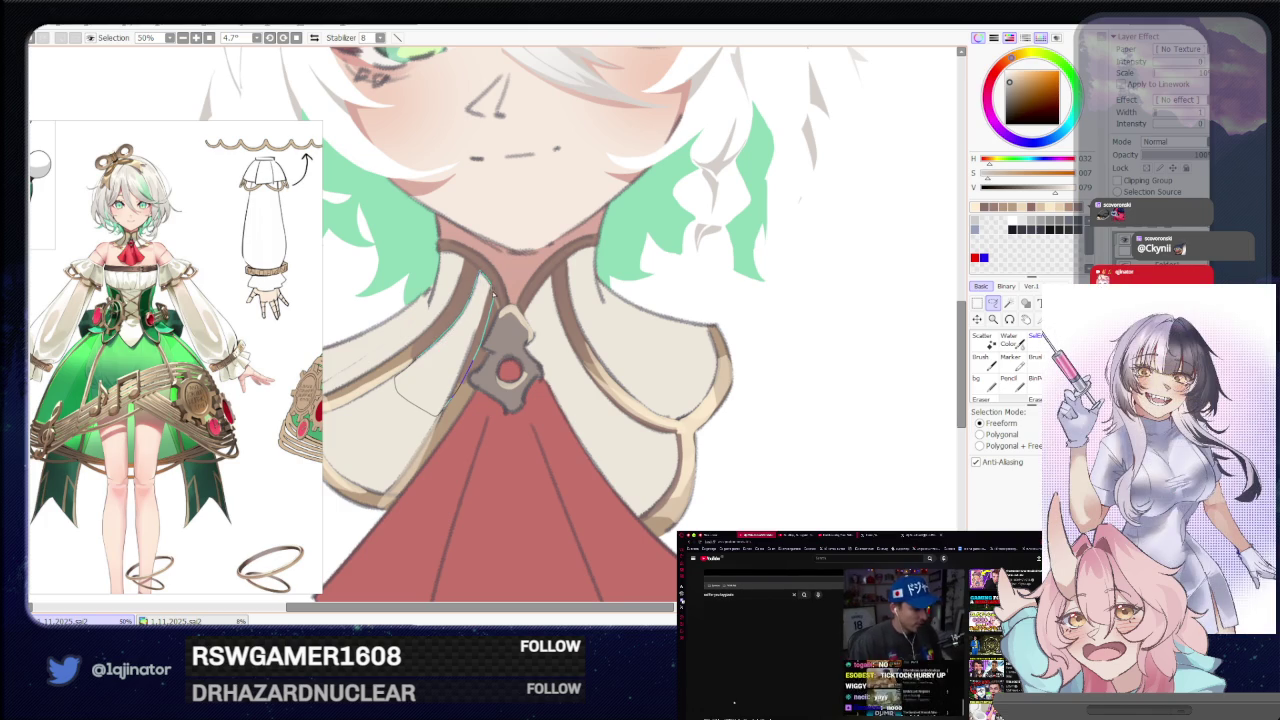
drag(497, 295, 471, 299)
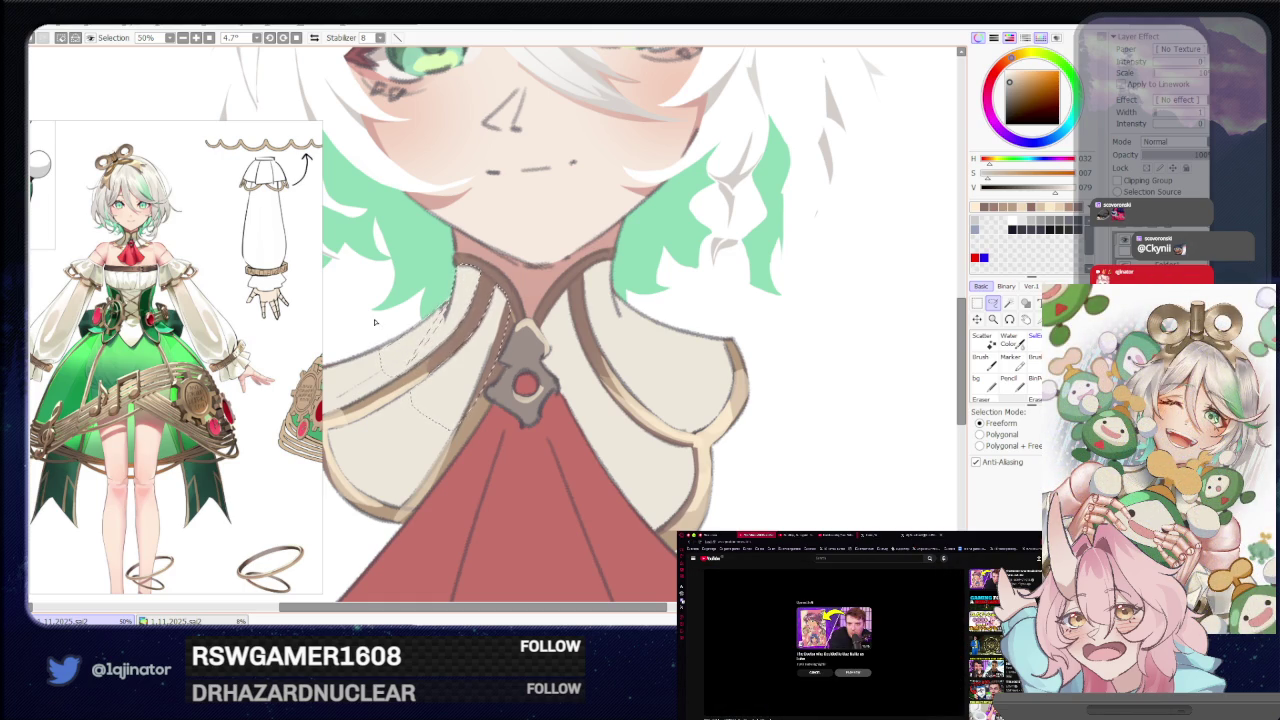
click(814, 673)
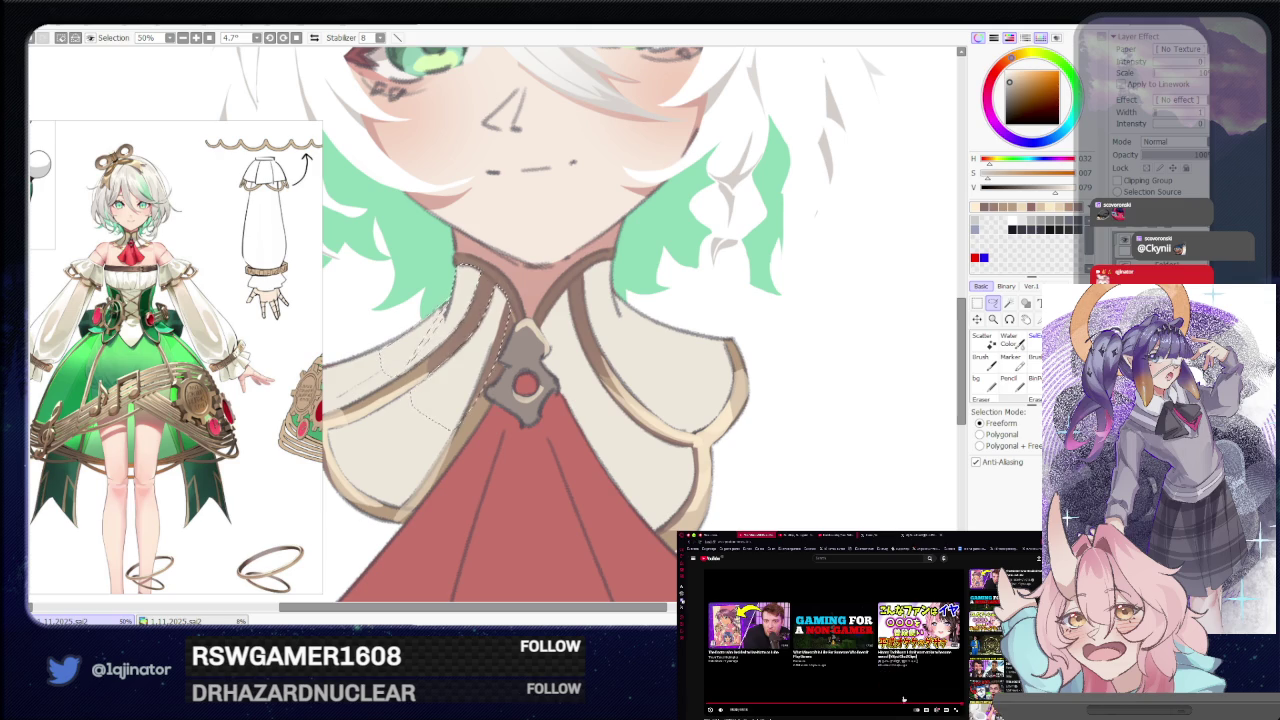
scroll(903, 699, down, 5)
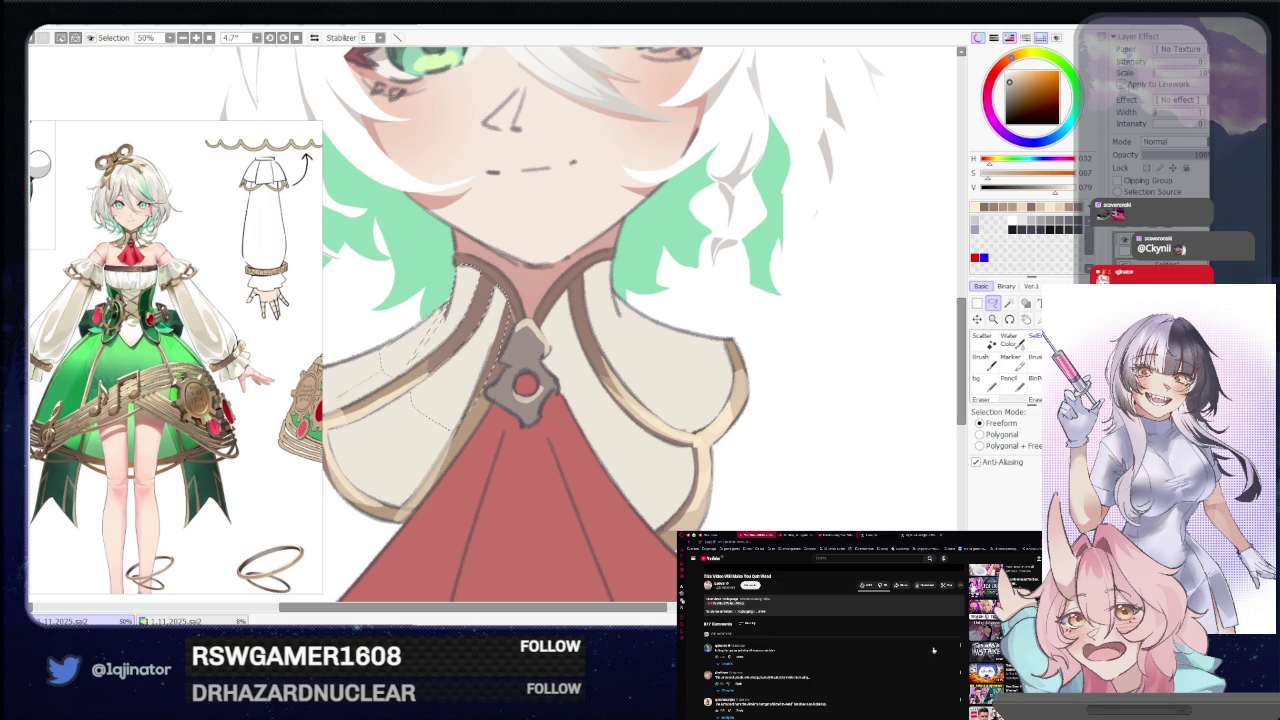
scroll(927, 649, down, 2)
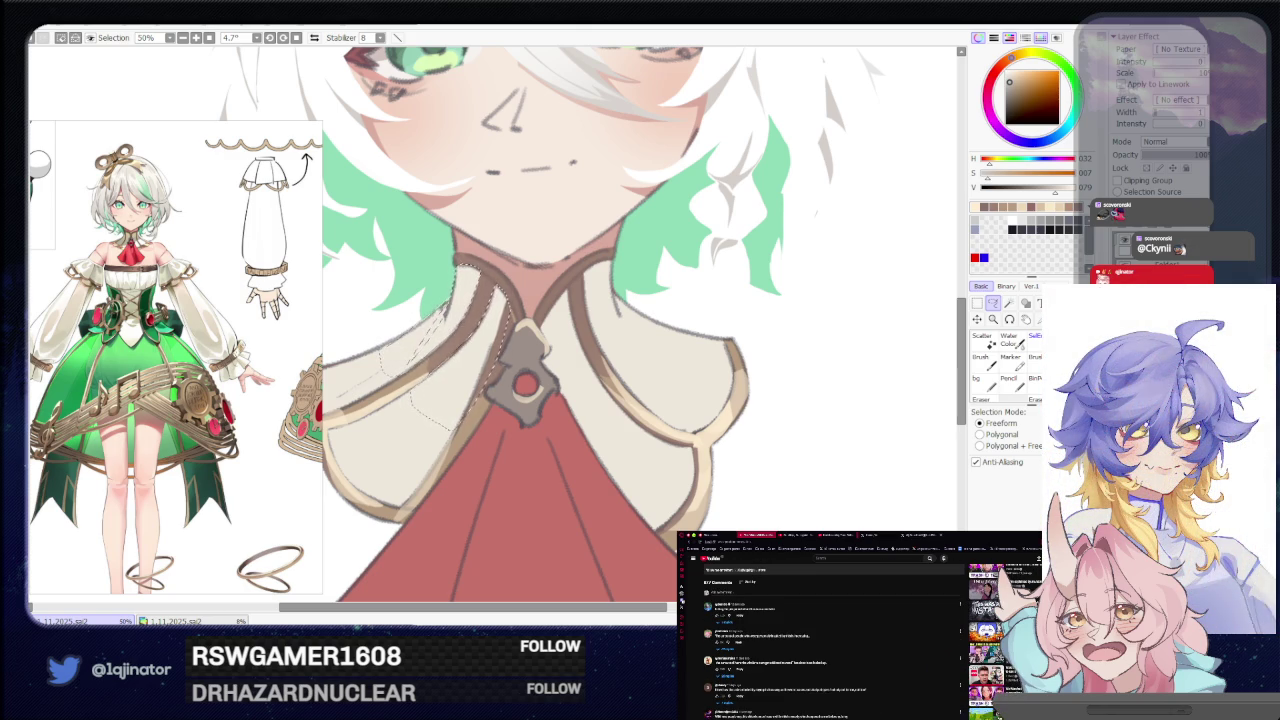
scroll(940, 704, down, 3)
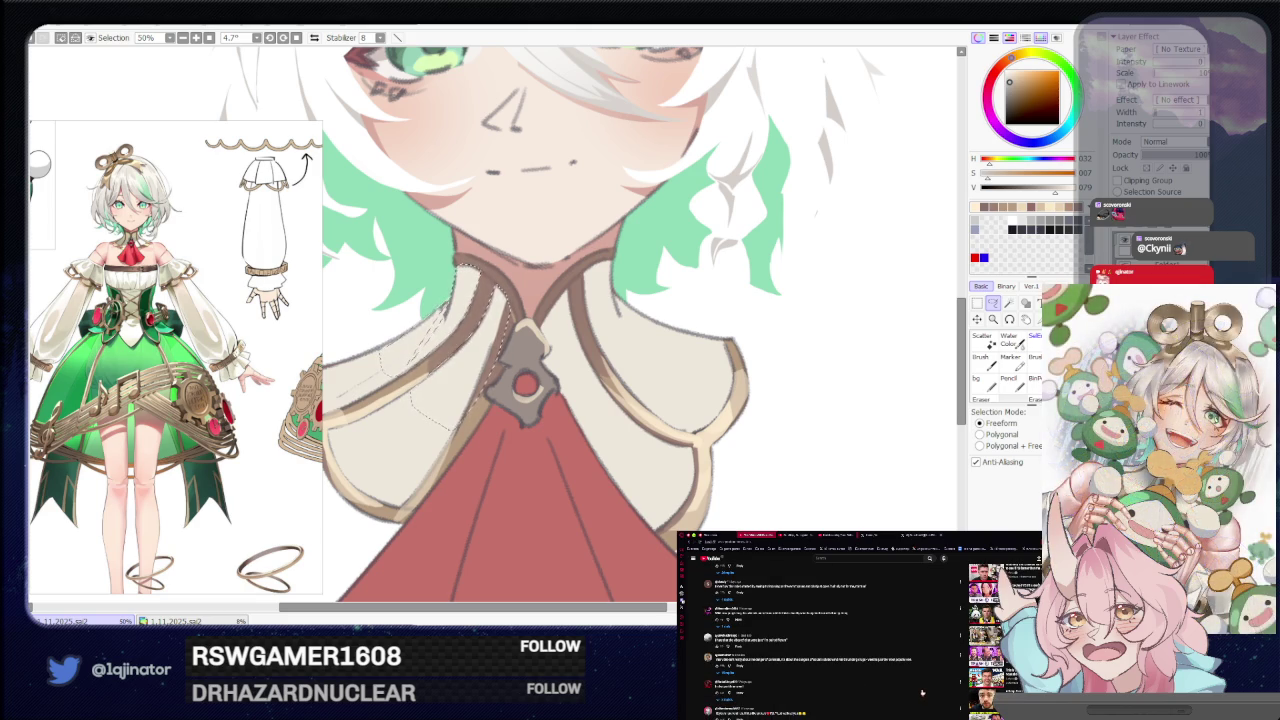
scroll(921, 692, down, 3)
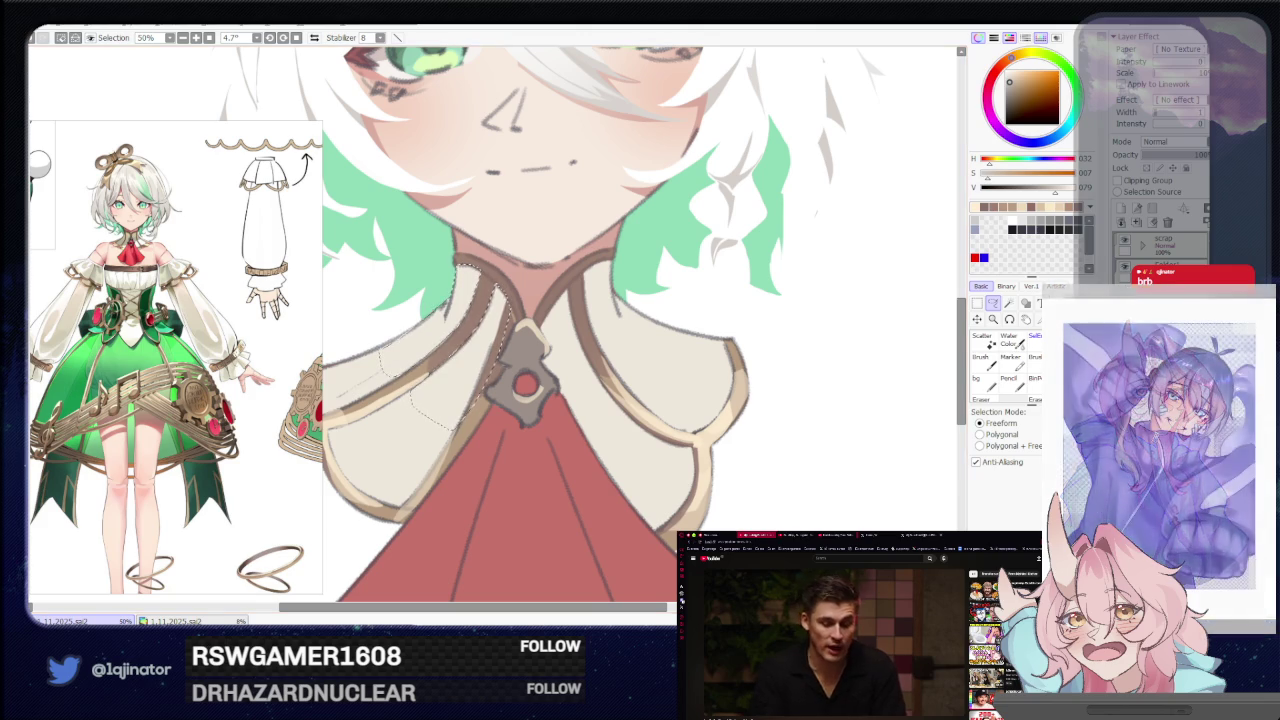
Zoom and scroll to the upper collar with the Lasso tool ready.
scroll(829, 343, up, 1)
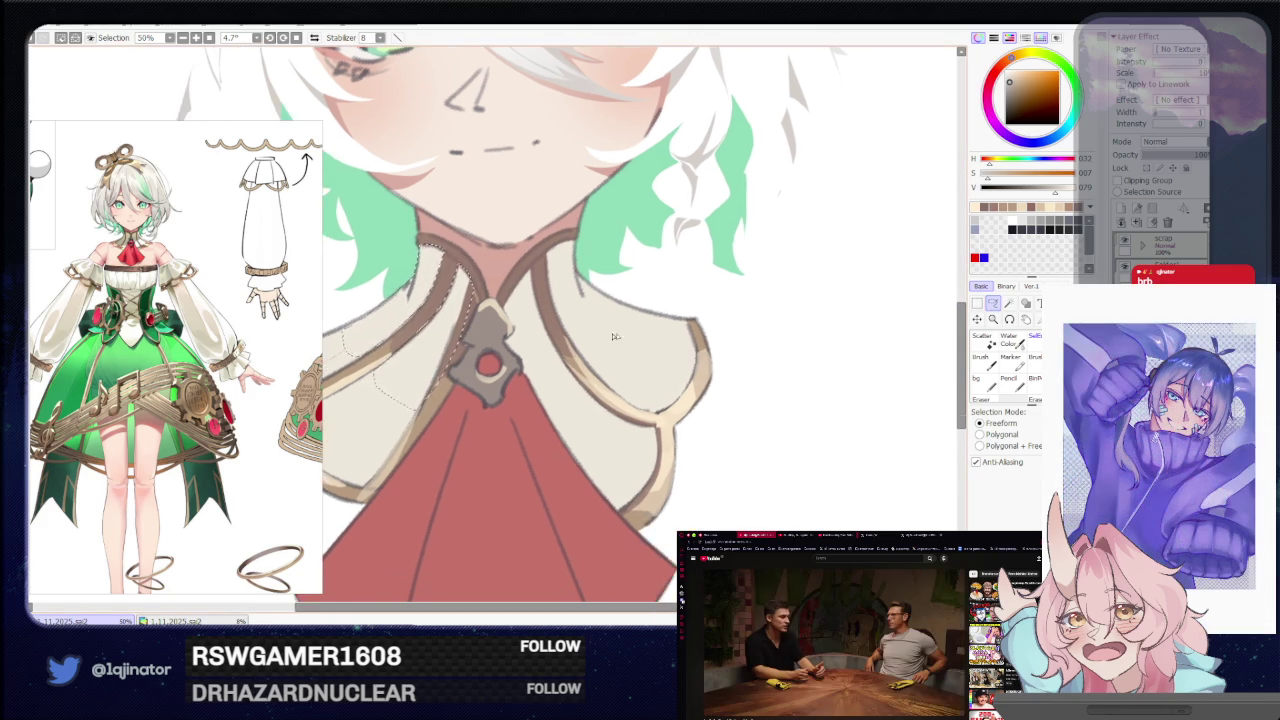
scroll(561, 243, up, 1)
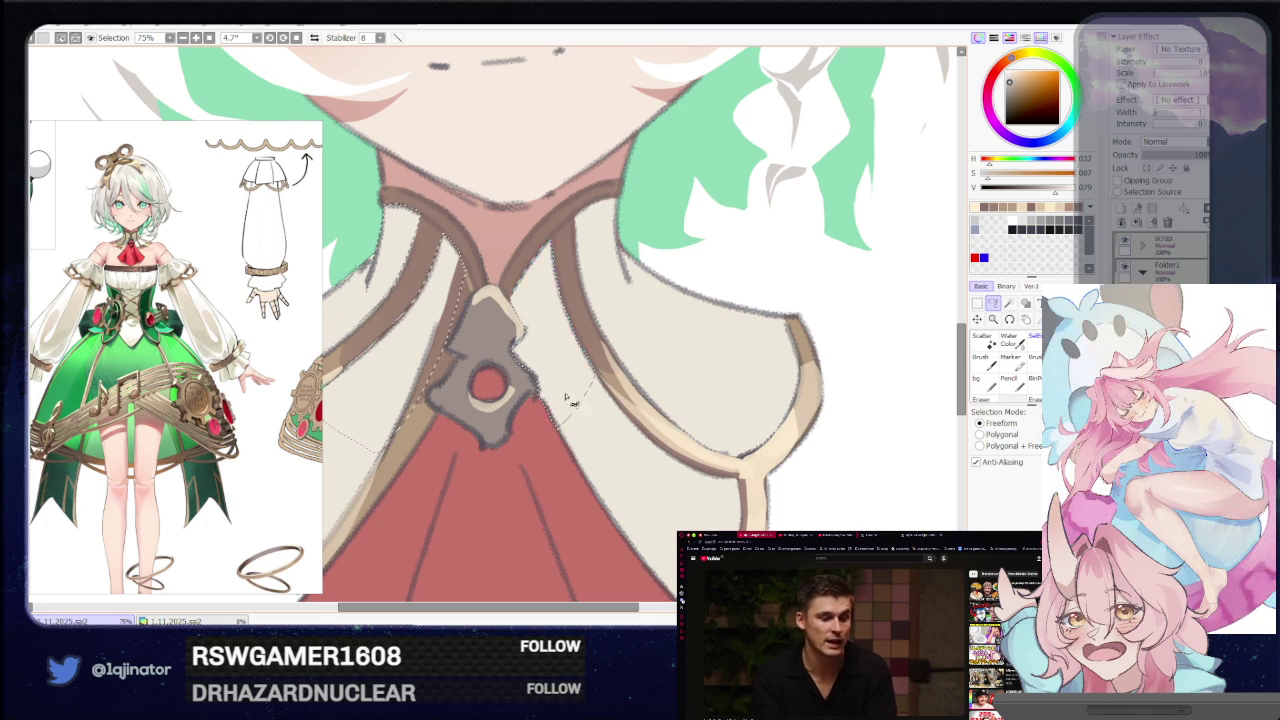
scroll(562, 407, right, 1)
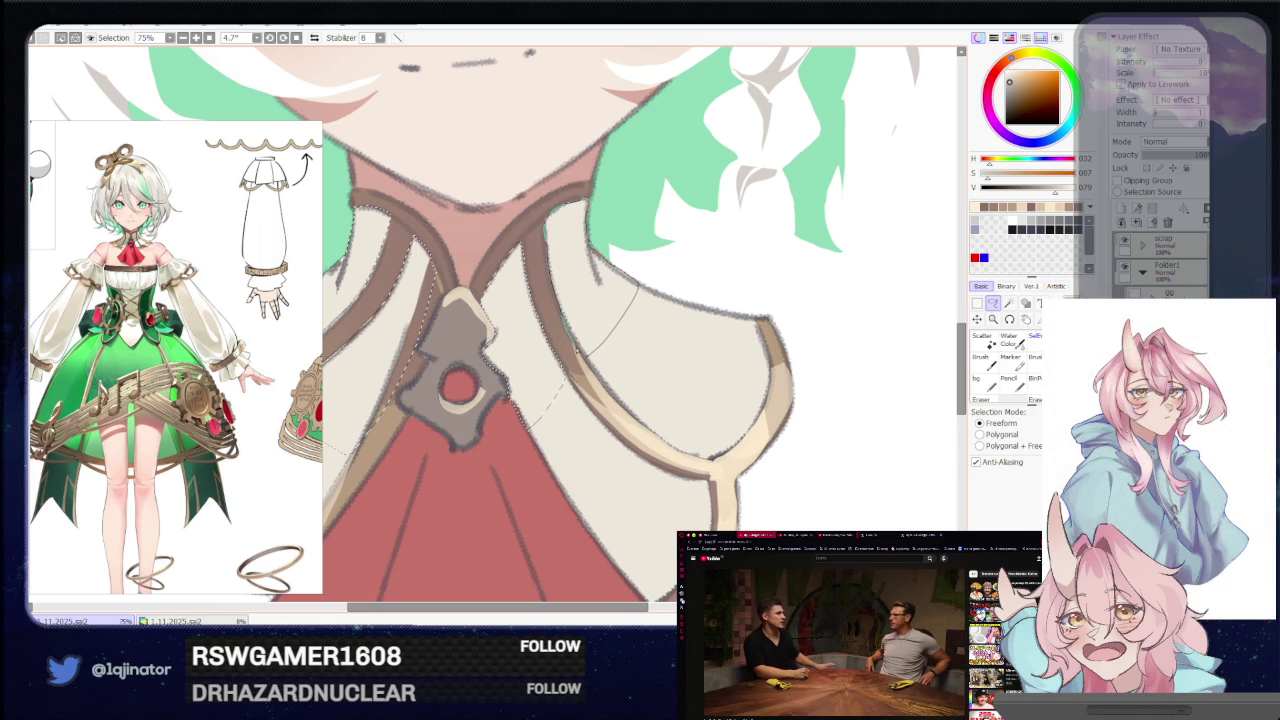
scroll(540, 335, down, 4)
key(b)
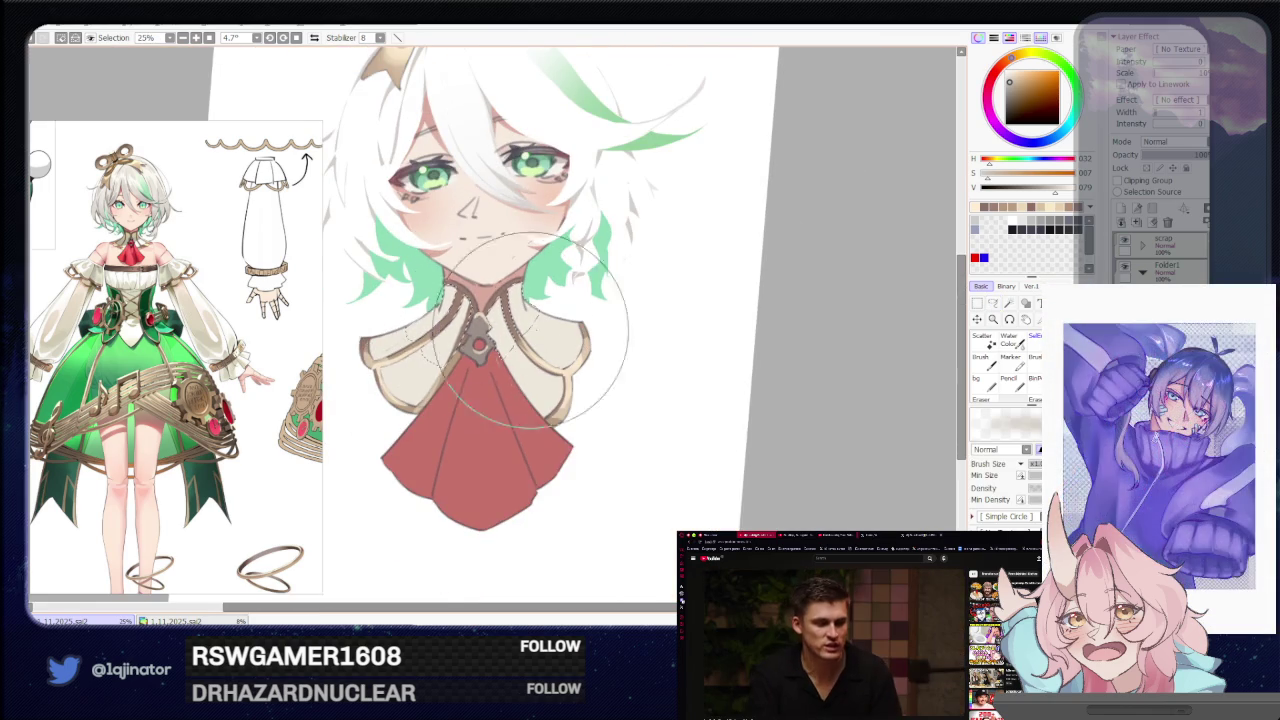
key(l)
scroll(497, 330, up, 1)
scroll(497, 330, up, 2)
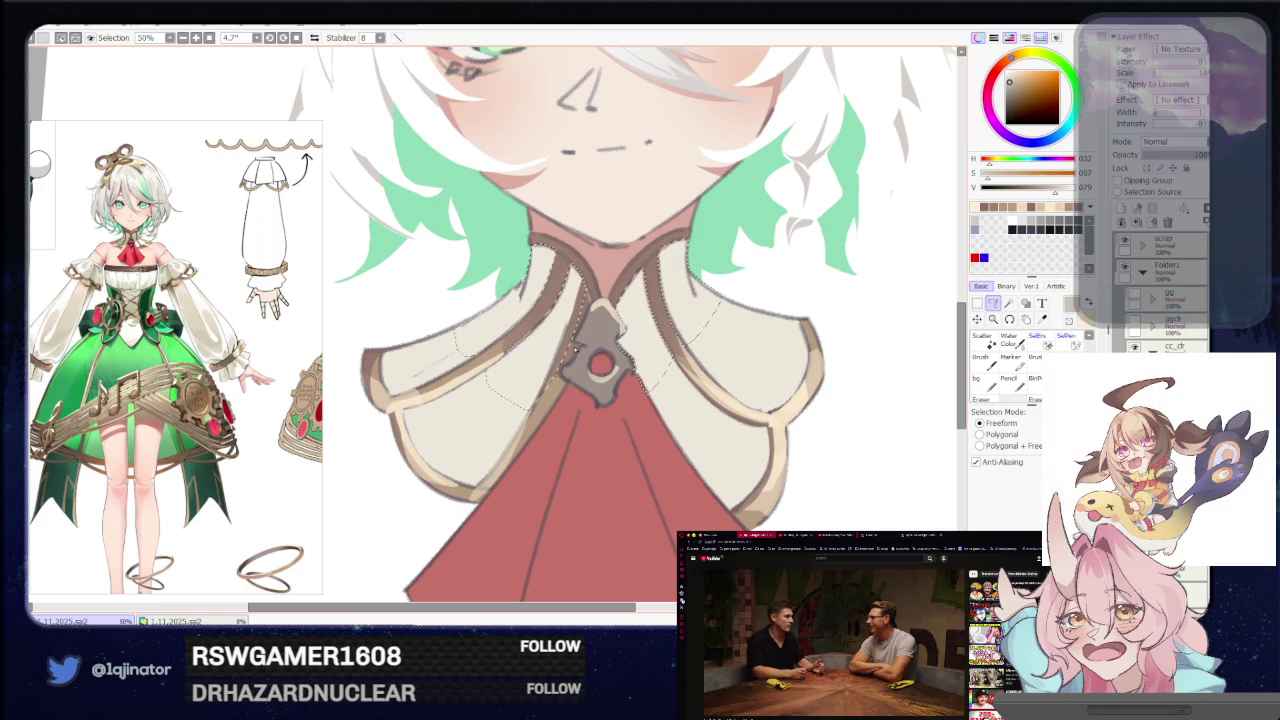
Lasso the upper collar area for its grey shadow, then zoom back out.
drag(462, 397, 547, 370)
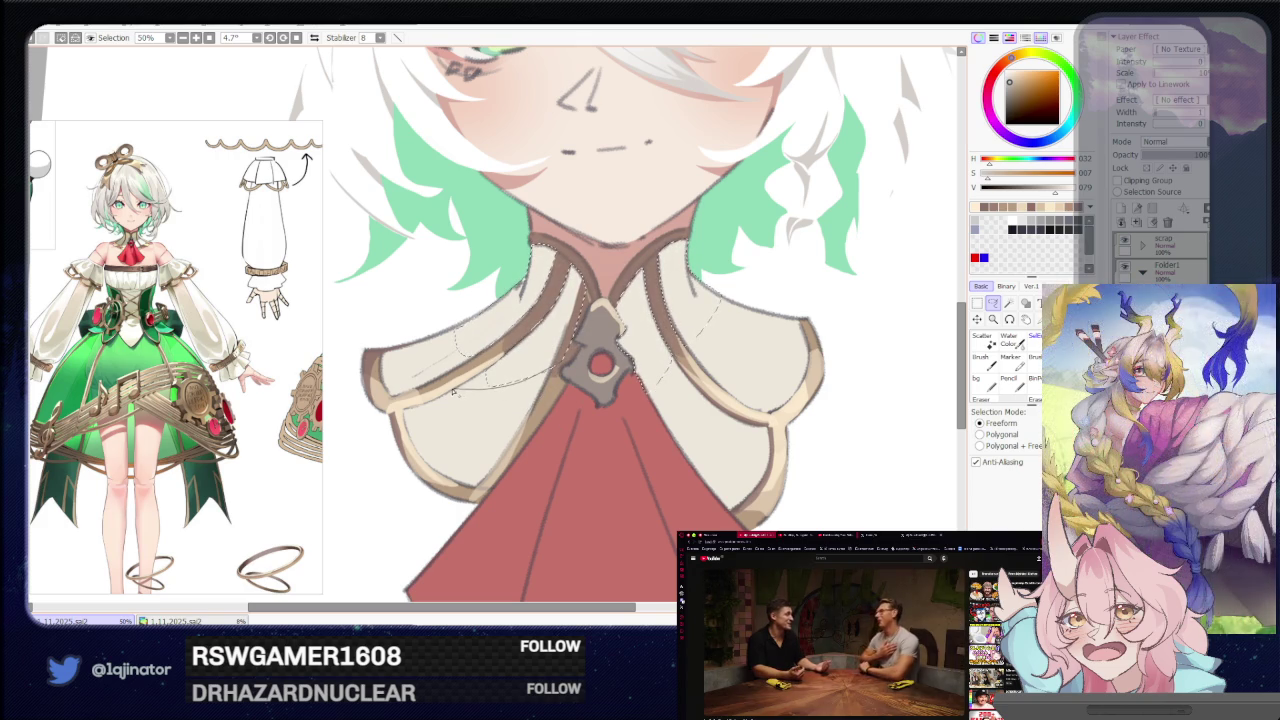
drag(507, 390, 485, 375)
scroll(485, 374, up, 2)
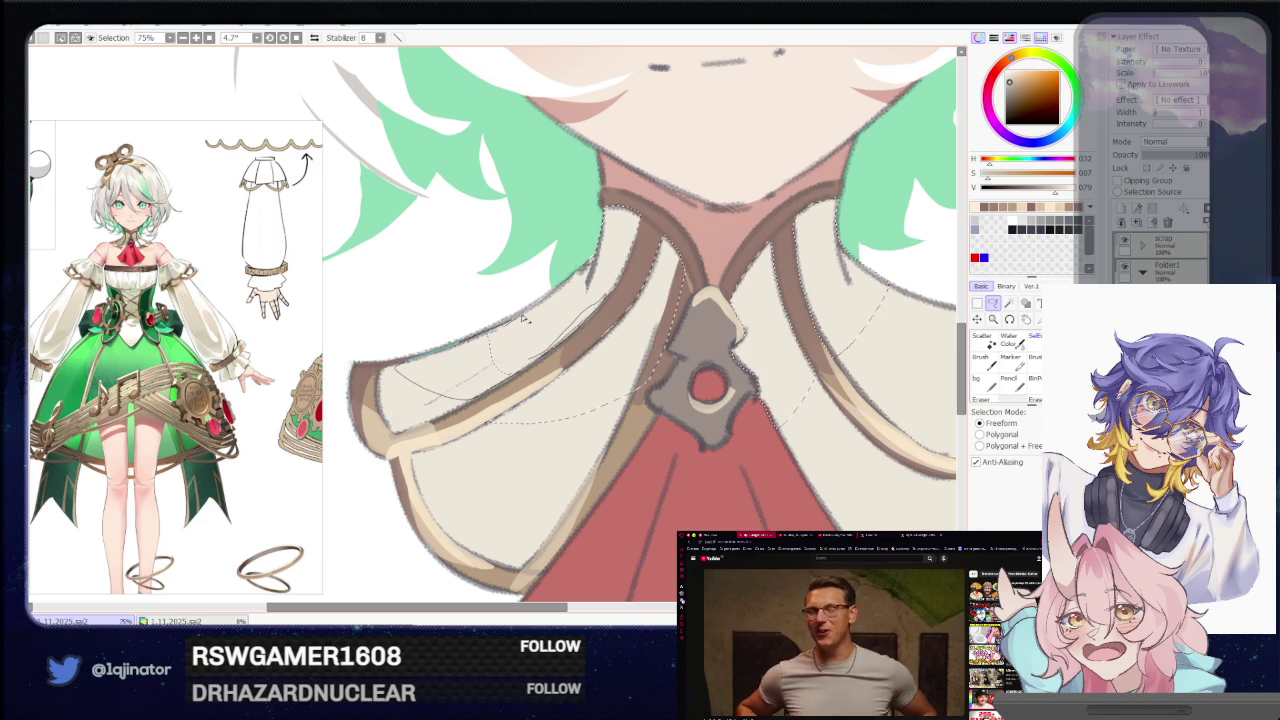
scroll(514, 322, down, 2)
scroll(540, 310, down, 2)
key(b)
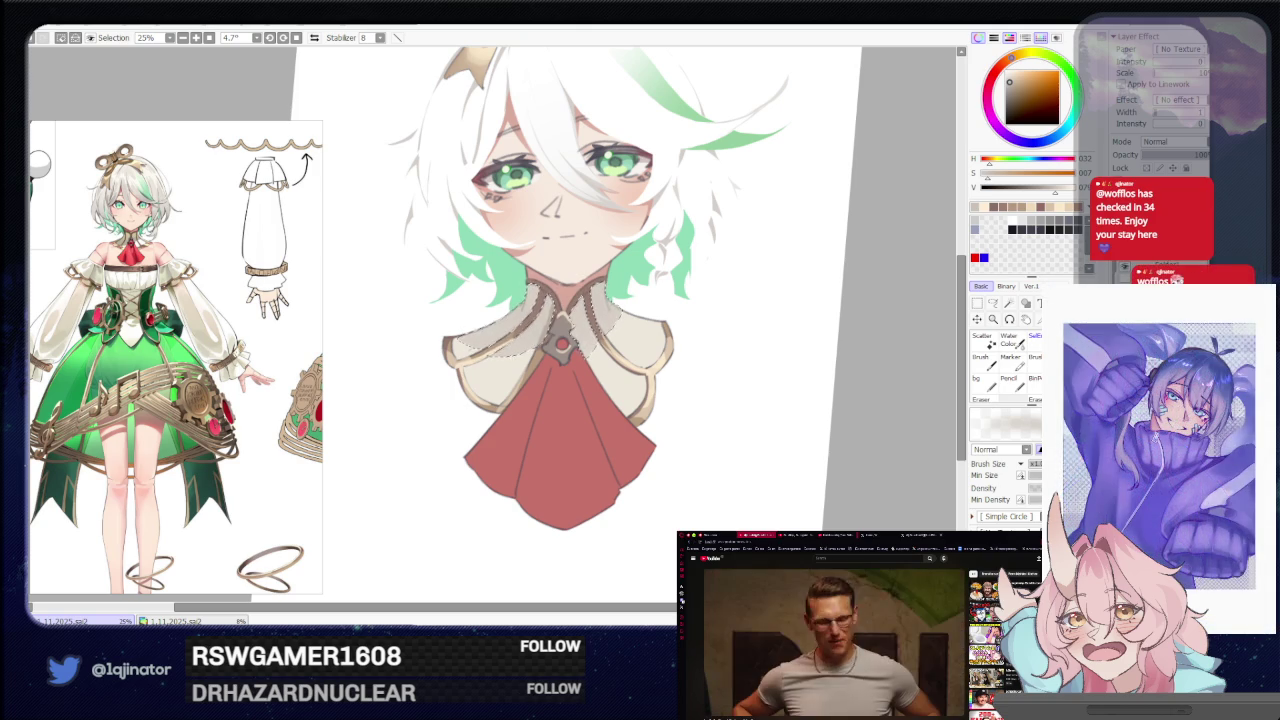
key(l)
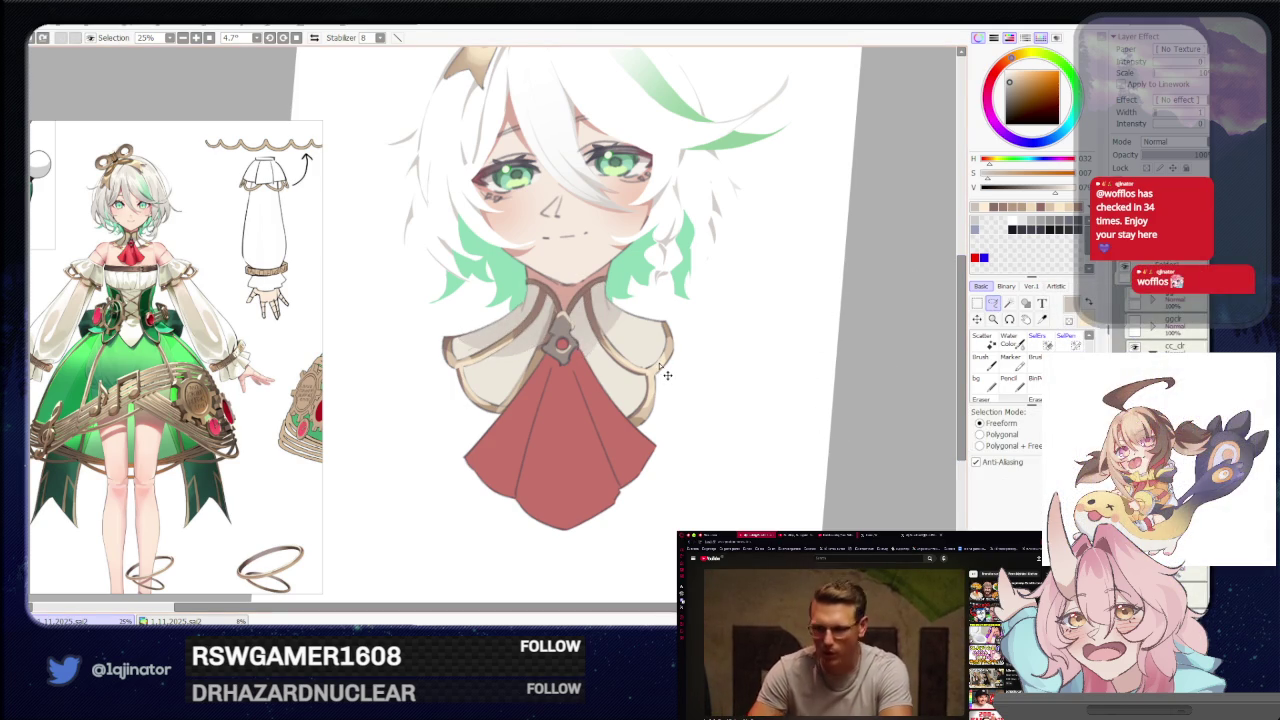
Zoom in closely on the collar, toggling between brush and lasso.
key(ctrl+plus)
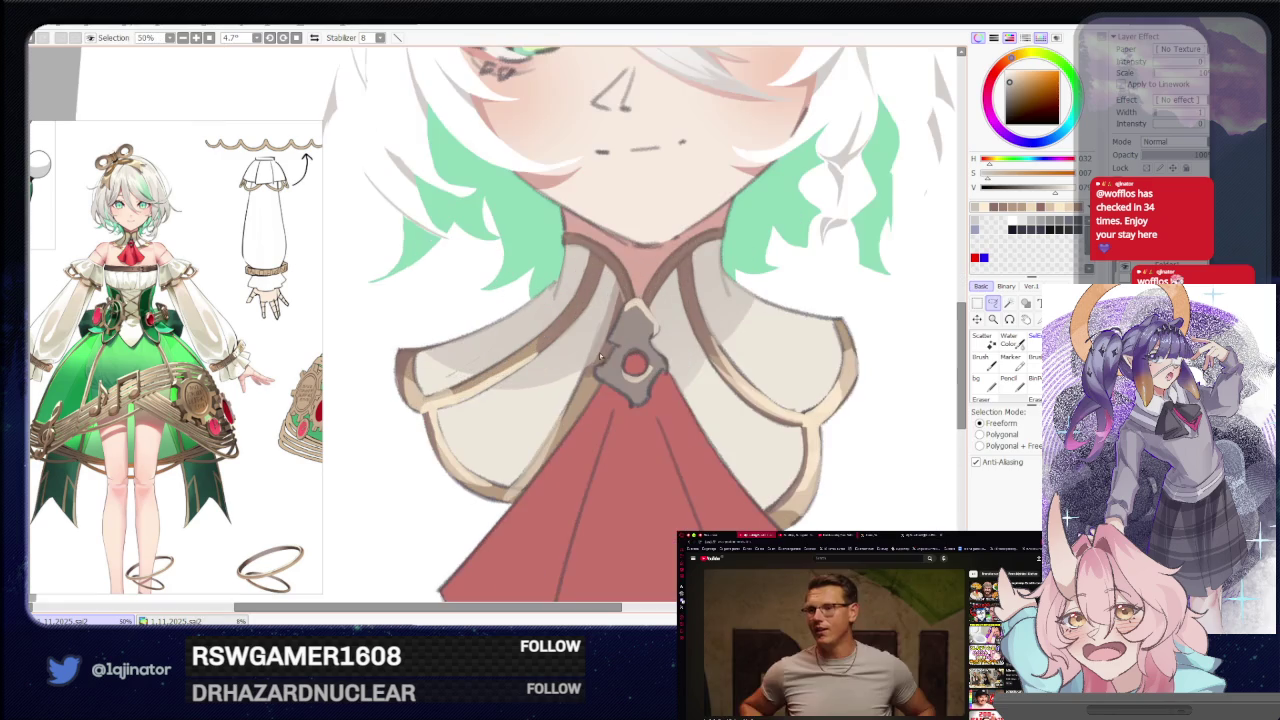
key(b)
key(l)
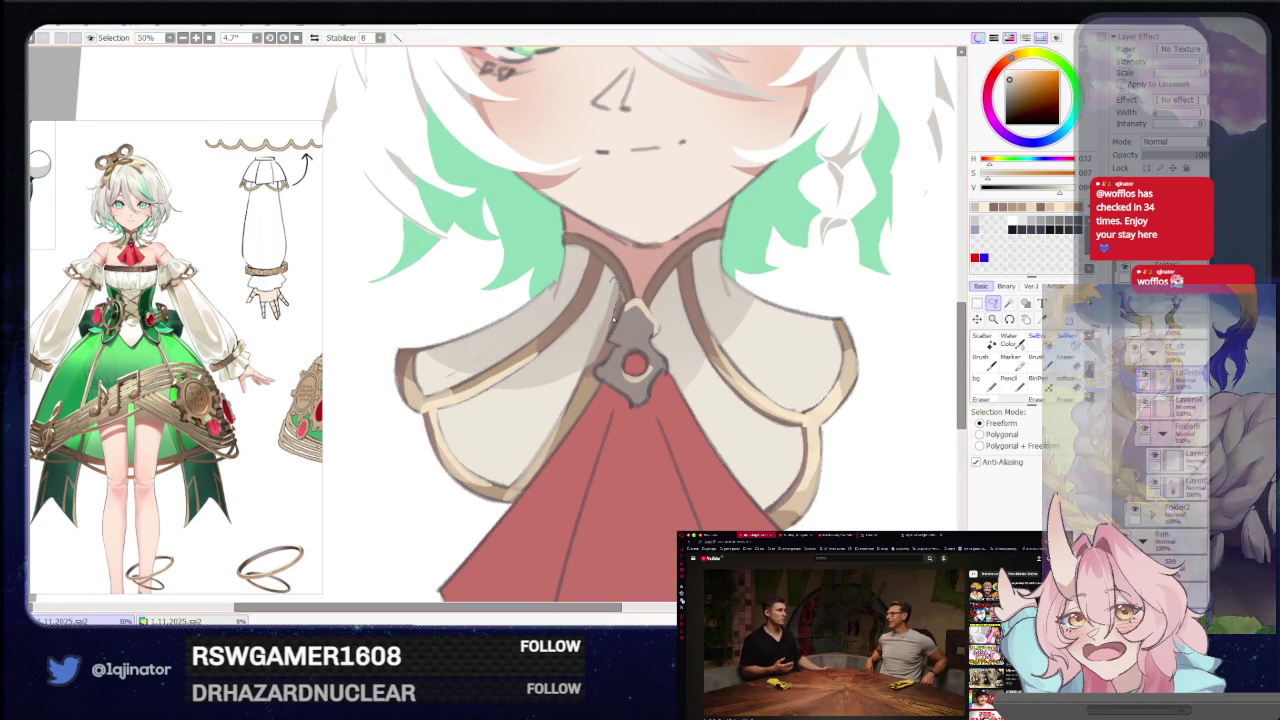
key(b)
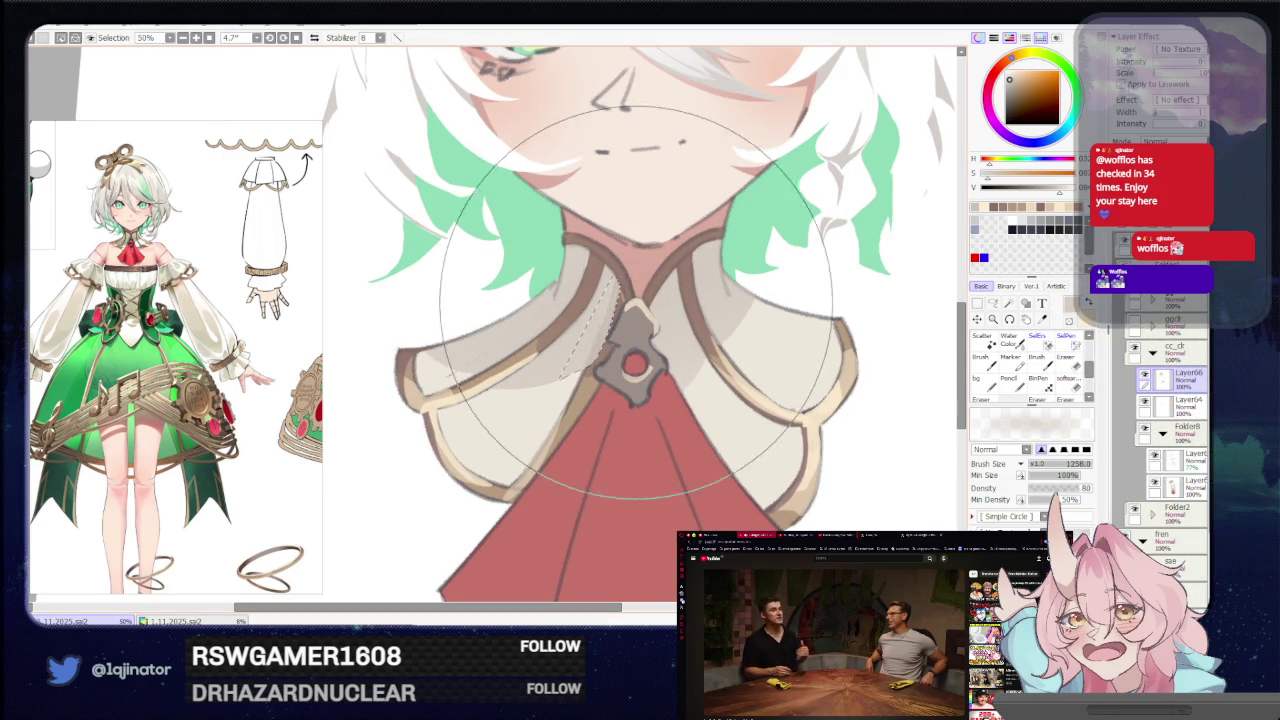
key(ctrl+minus)
key(ctrl+minus)
key(ctrl+minus)
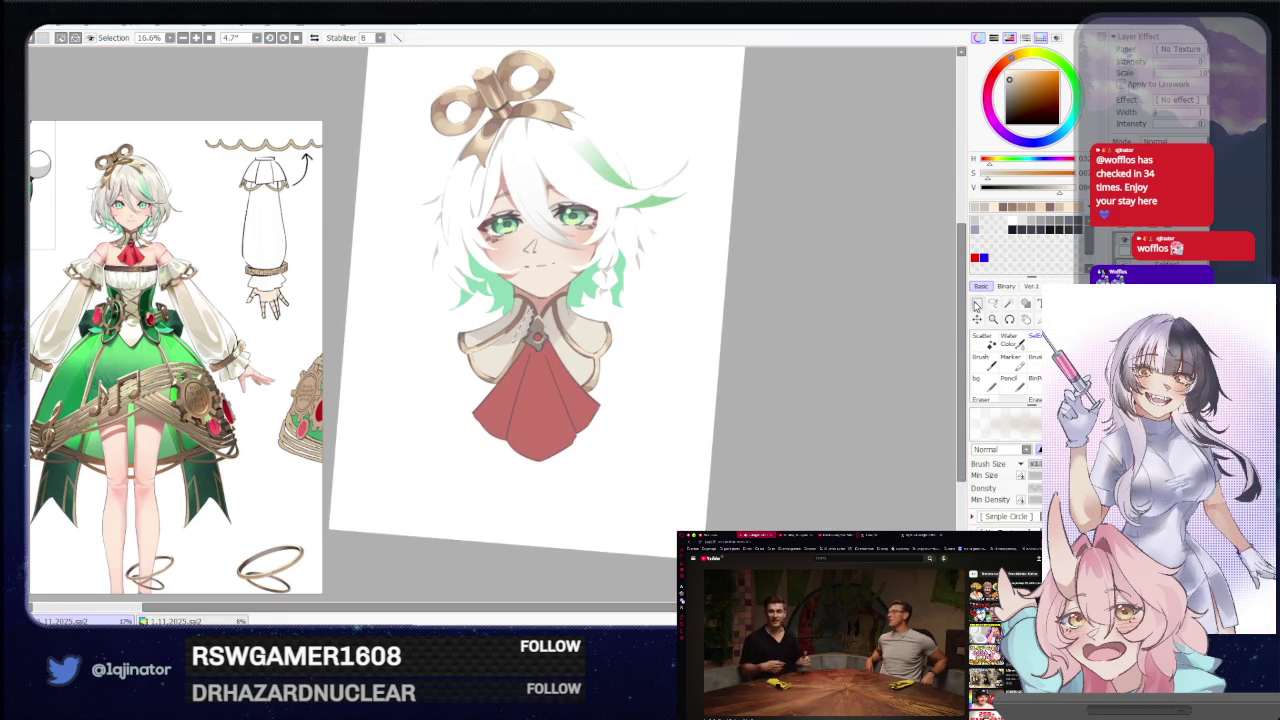
click(993, 303)
key(ctrl+plus)
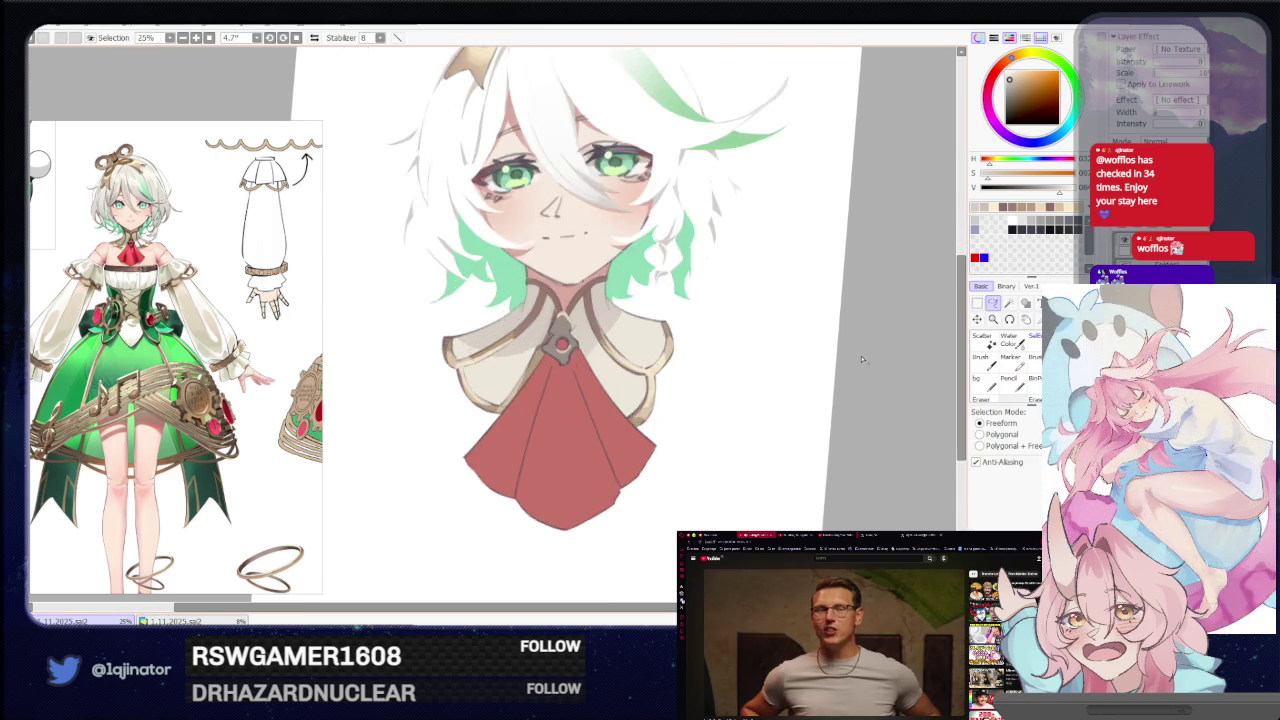
key(ctrl+plus)
key(ctrl+plus)
key(ctrl+plus)
key(b)
key(a)
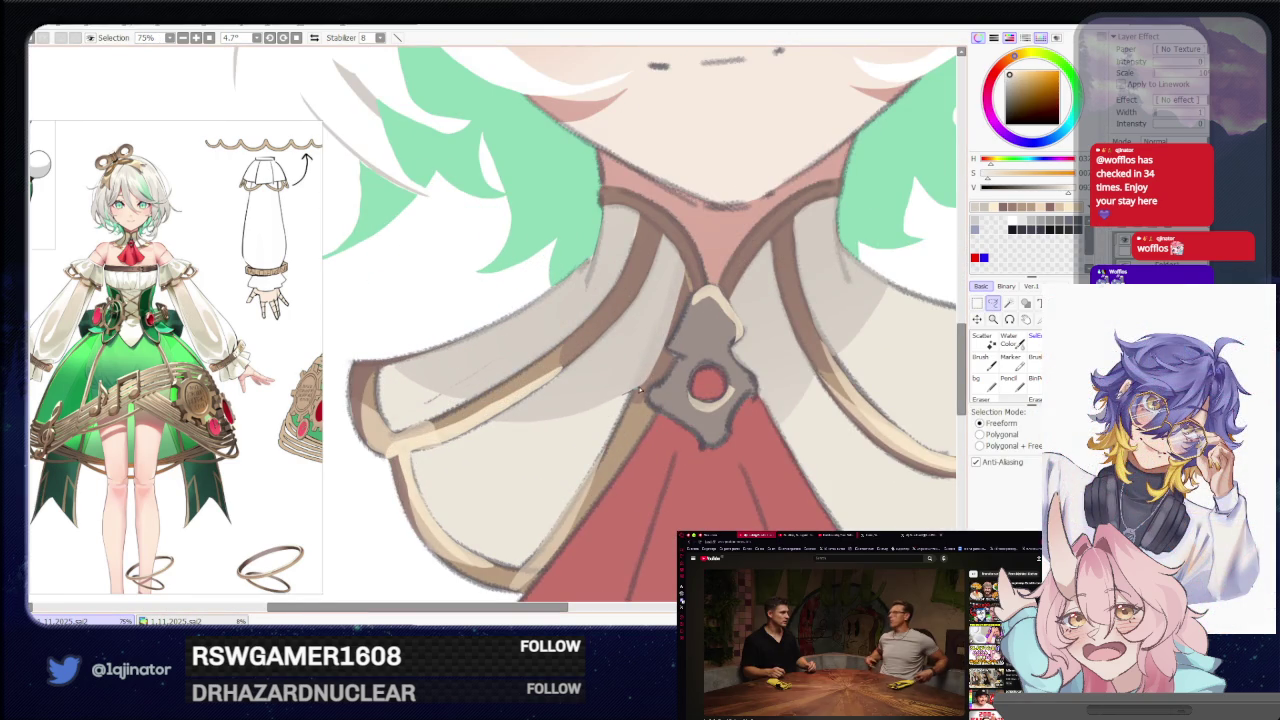
Lasso the left collar flap, brush in shadow, then zoom out and re-centre the bust.
drag(644, 387, 616, 450)
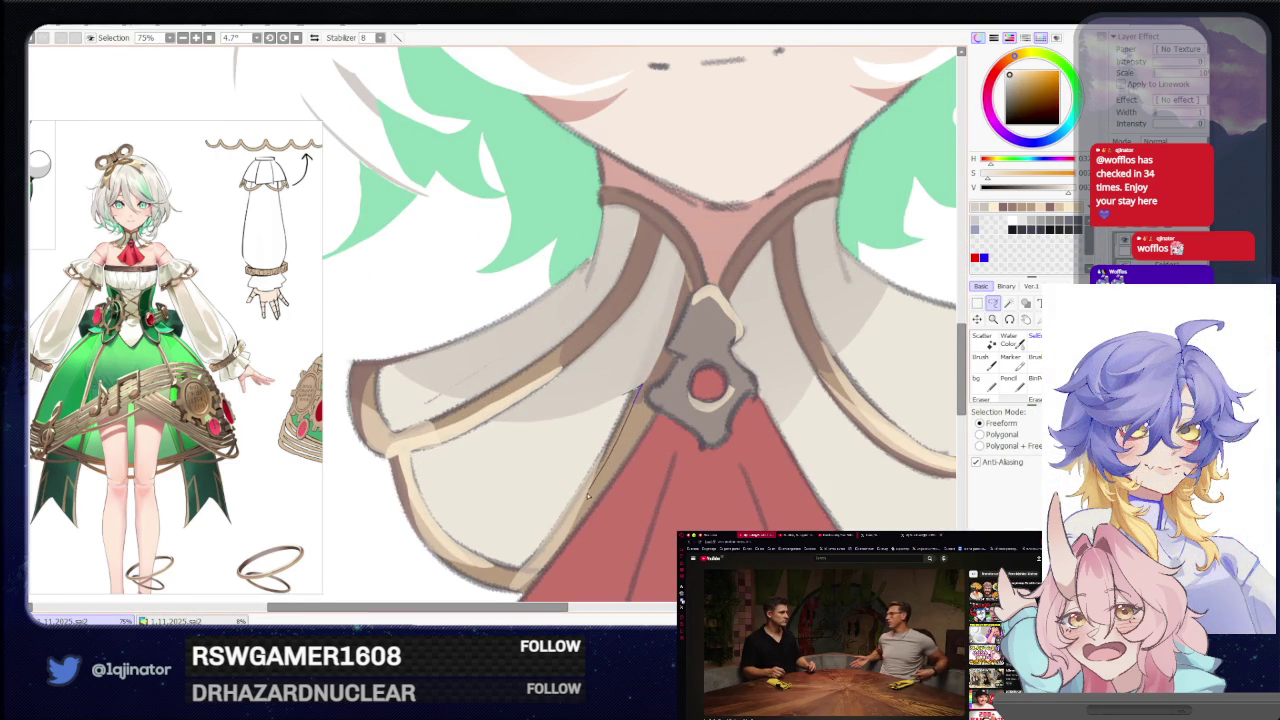
key(b)
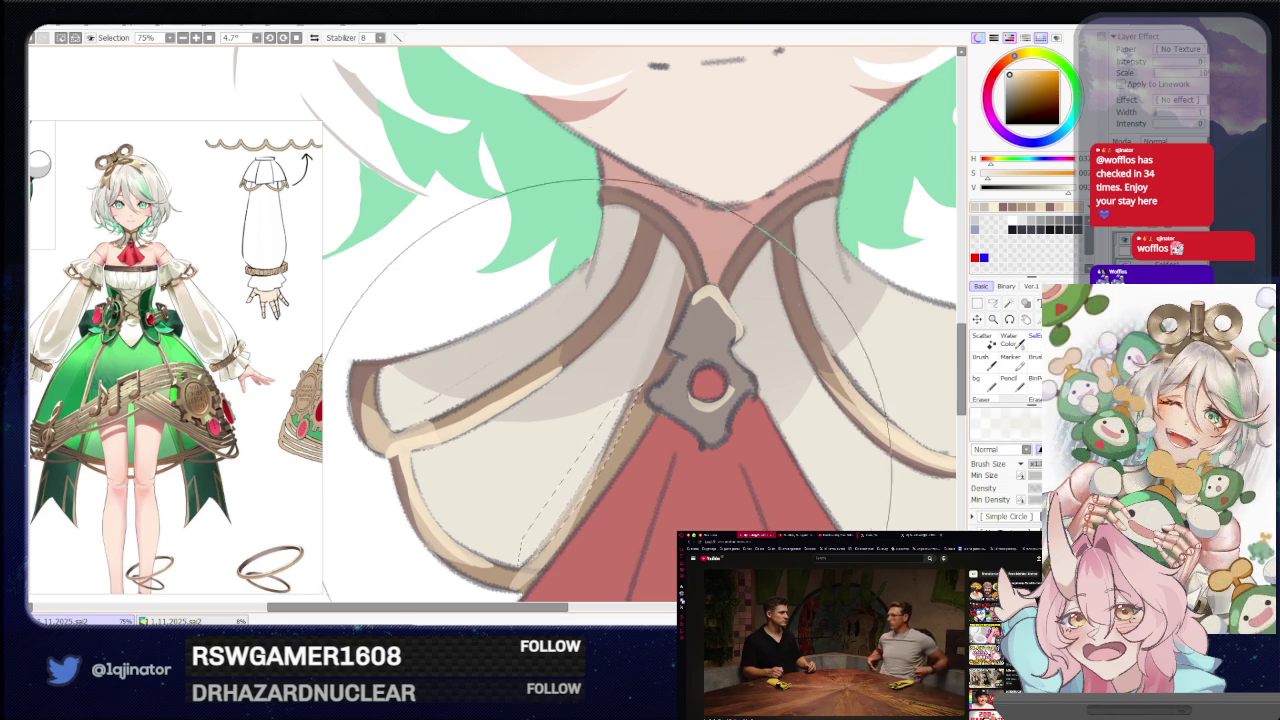
scroll(884, 362, down, 4)
key(a)
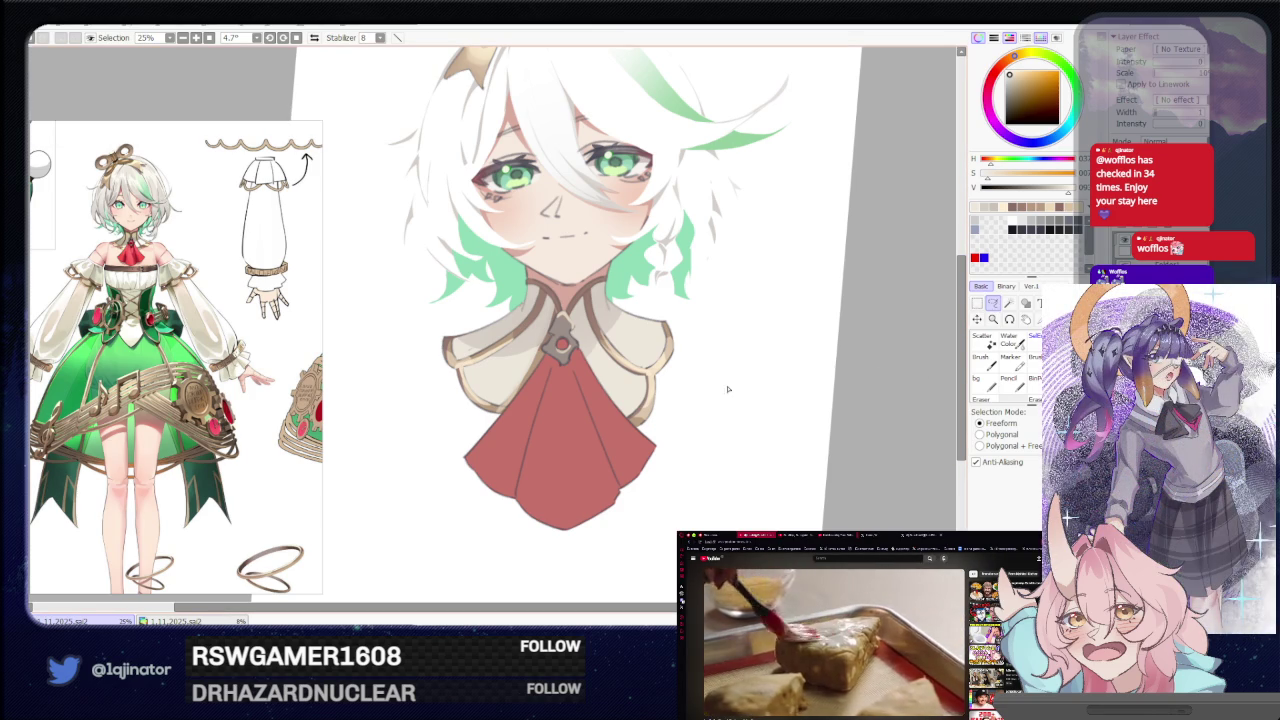
drag(621, 382, 583, 367)
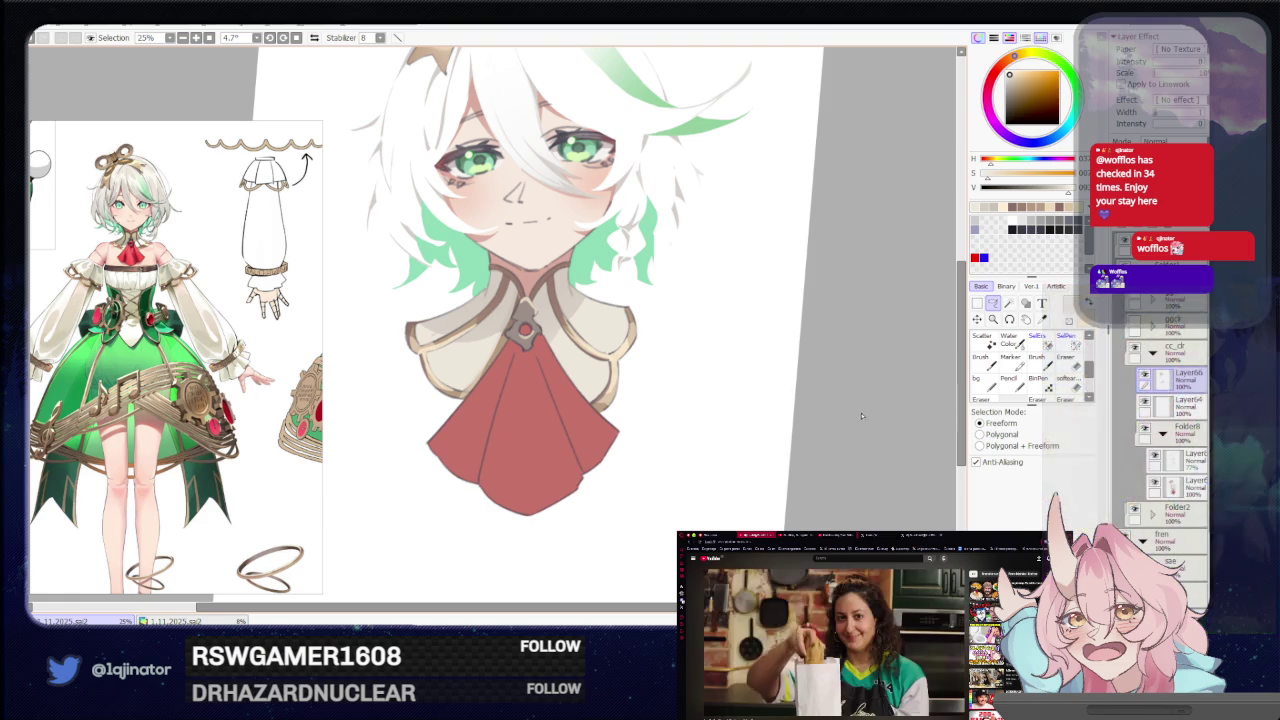
mouse_move(866, 423)
mouse_down()
mouse_move(855, 442)
mouse_move(808, 451)
mouse_up()
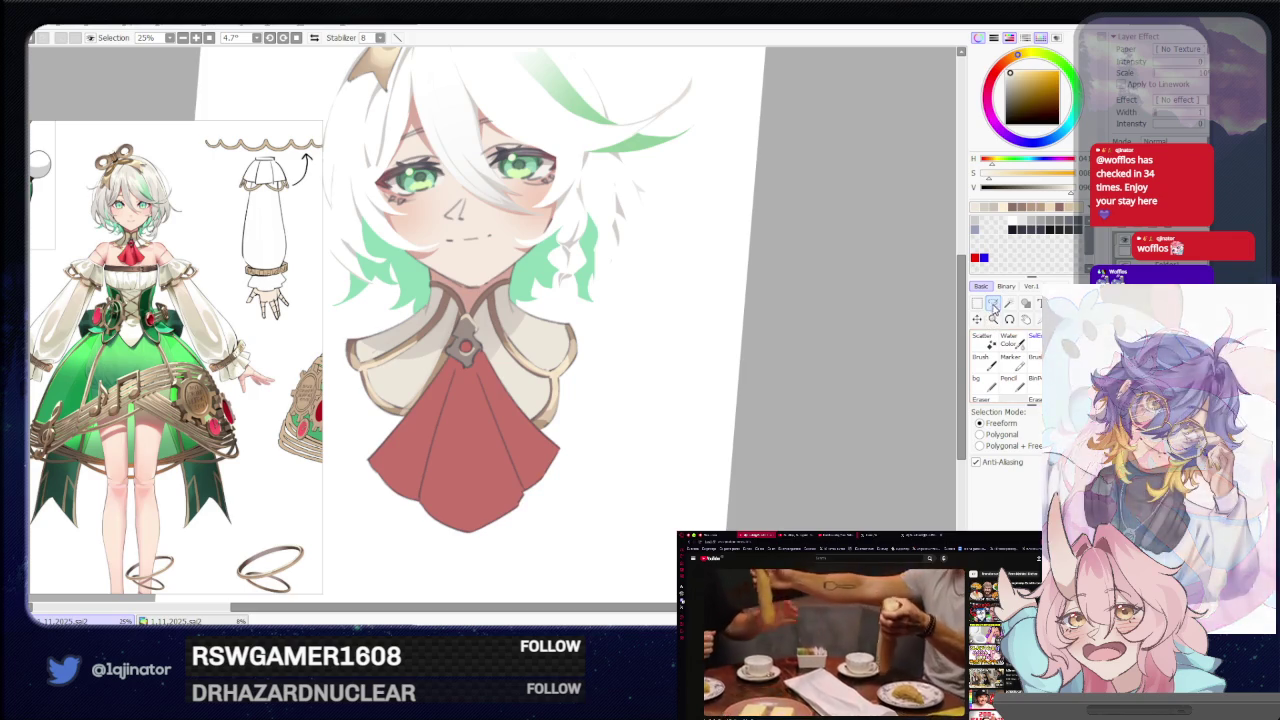
scroll(527, 375, up, 1)
scroll(527, 375, up, 1)
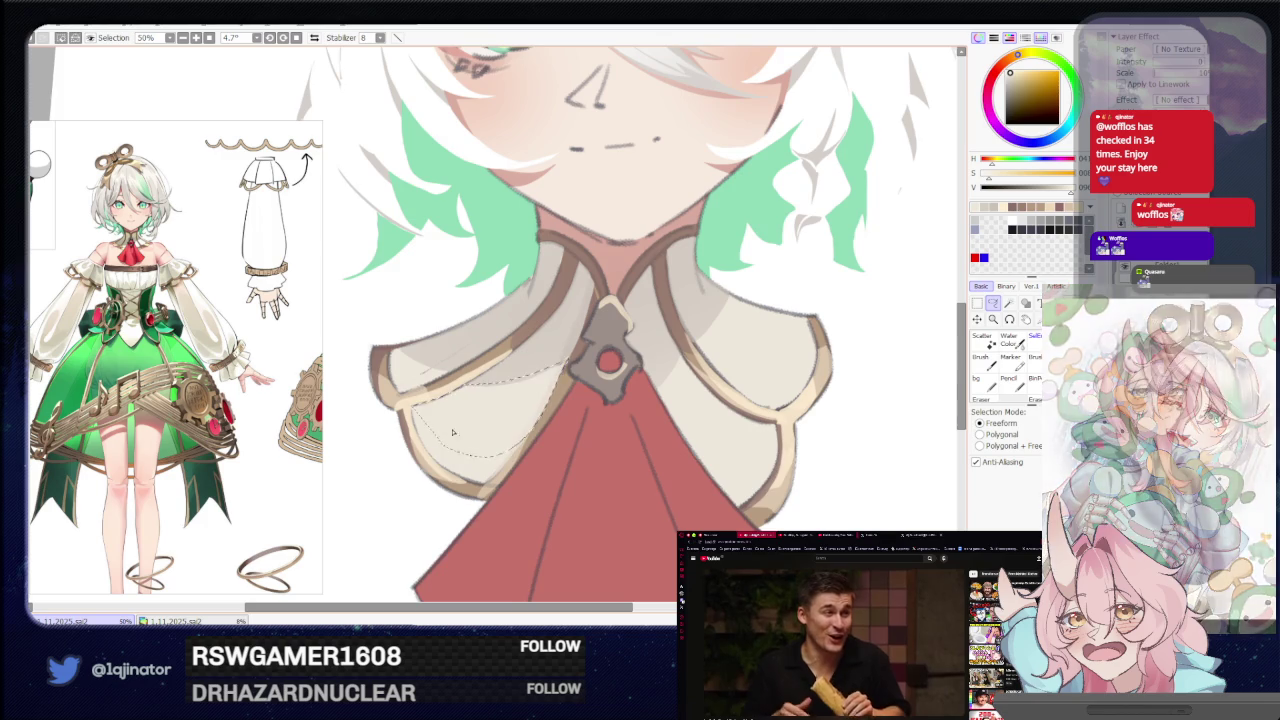
Freehand-select the right collar from its shoulder edge down along the gold trim.
scroll(575, 400, up, 1)
drag(551, 333, 370, 397)
drag(338, 456, 403, 388)
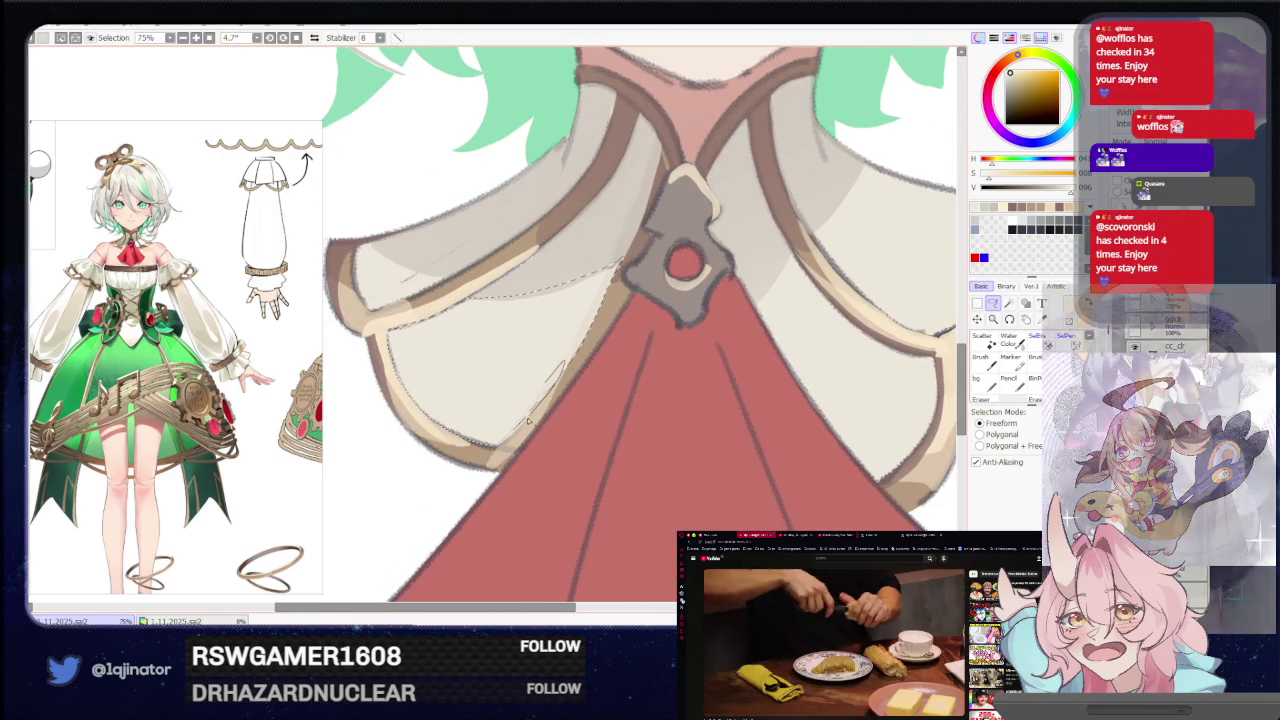
drag(421, 276, 476, 361)
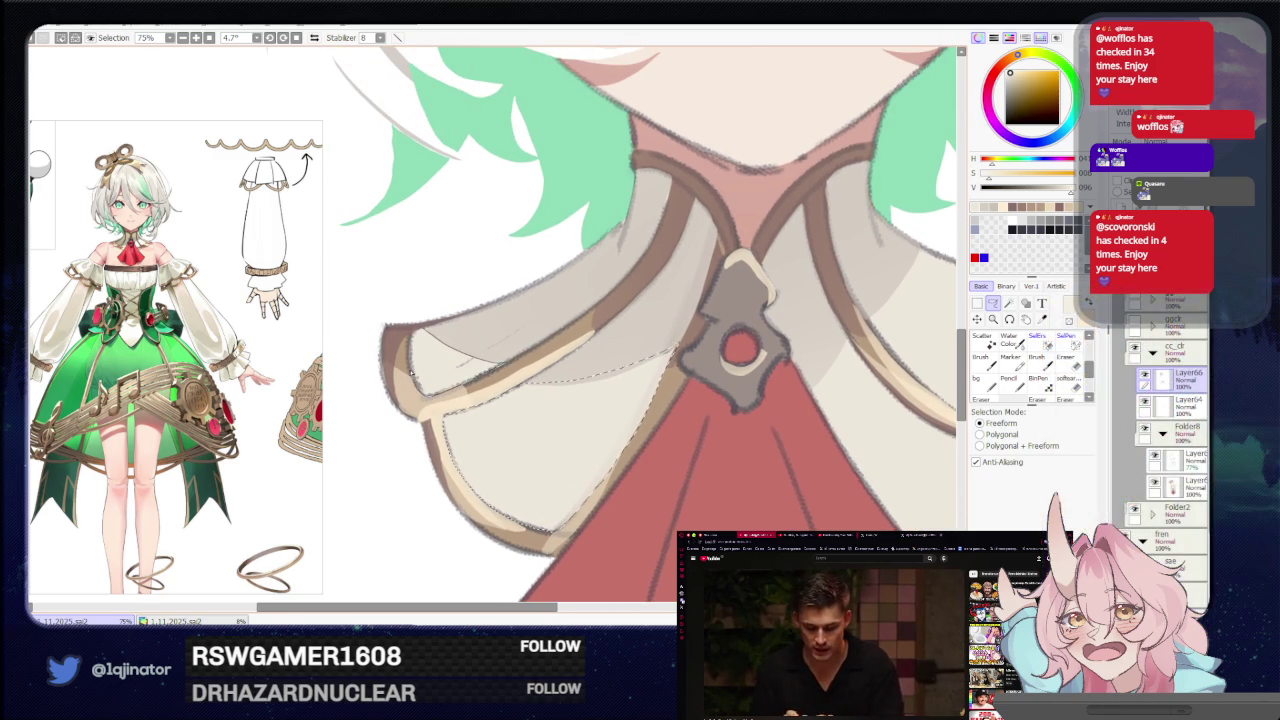
drag(860, 354, 478, 325)
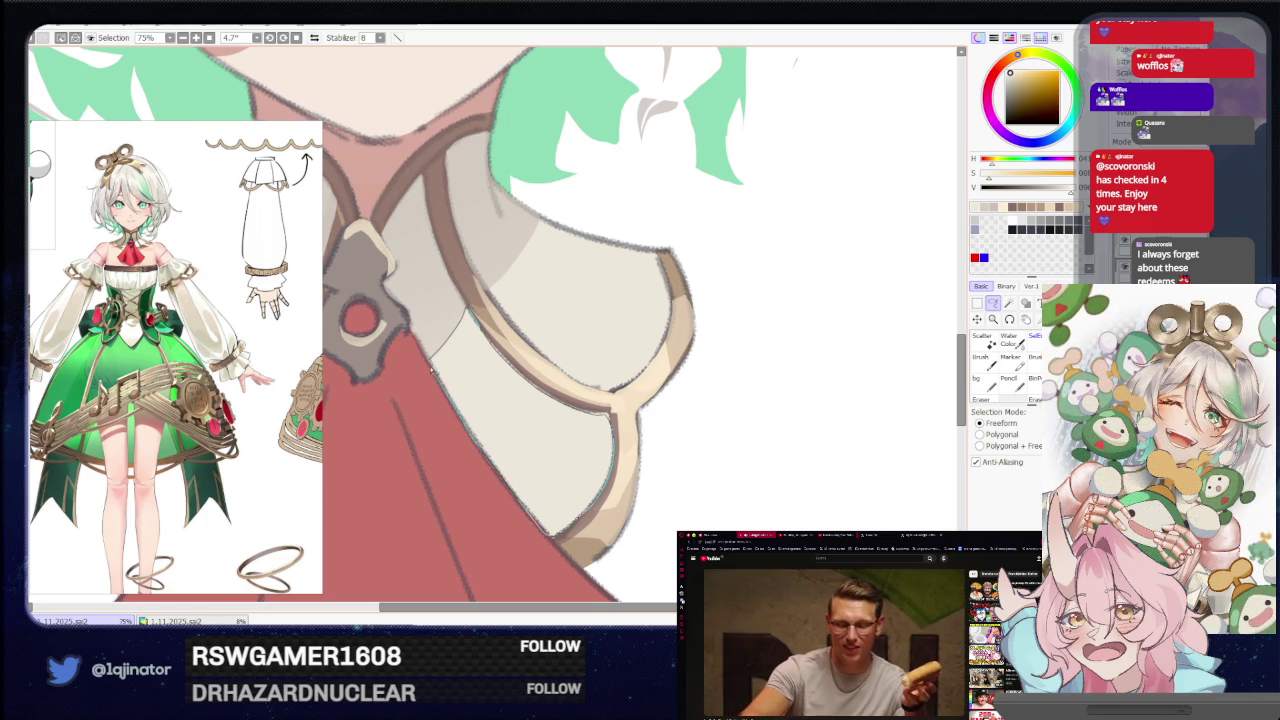
drag(487, 289, 517, 218)
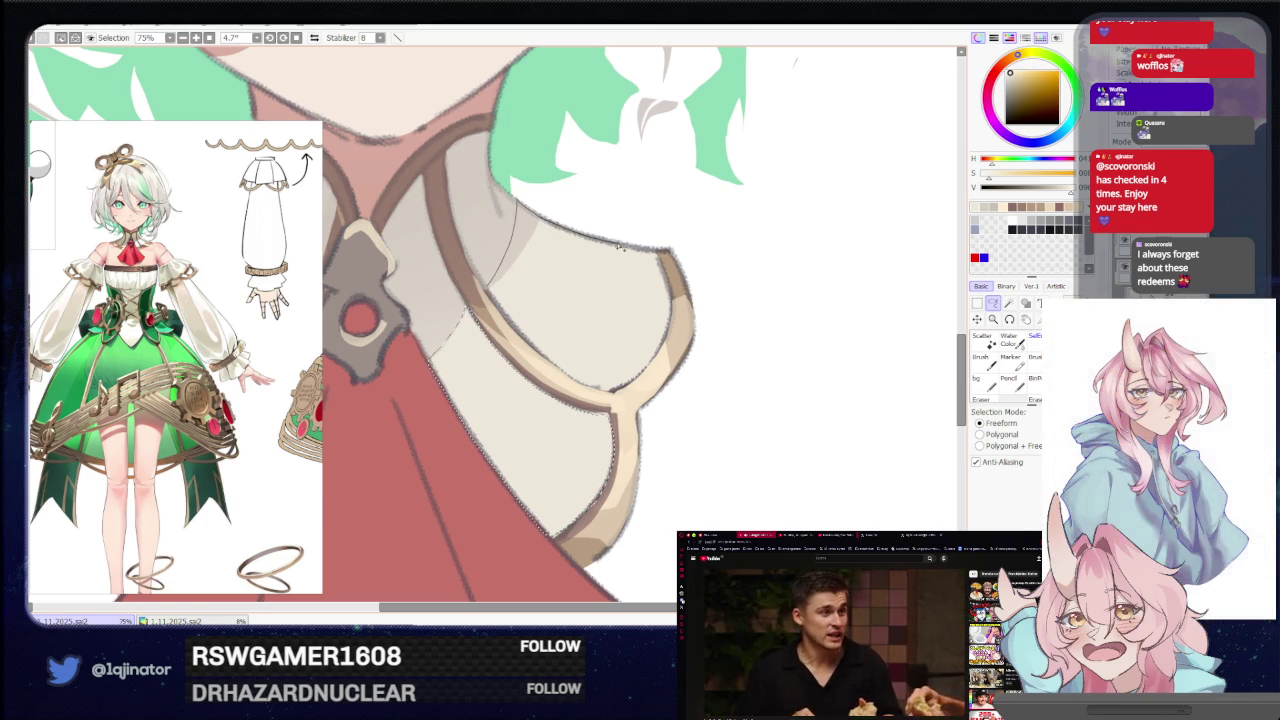
drag(617, 246, 656, 253)
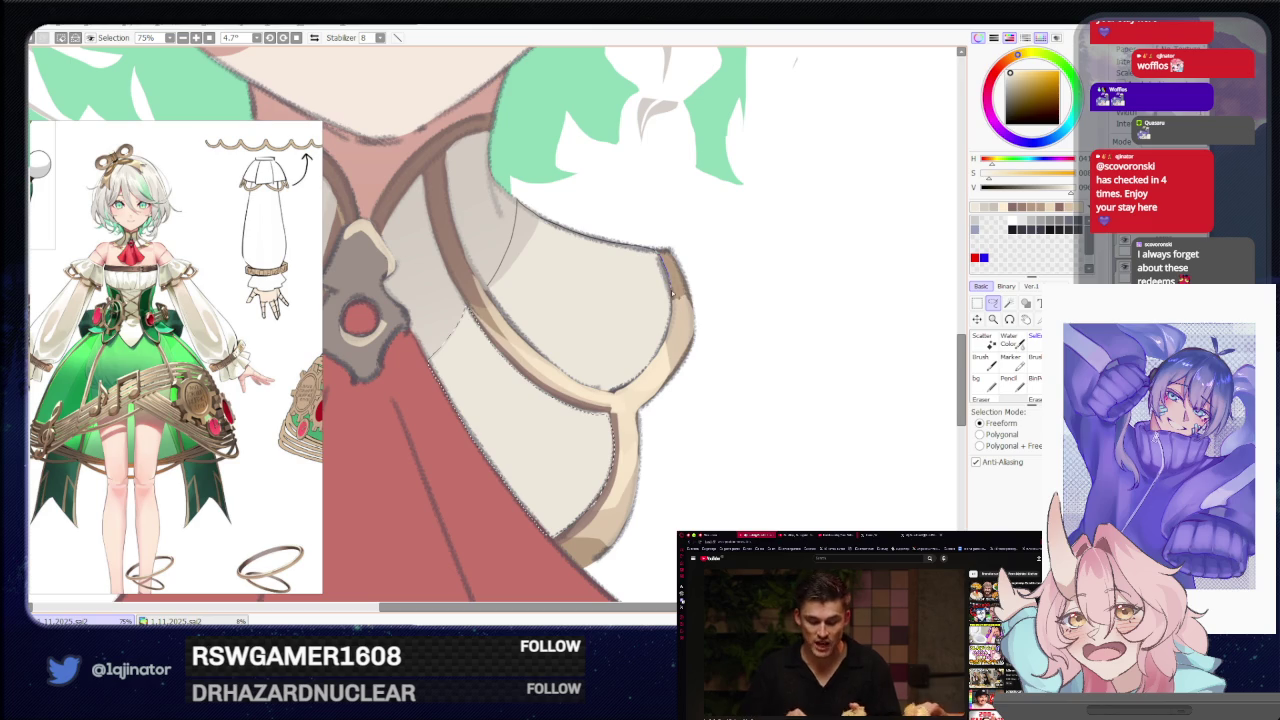
drag(675, 322, 648, 373)
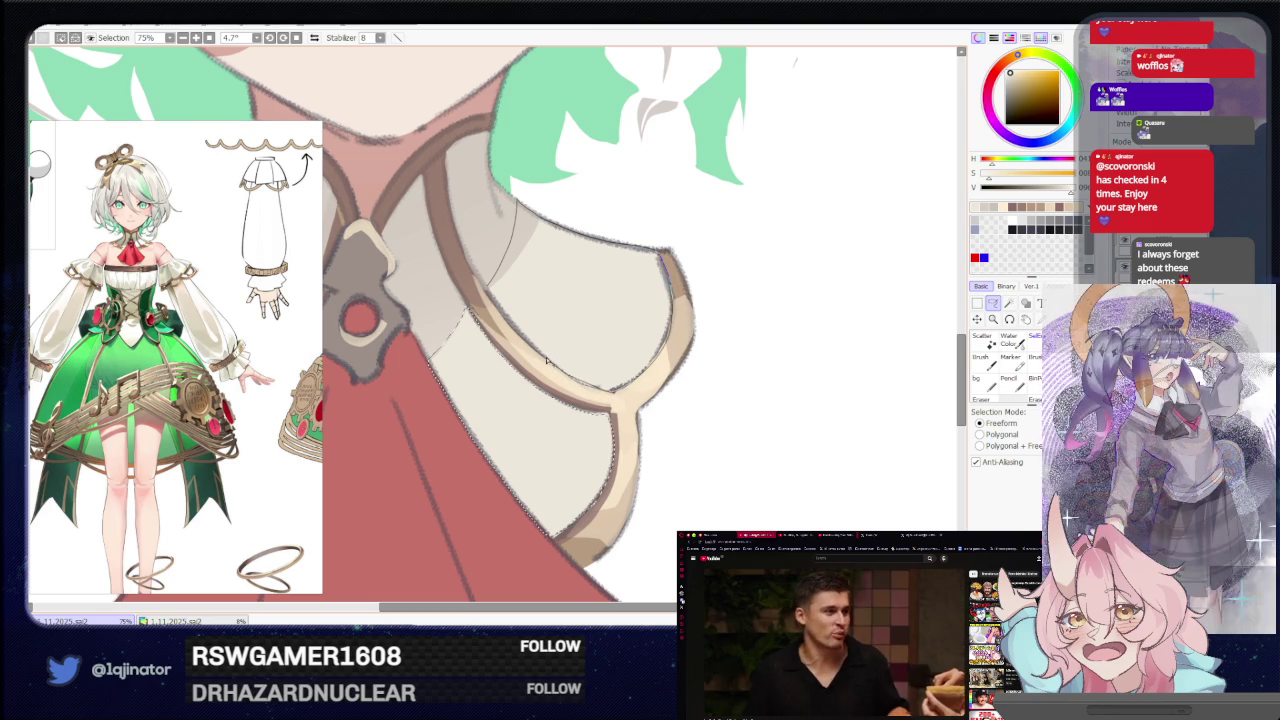
scroll(480, 300, down, 5)
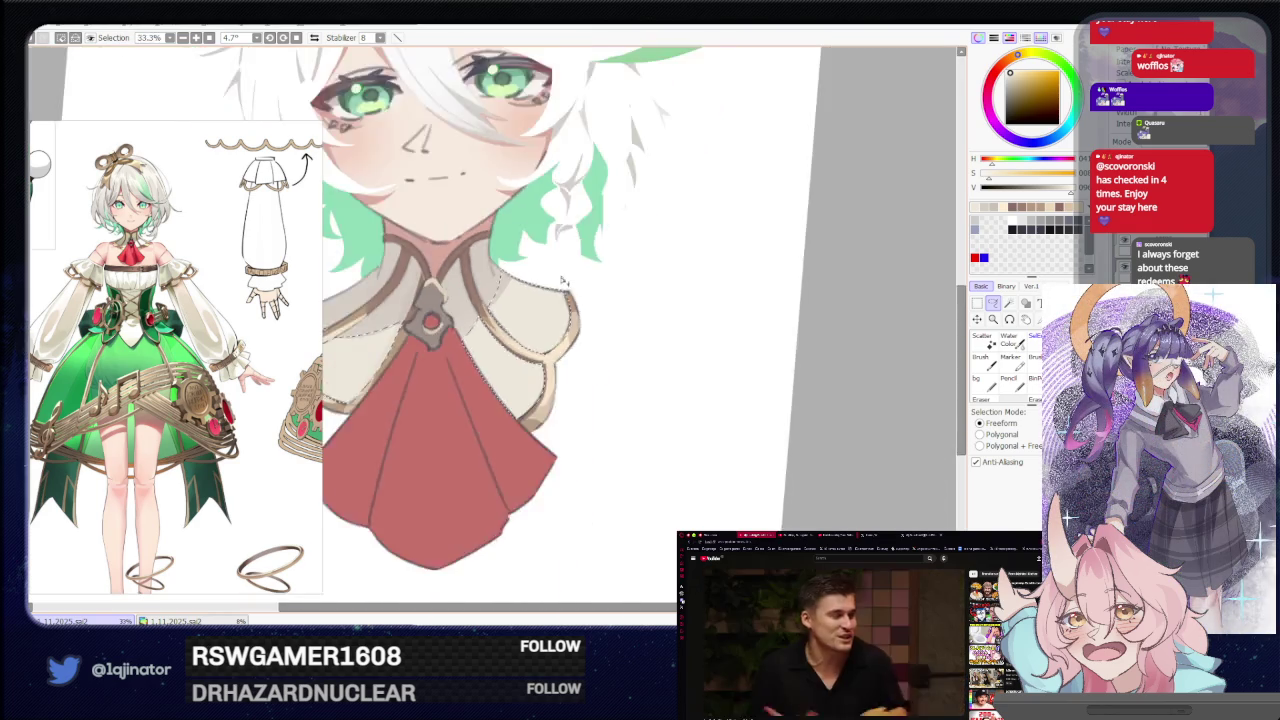
Brush soft shading across the upper collar cape just below the neckline.
scroll(480, 300, down, 3)
key(b)
drag(488, 352, 384, 474)
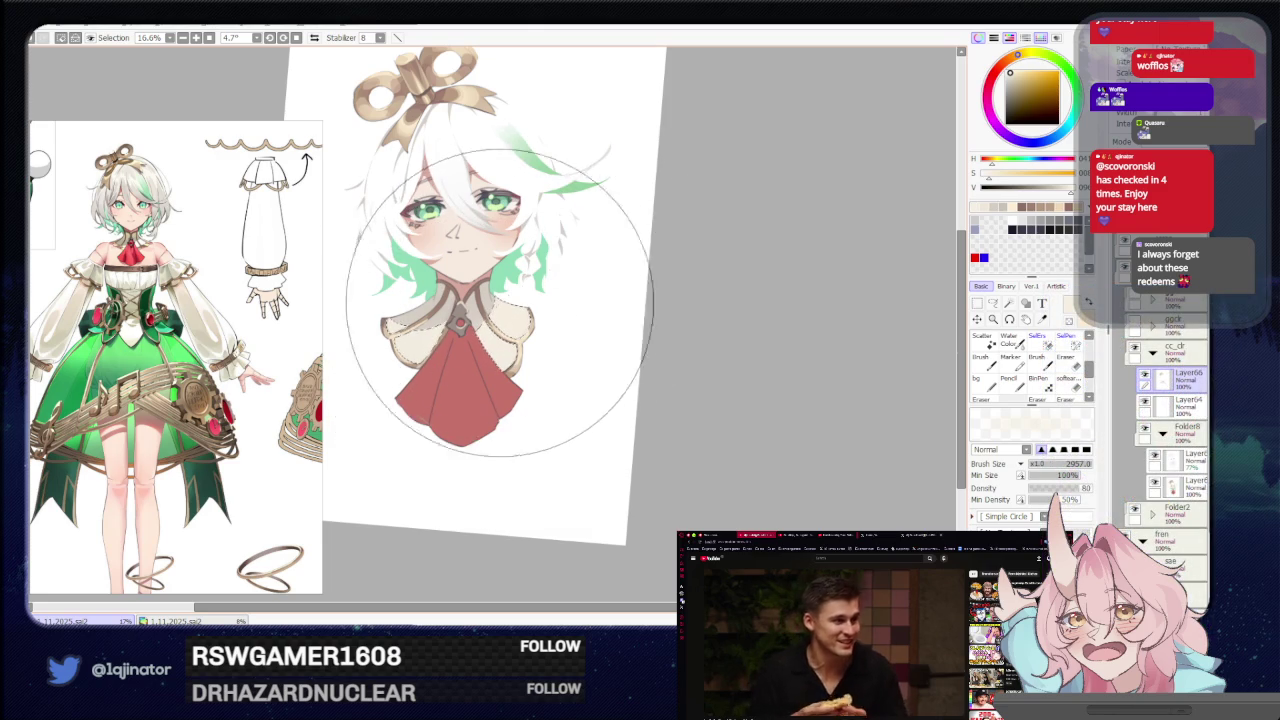
key(a)
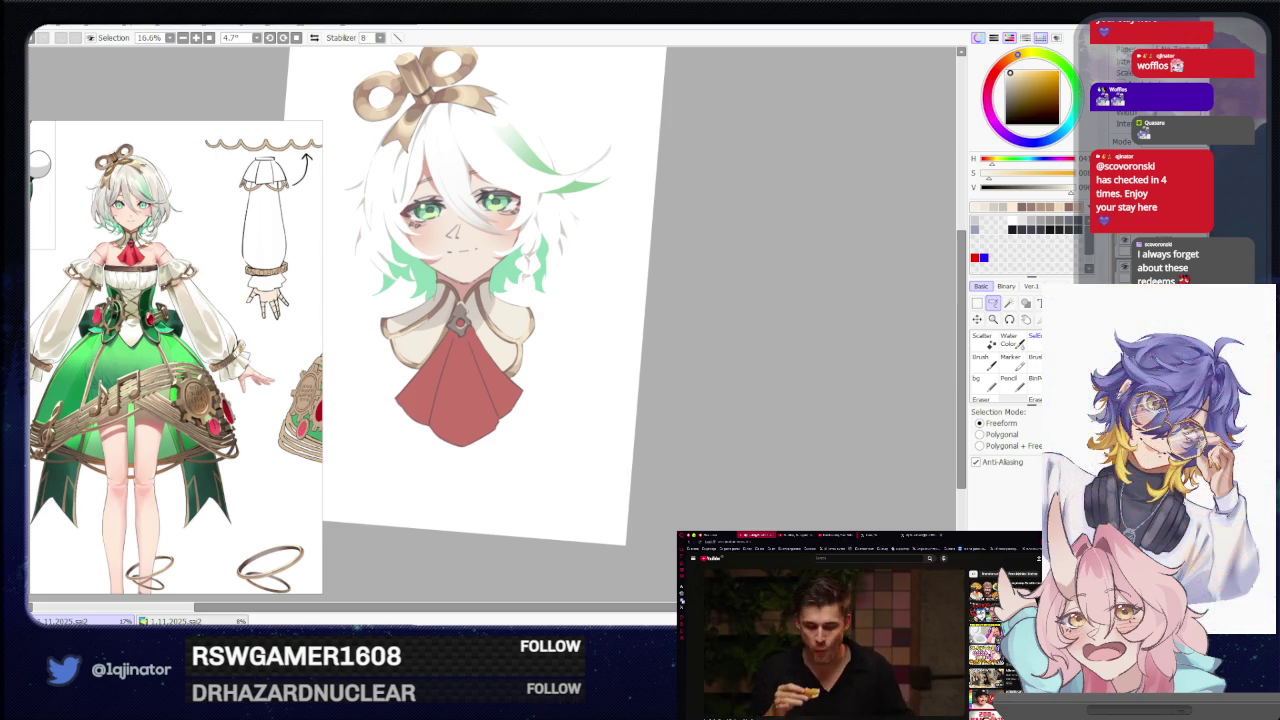
scroll(720, 409, up, 2)
scroll(720, 400, up, 2)
scroll(679, 403, up, 2)
Lasso a band along the collar line beneath the neck, extending toward the left shoulder.
drag(679, 401, 582, 386)
key(b)
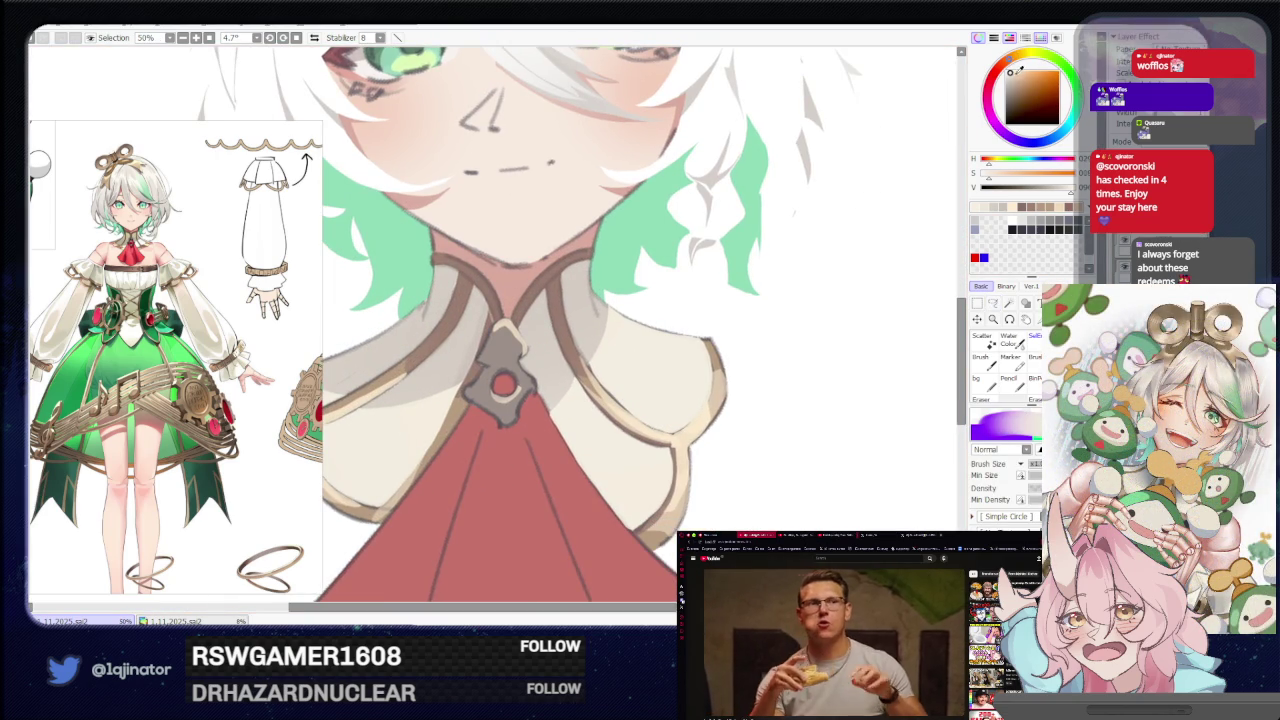
key(l)
scroll(790, 326, up, 1)
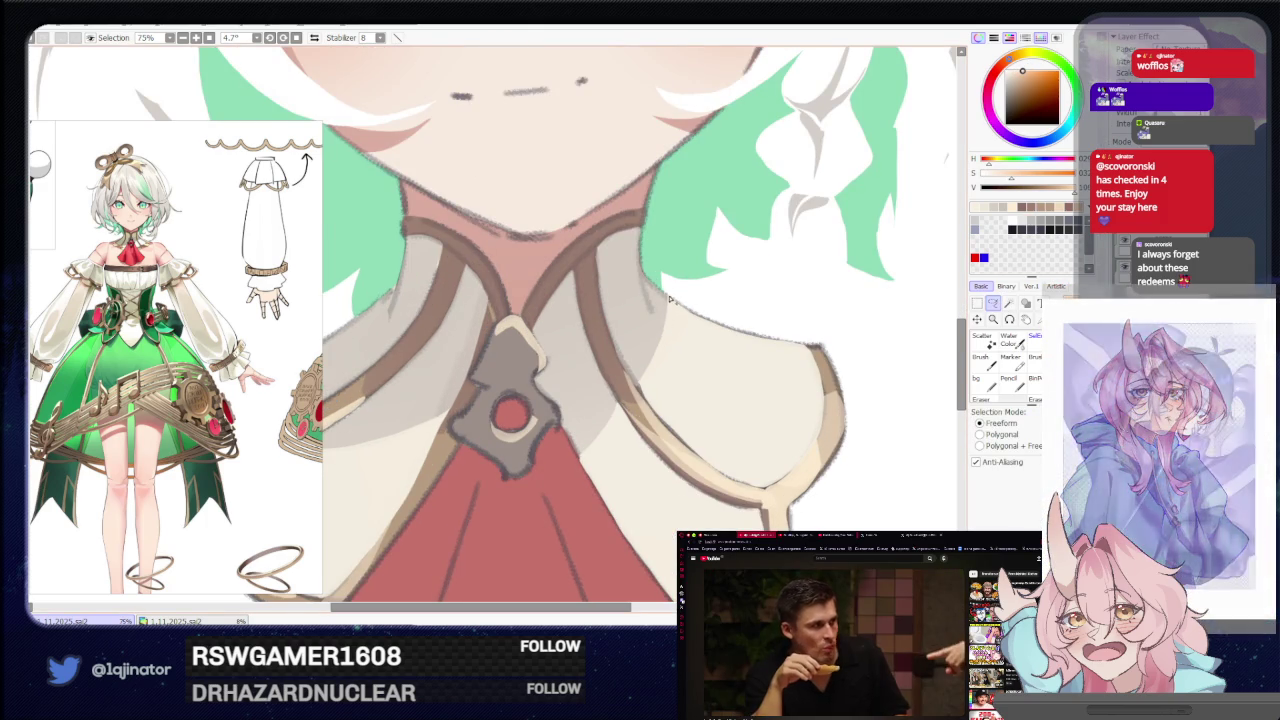
drag(655, 295, 640, 390)
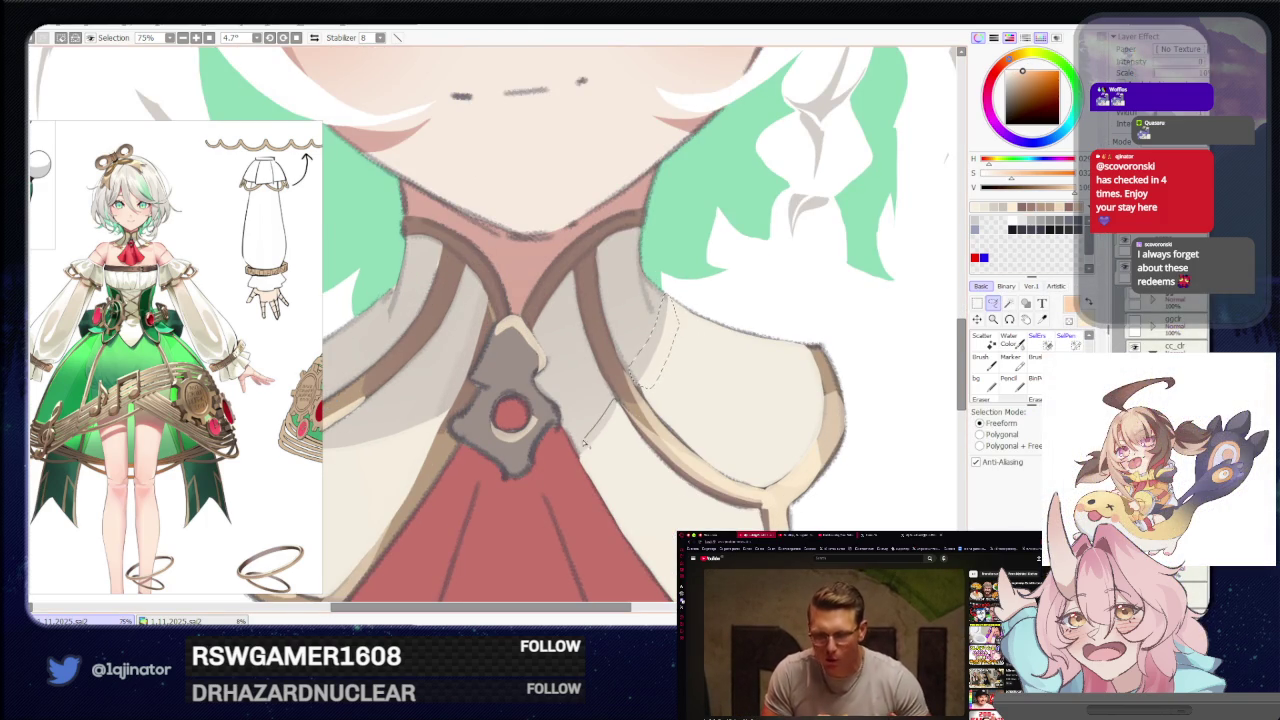
drag(620, 460, 775, 365)
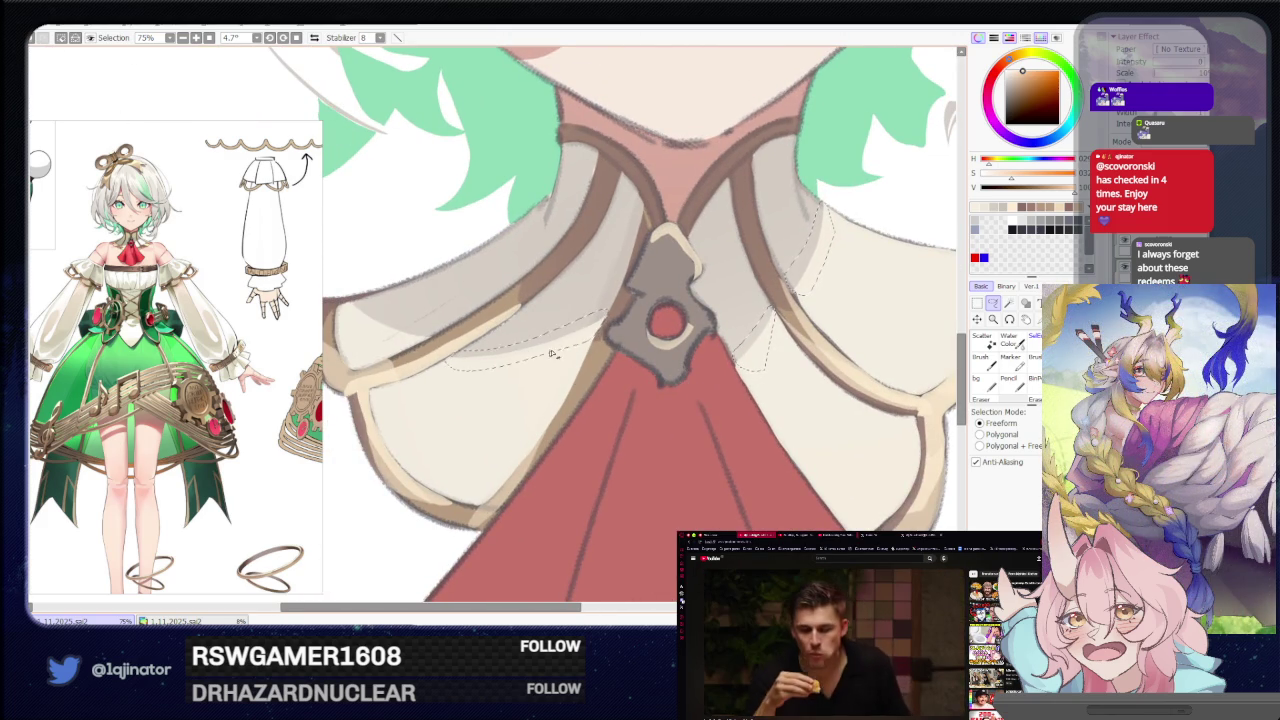
drag(437, 334, 515, 352)
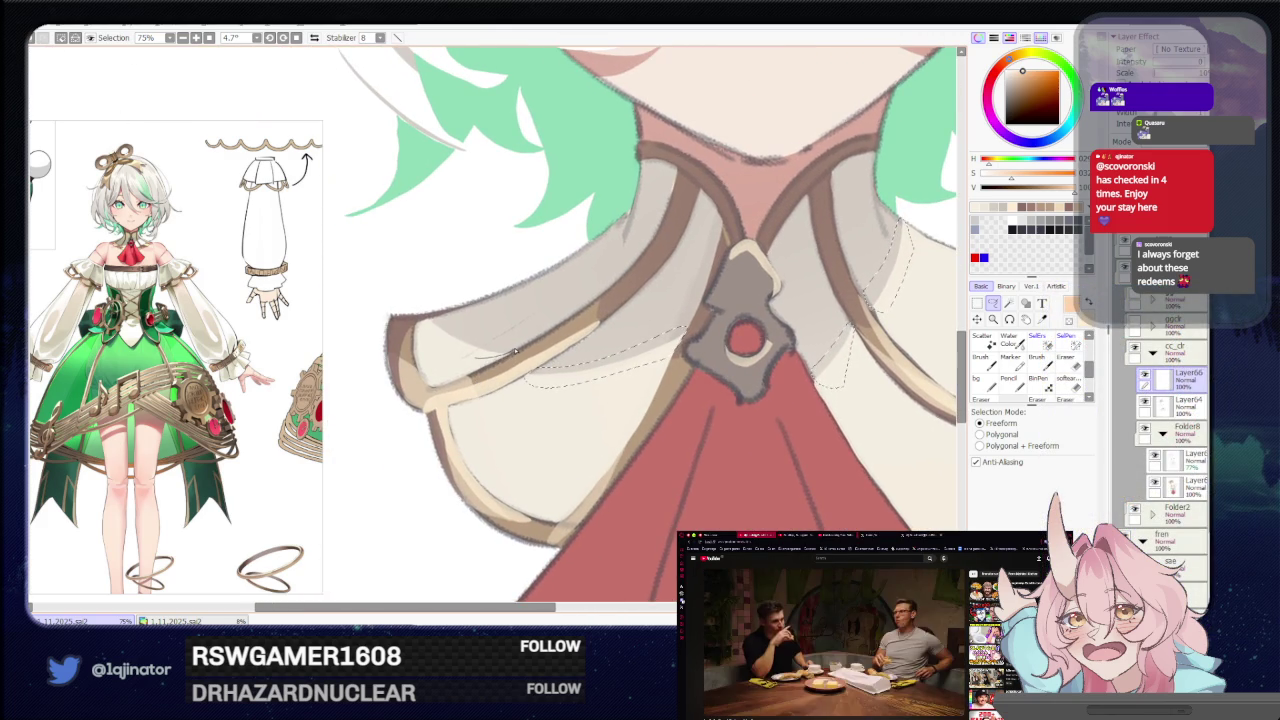
Check the collar band across both shoulders, zooming in and out between brush and lasso.
scroll(480, 330, down, 4)
key(b)
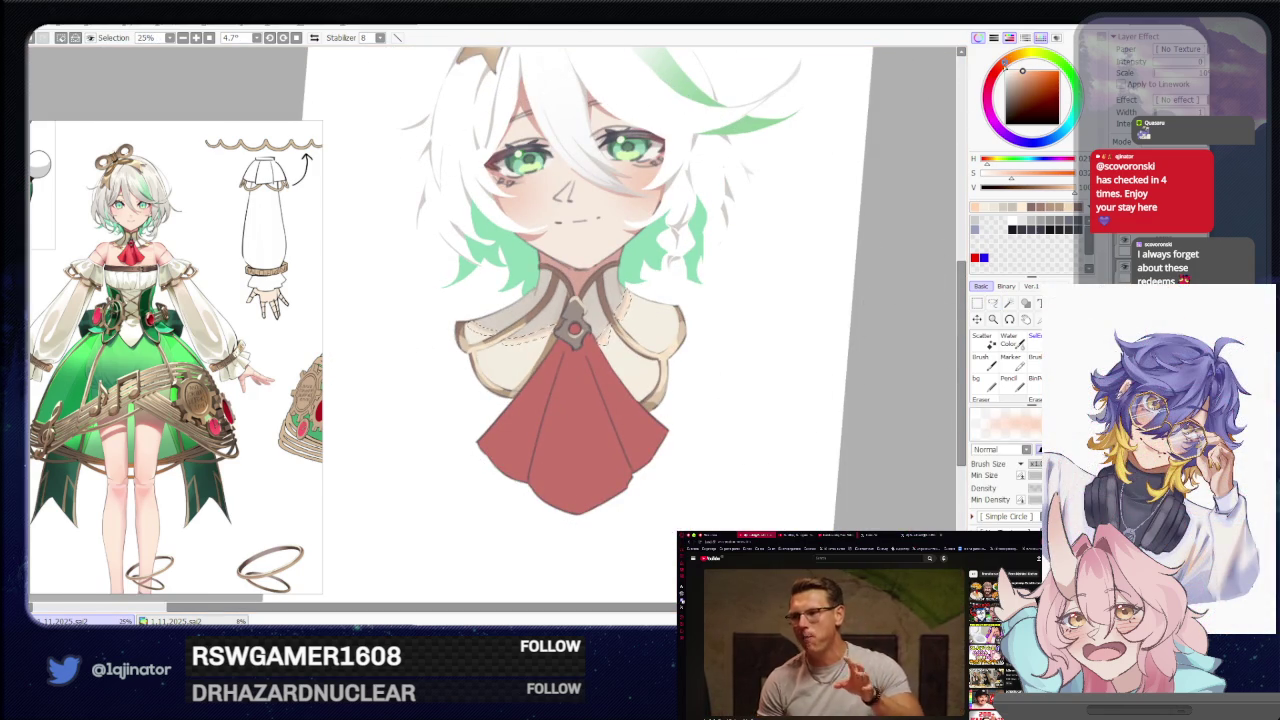
key(l)
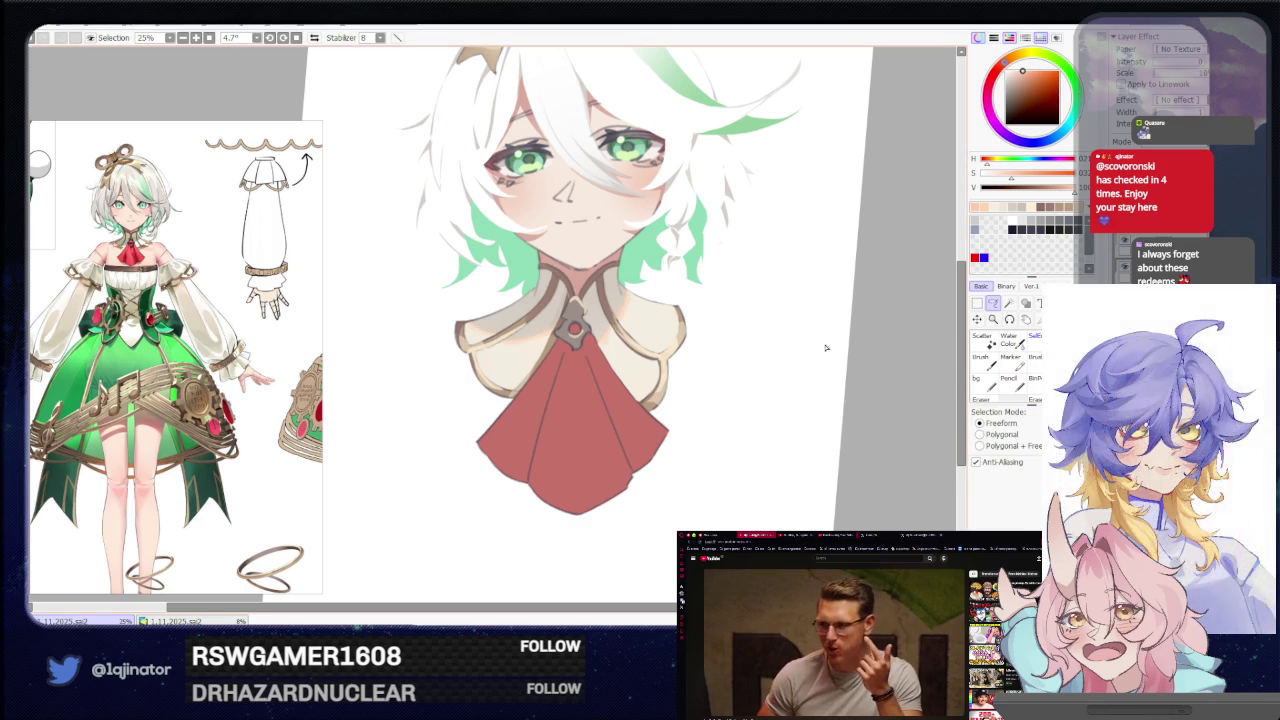
scroll(772, 372, up, 1)
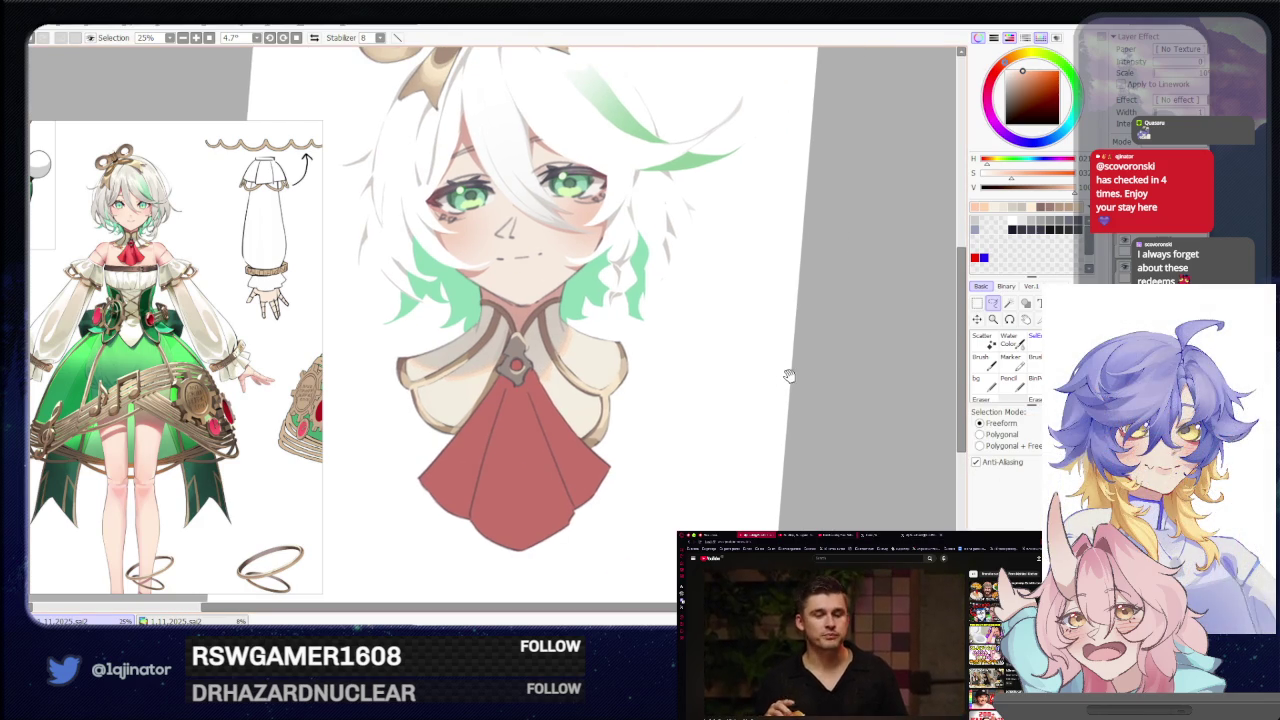
scroll(752, 406, down, 1)
scroll(718, 421, down, 1)
scroll(732, 460, down, 1)
scroll(893, 417, up, 1)
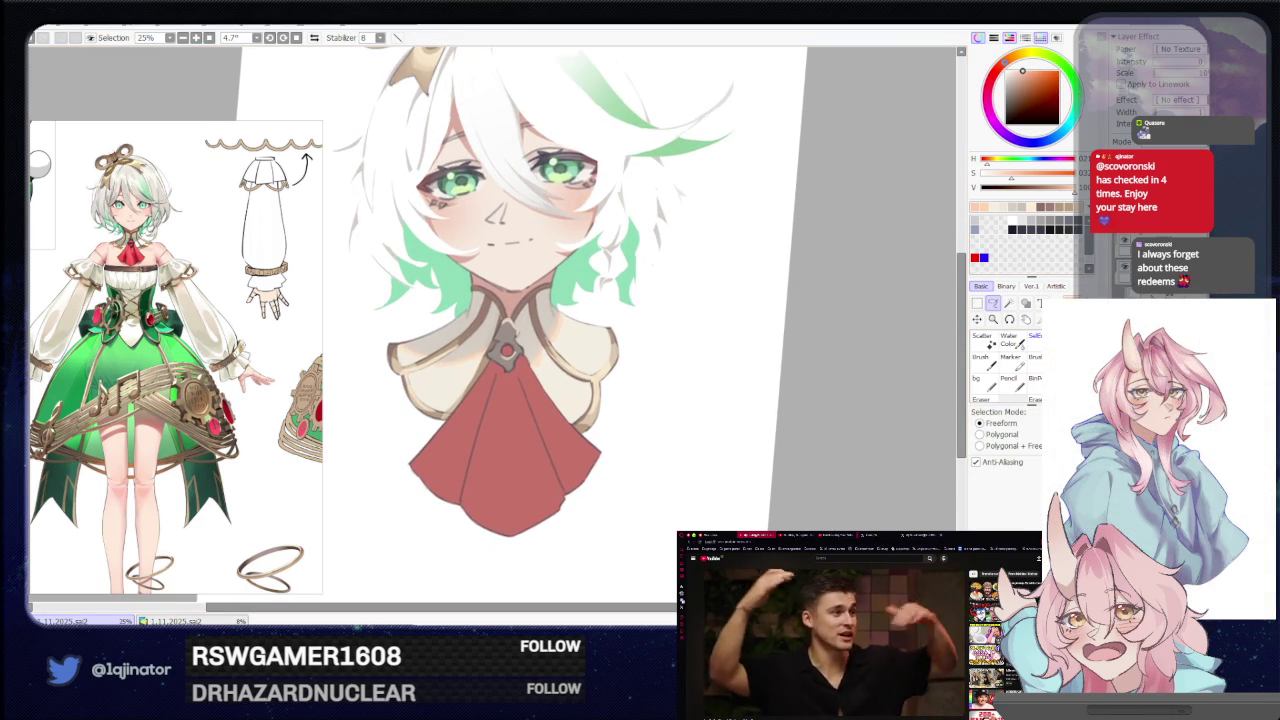
scroll(786, 406, up, 1)
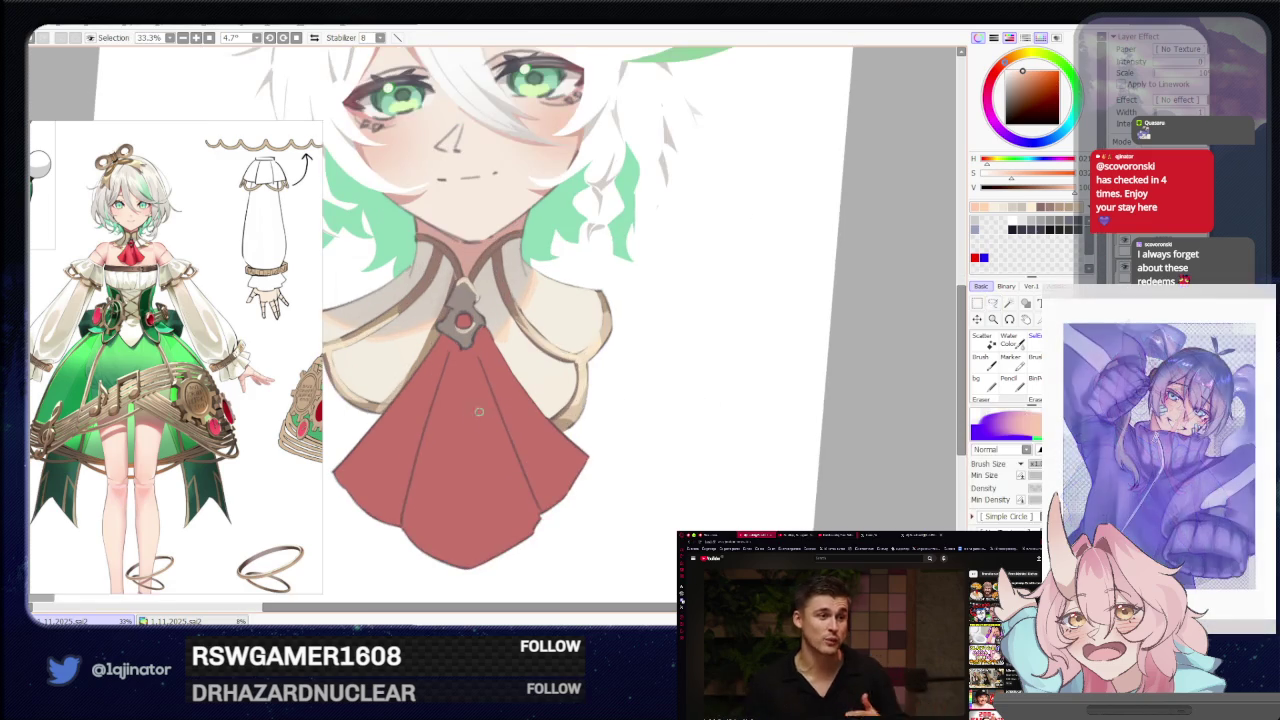
Pick a slightly different red shade and discard a trial lasso on the cravat's left fold.
drag(1024, 78, 1018, 74)
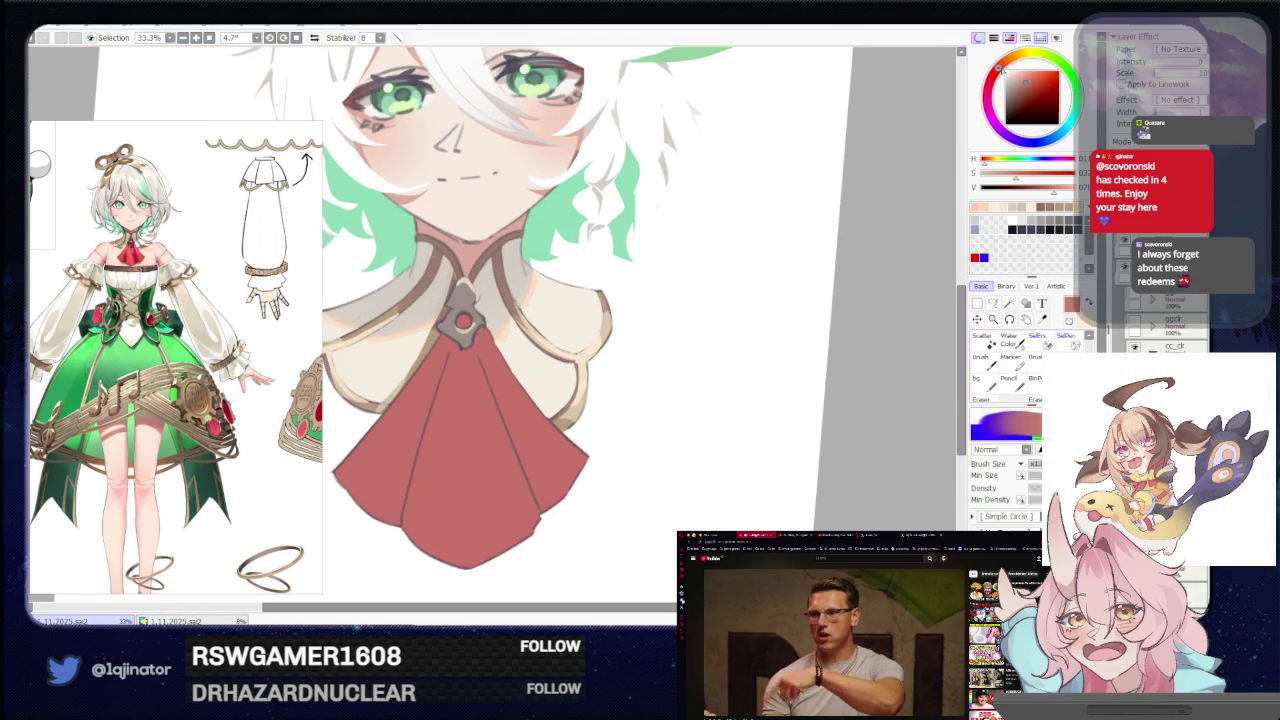
drag(1027, 75, 1025, 75)
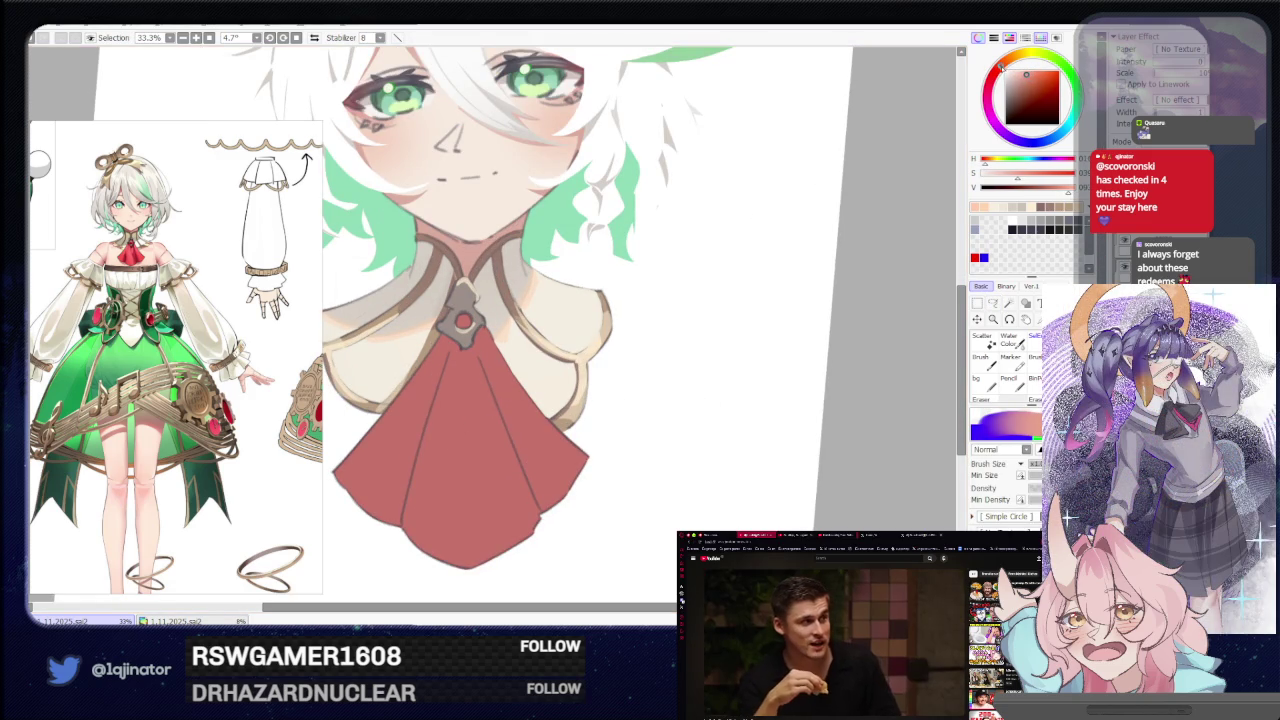
key(l)
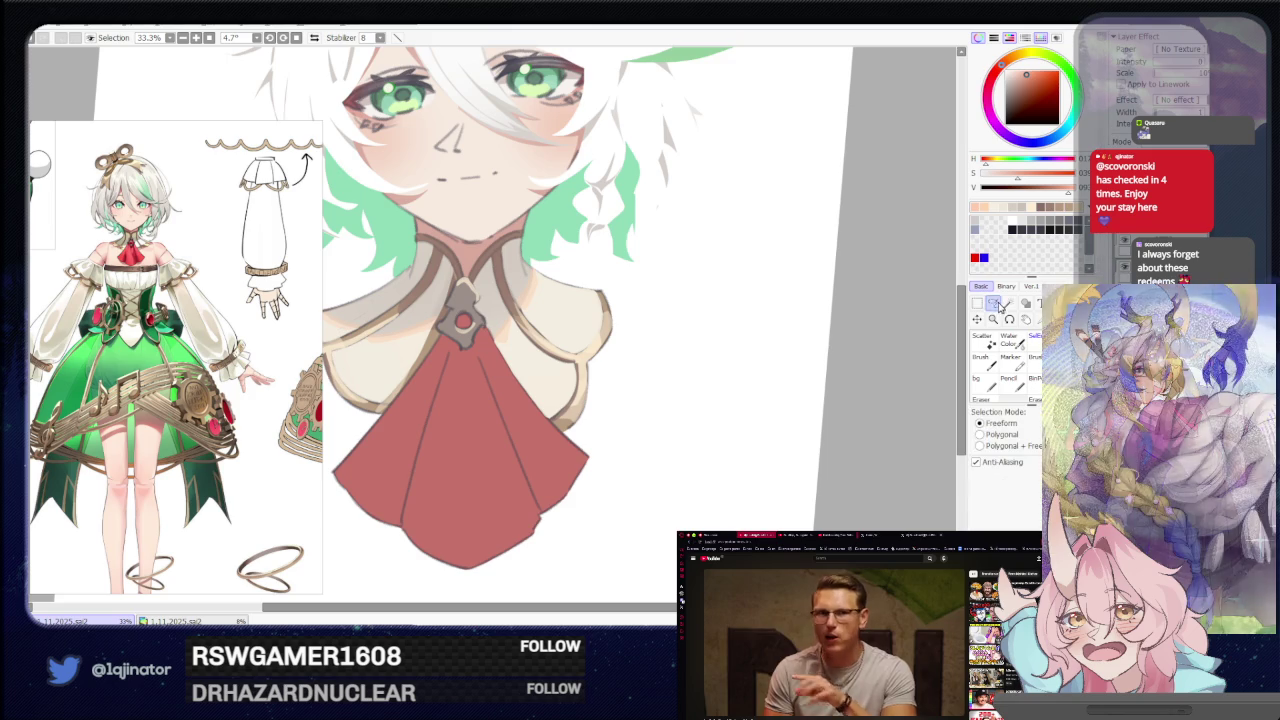
scroll(500, 423, down, 1)
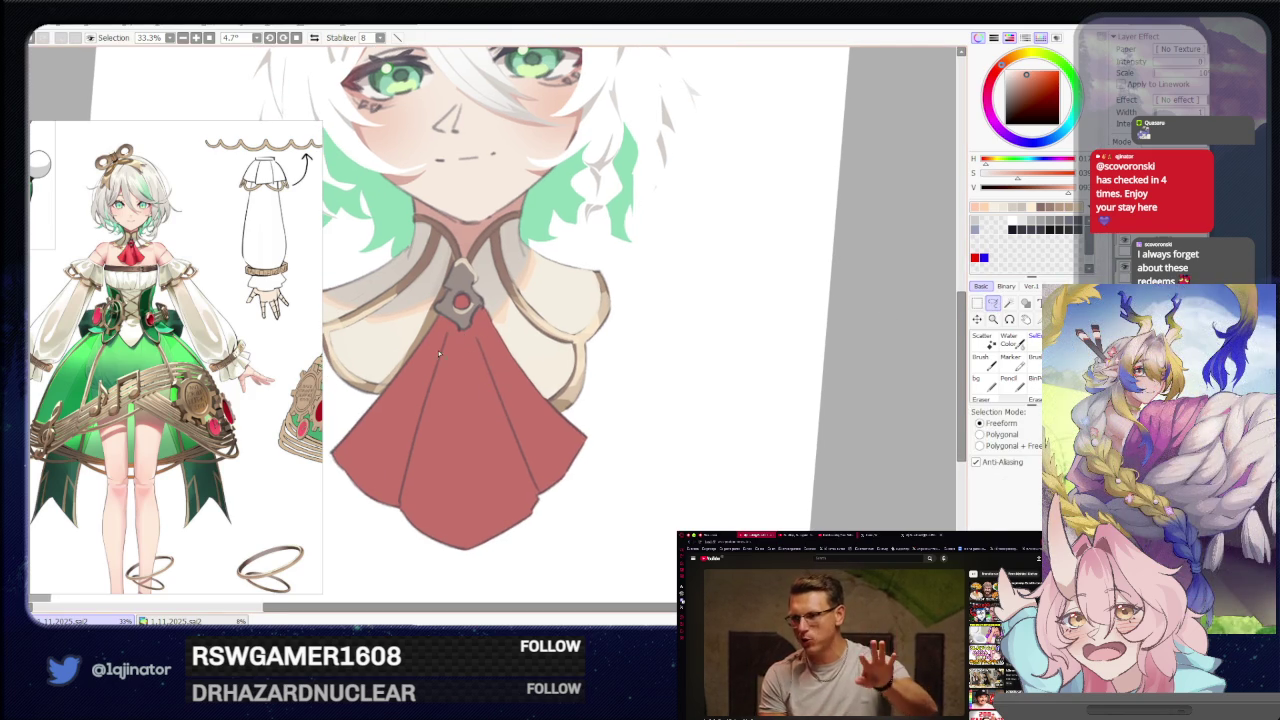
drag(426, 387, 403, 487)
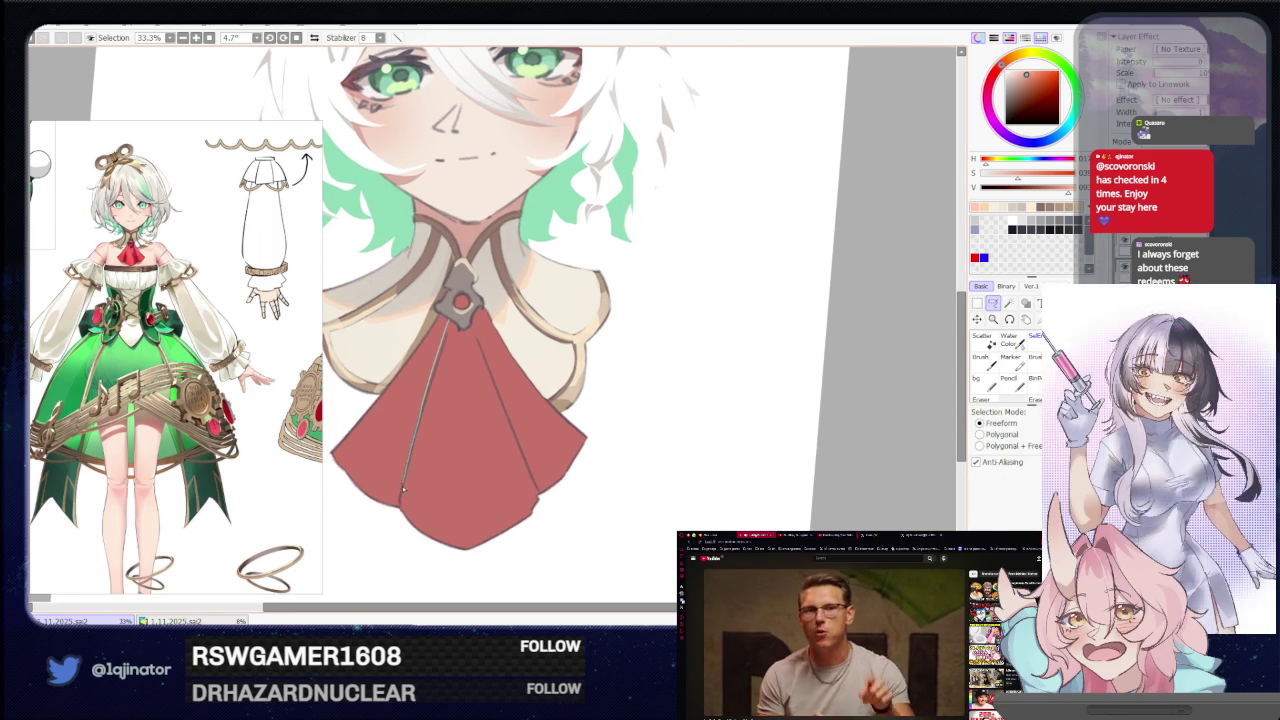
key(ctrl+d)
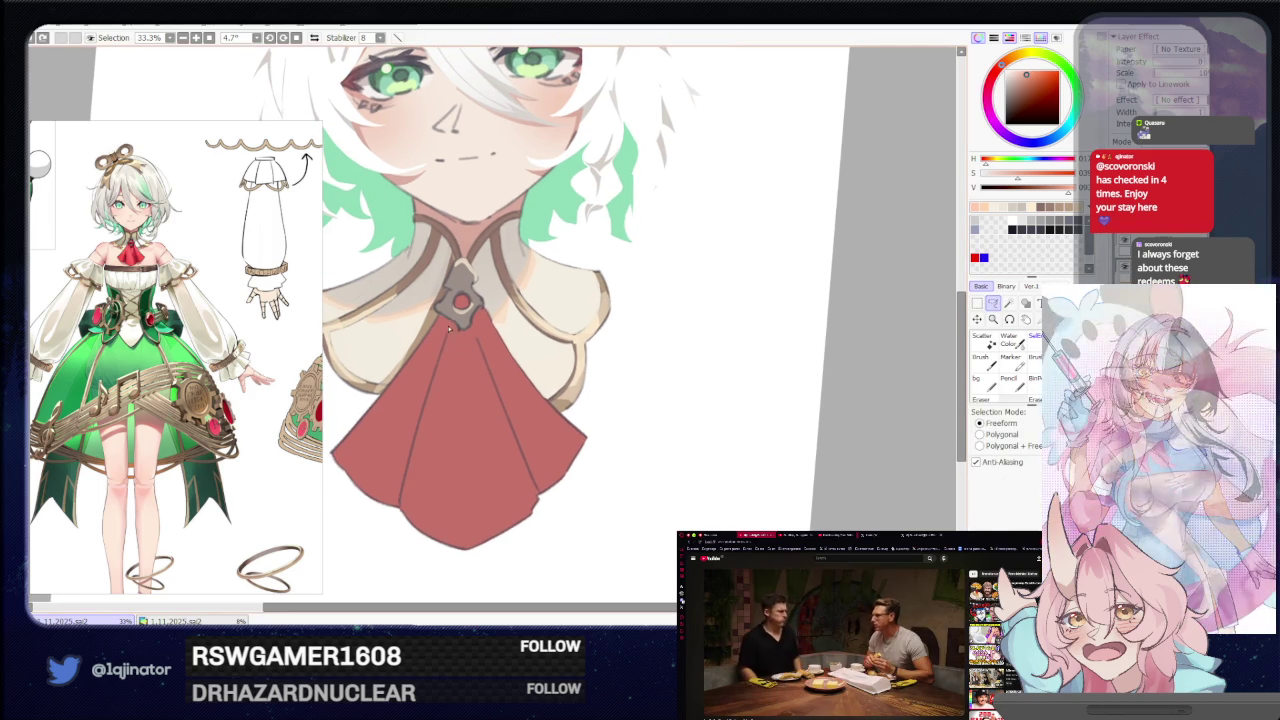
Mirror the view and lasso one cravat fold from the brooch to its bottom edge.
key(h)
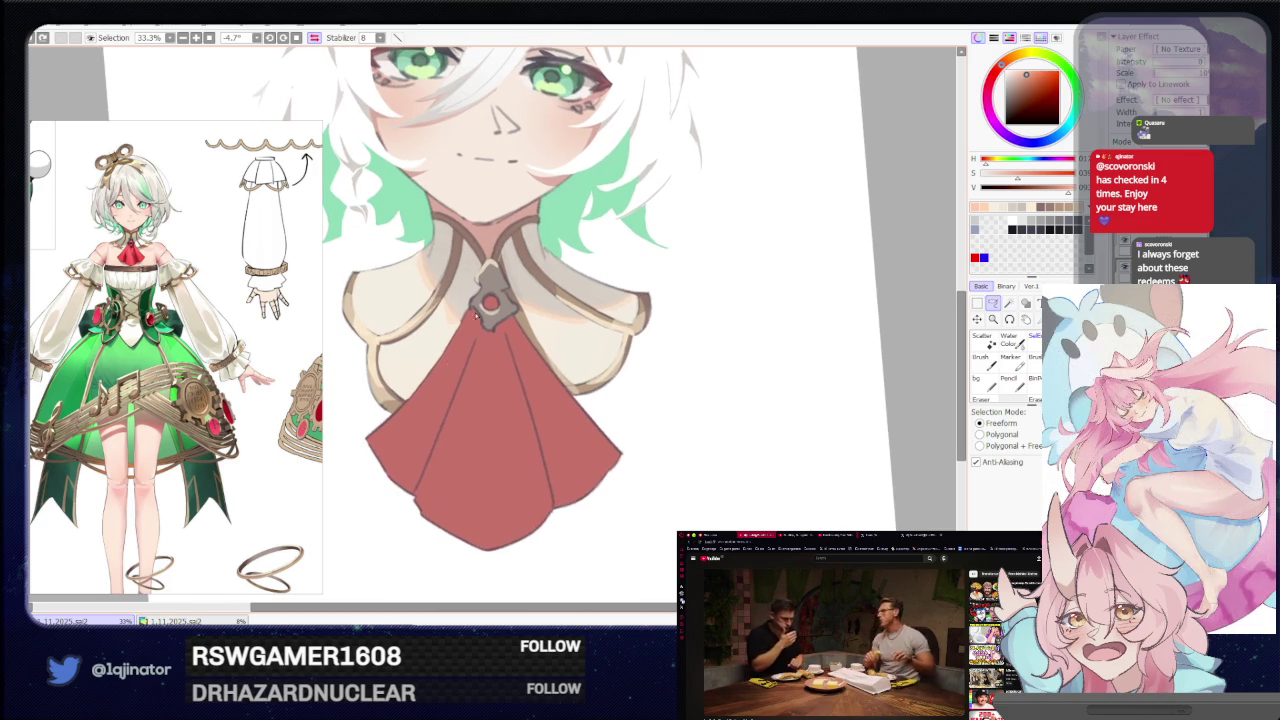
drag(479, 318, 458, 378)
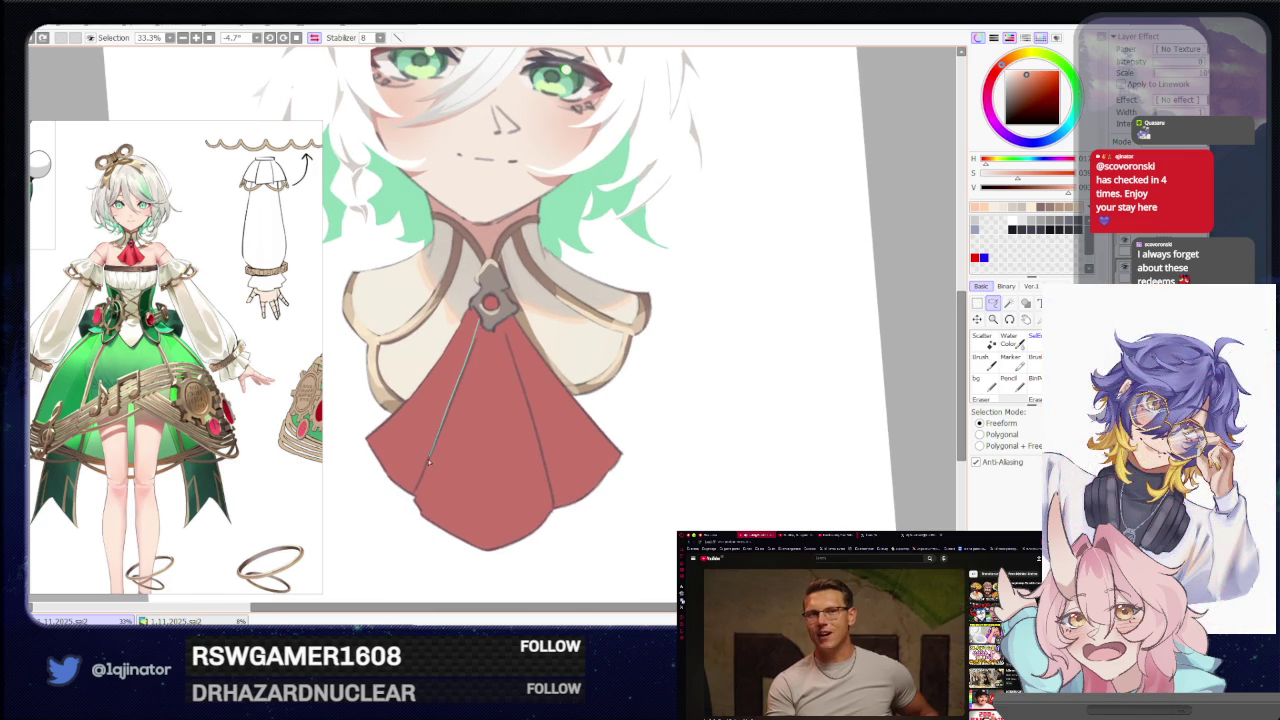
drag(418, 487, 441, 535)
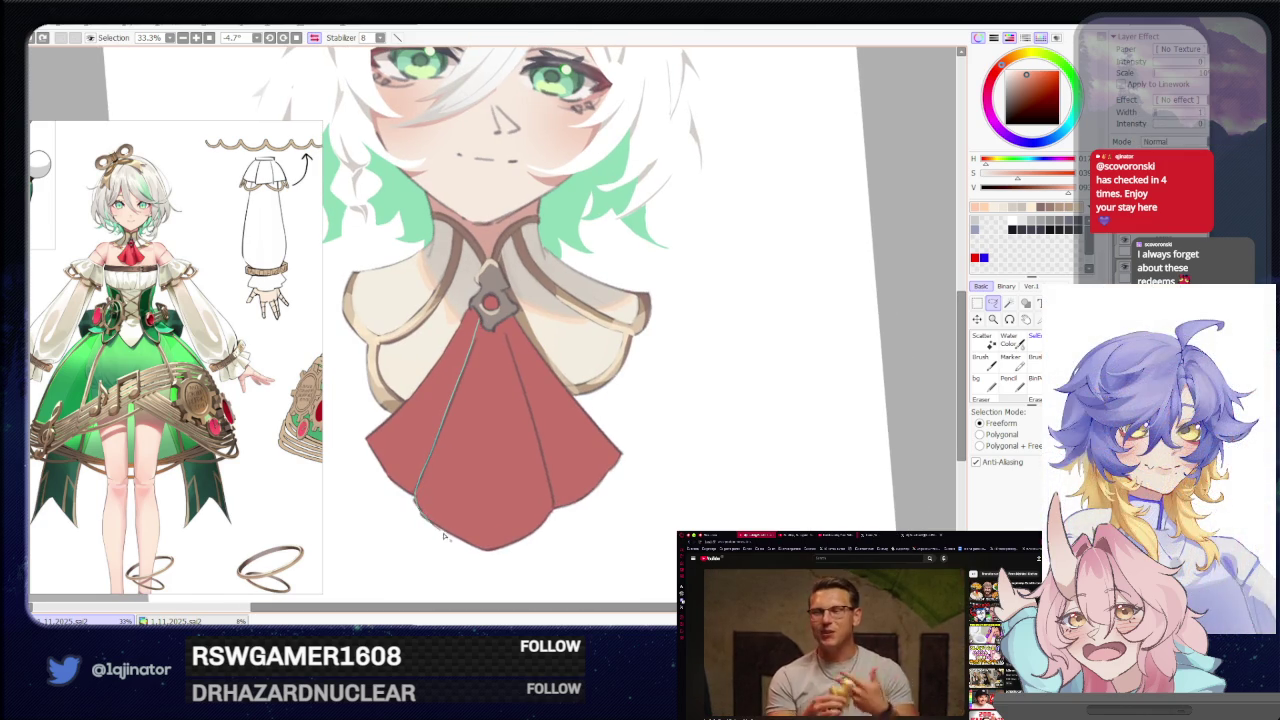
drag(473, 551, 514, 552)
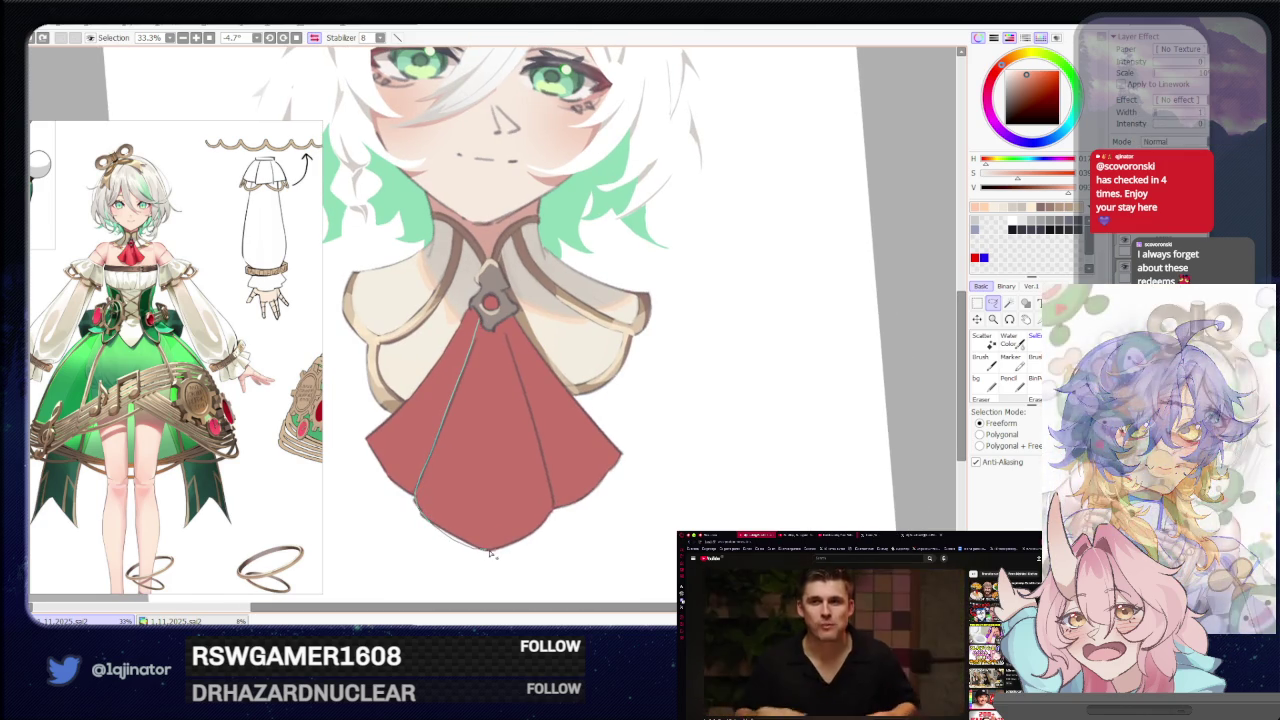
drag(504, 342, 490, 318)
drag(512, 374, 552, 329)
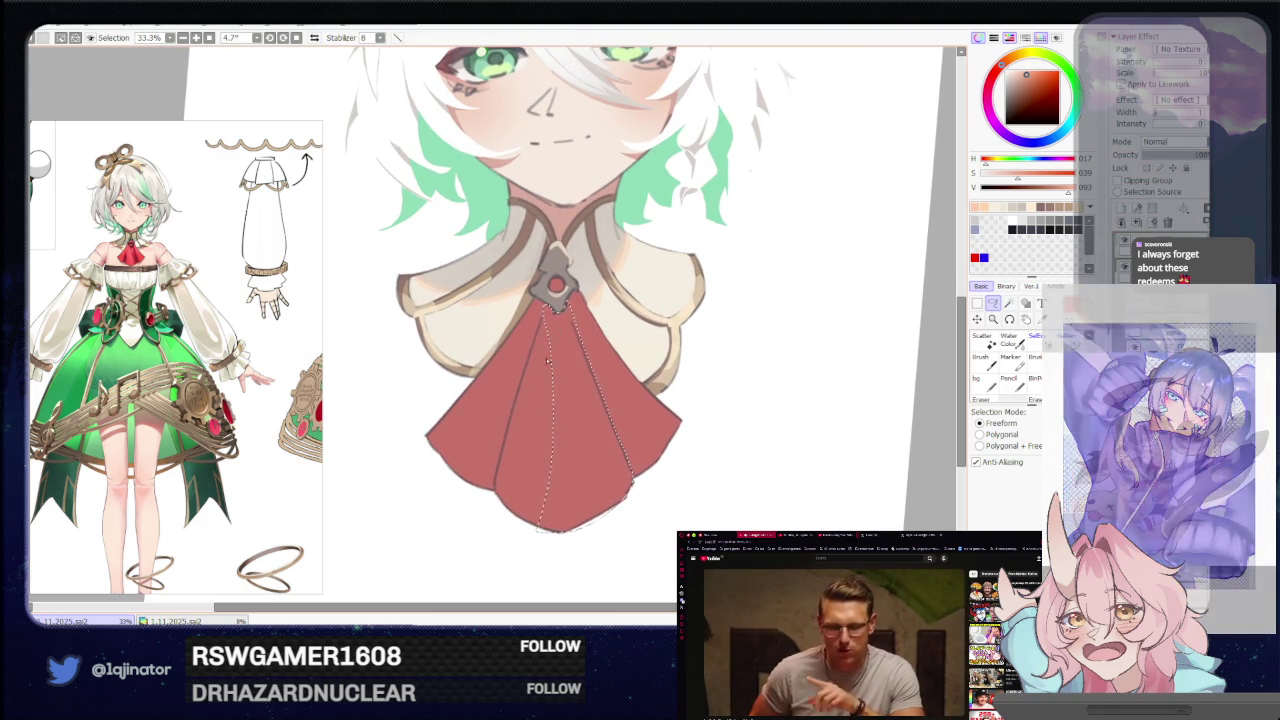
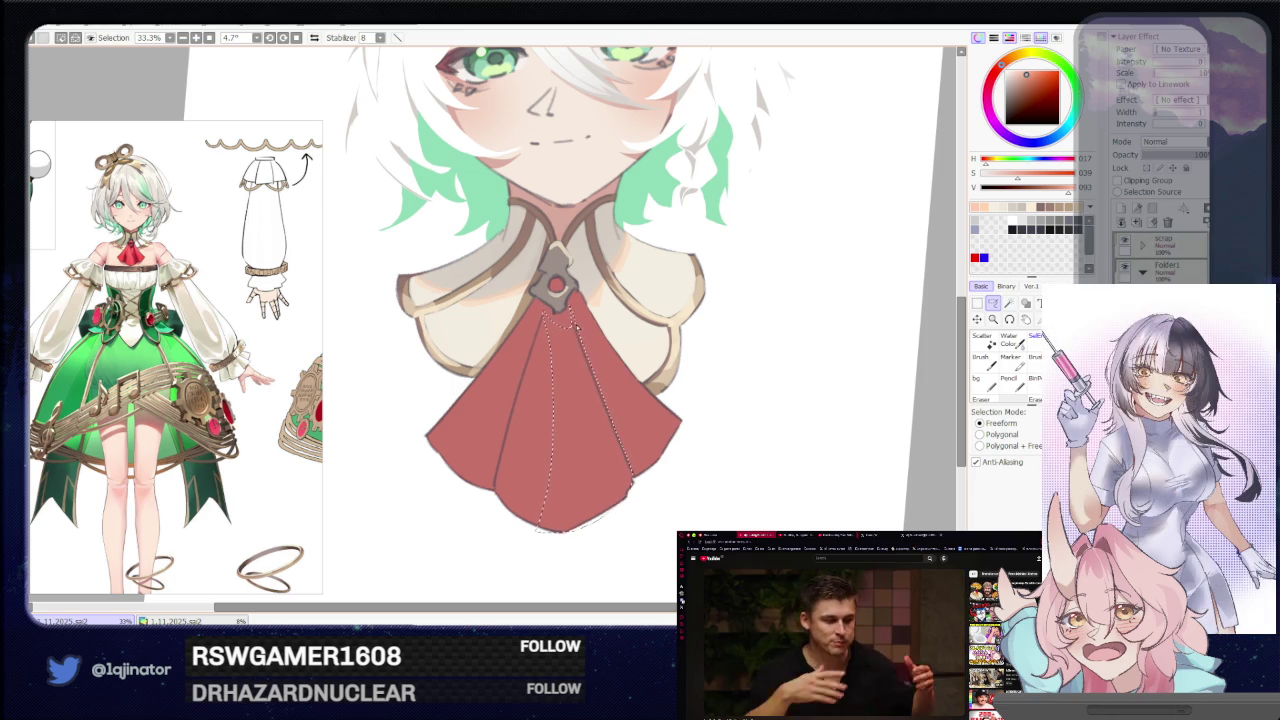
Lasso the cravat's fold panels freeform, rotating, mirroring and panning the canvas to check their shapes.
drag(578, 345, 641, 437)
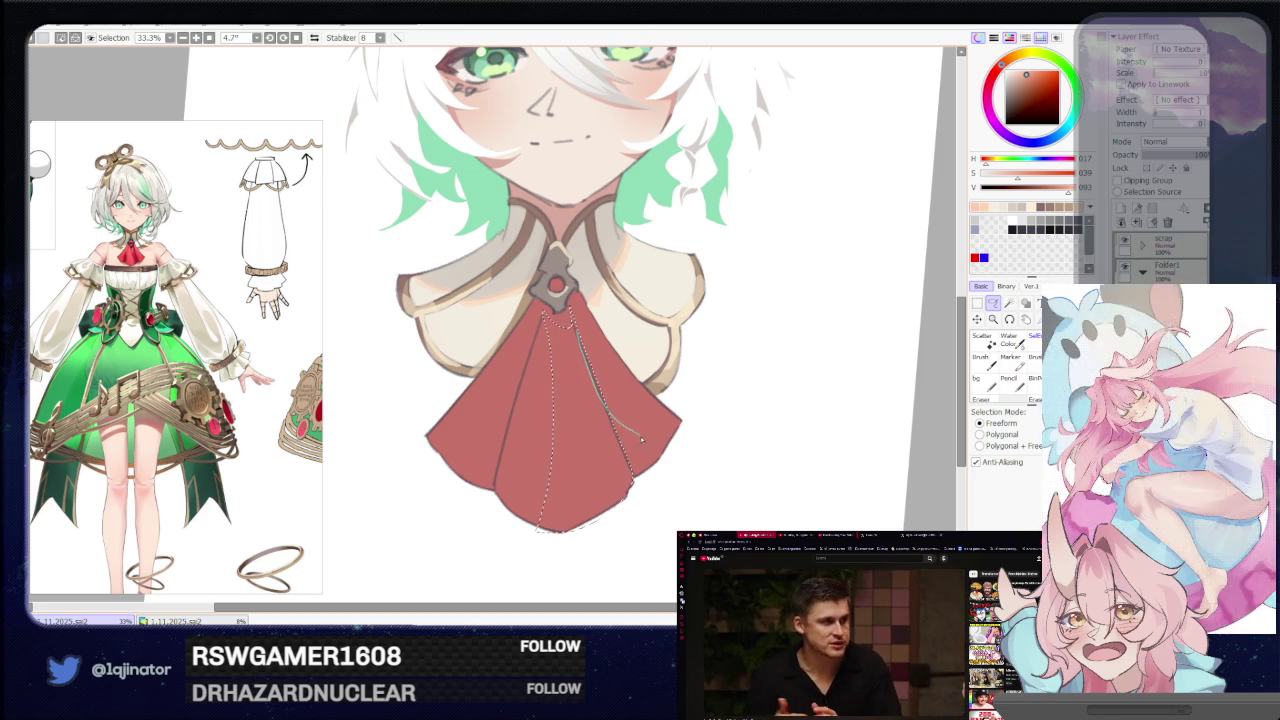
key(End)
key(End)
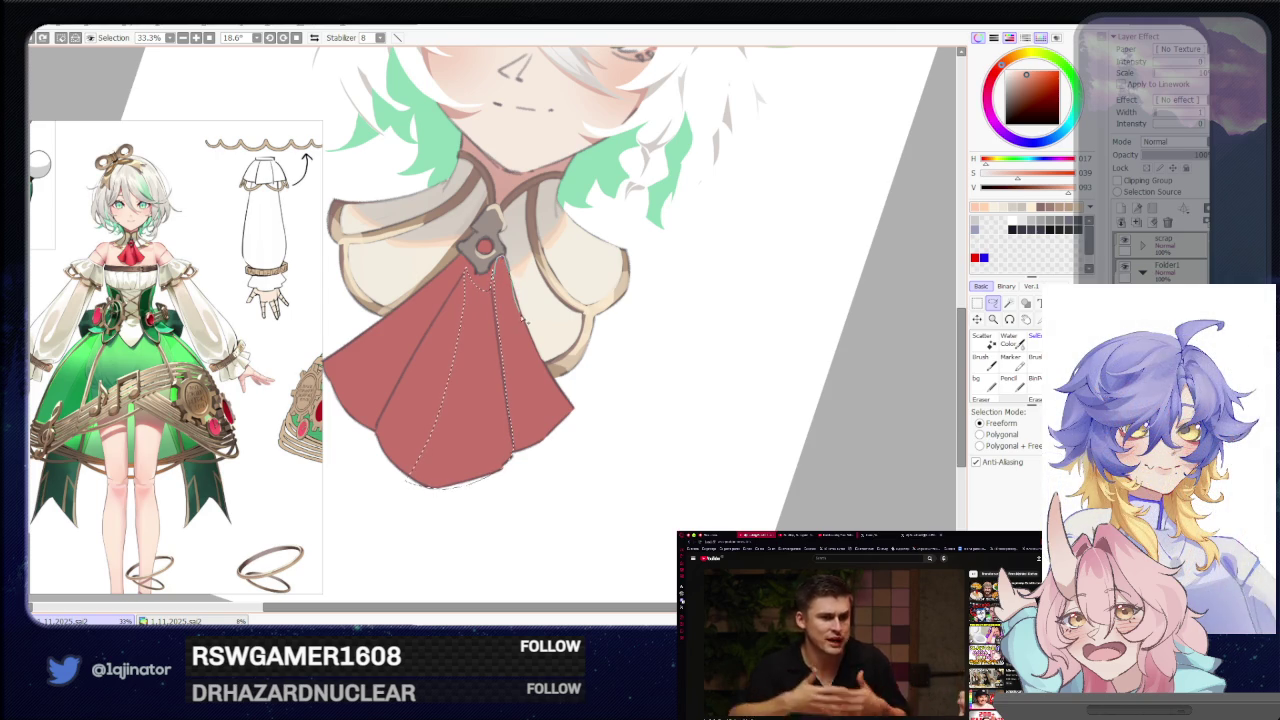
key(End)
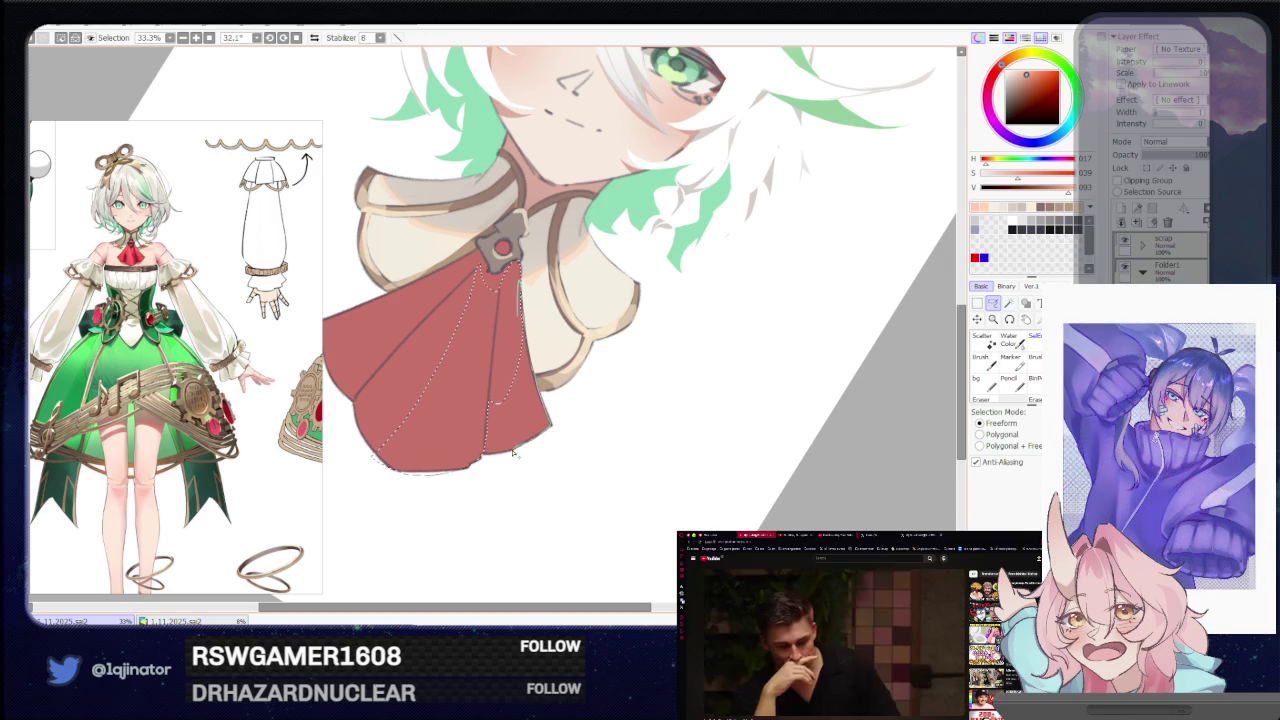
drag(506, 311, 610, 353)
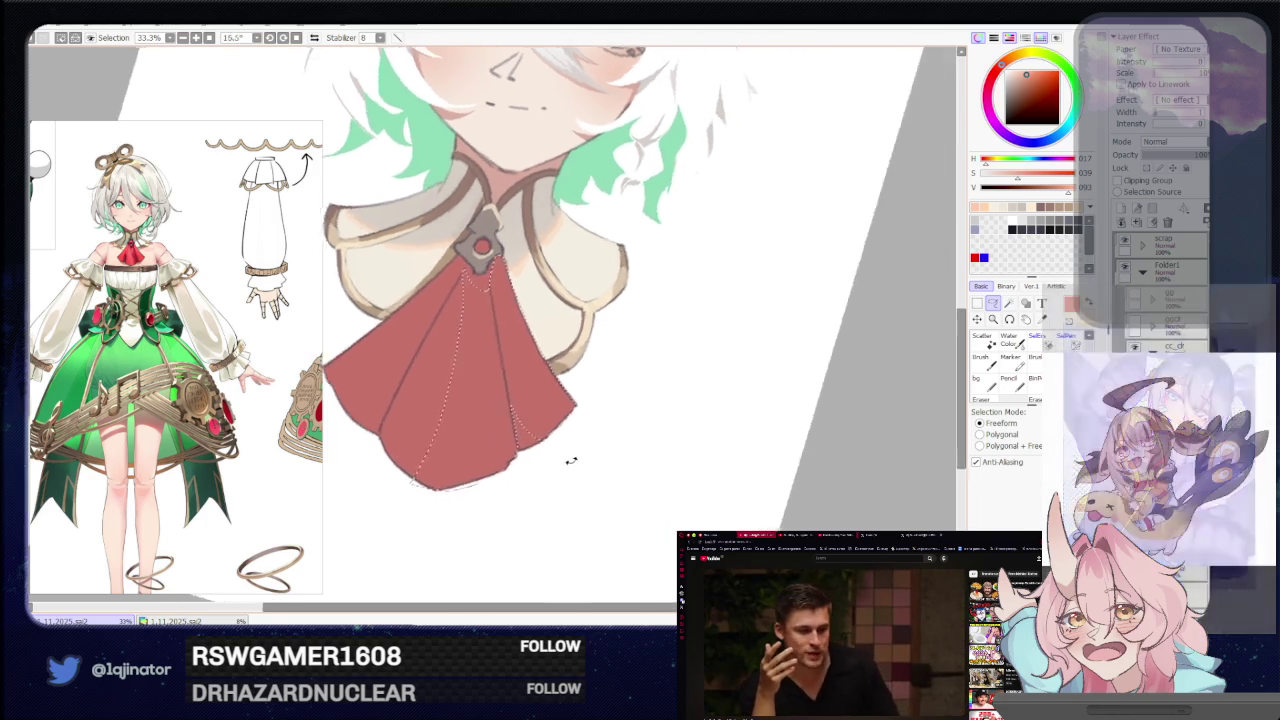
drag(490, 383, 521, 380)
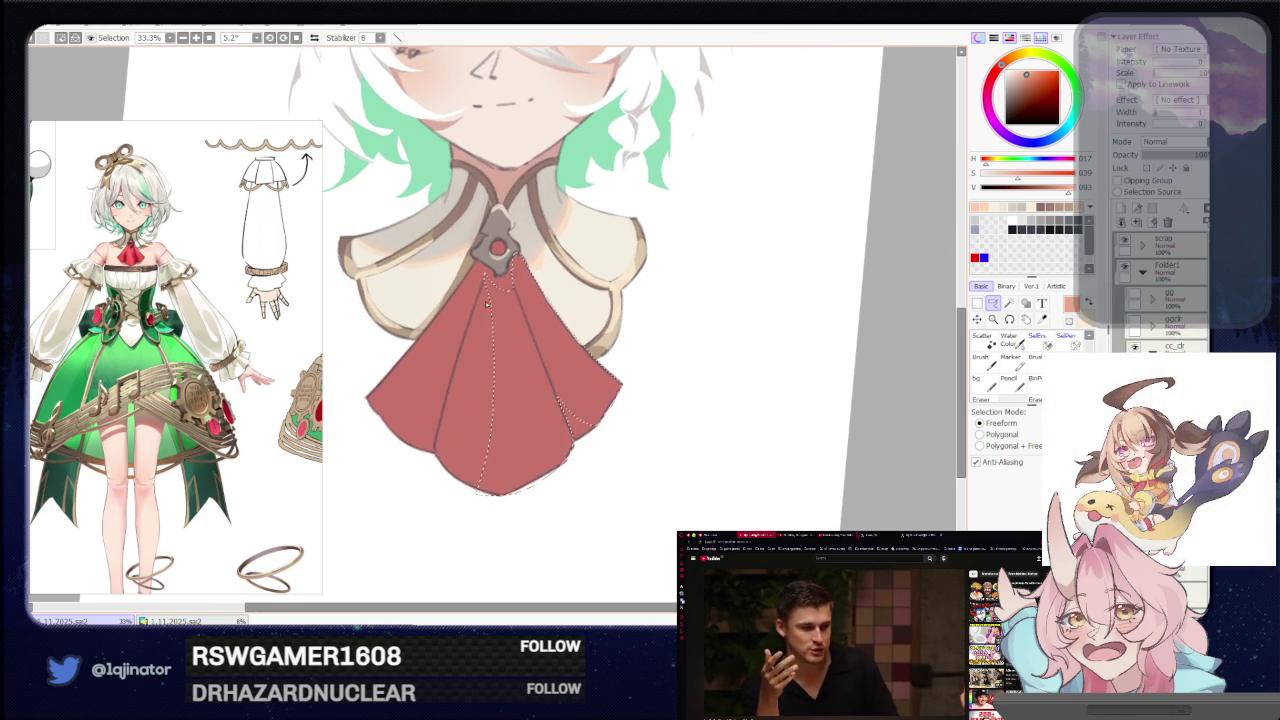
key(h)
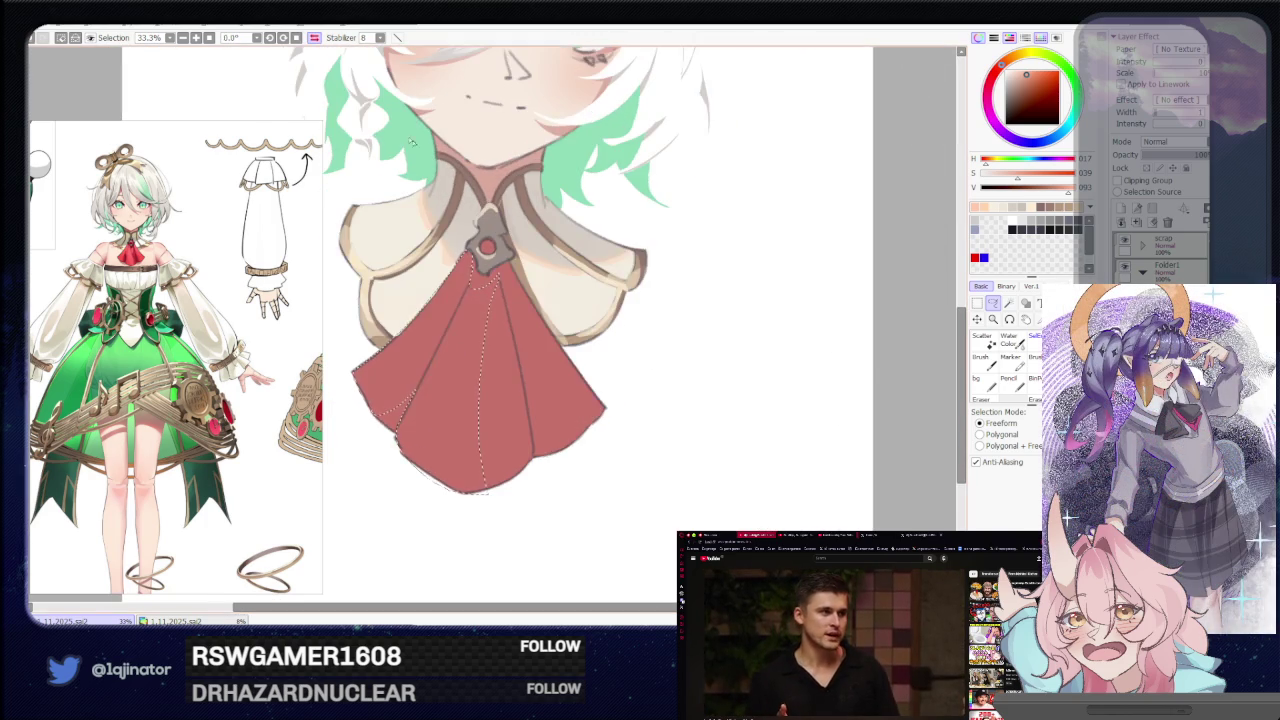
drag(513, 351, 537, 330)
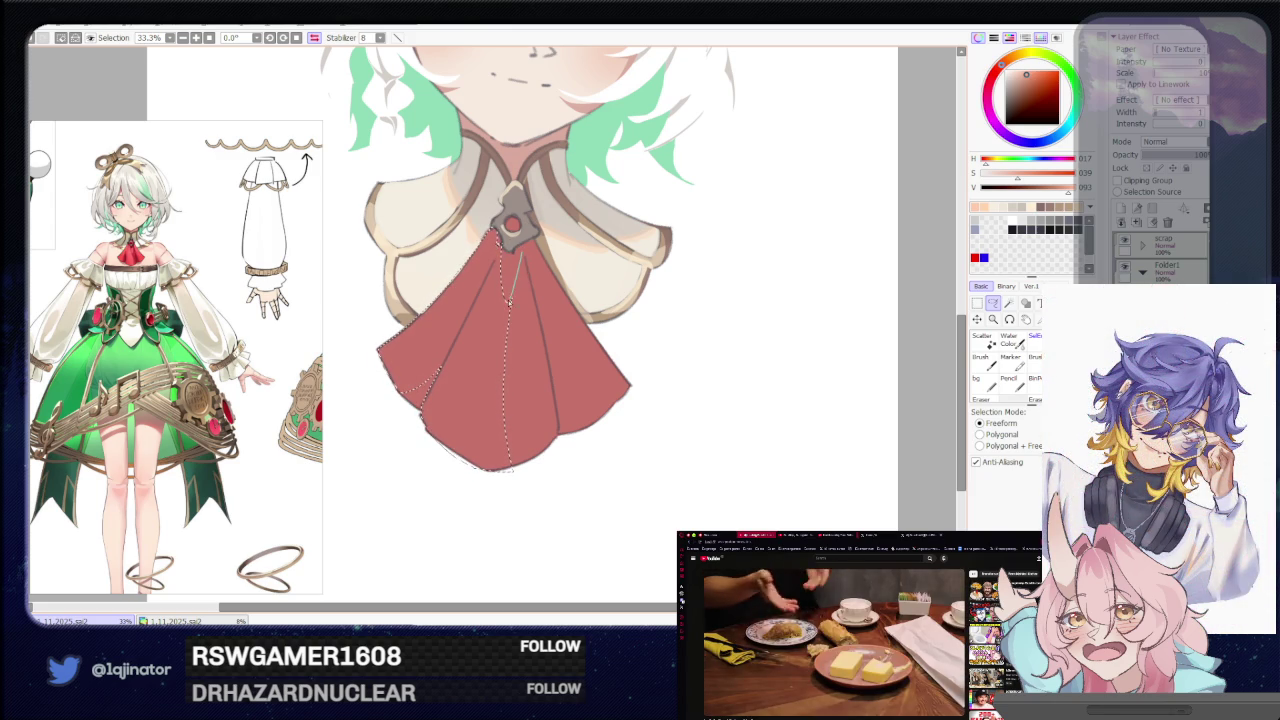
Try lighter shading on the selected cravat panels, undo it, and pick a redder shading colour.
key(b)
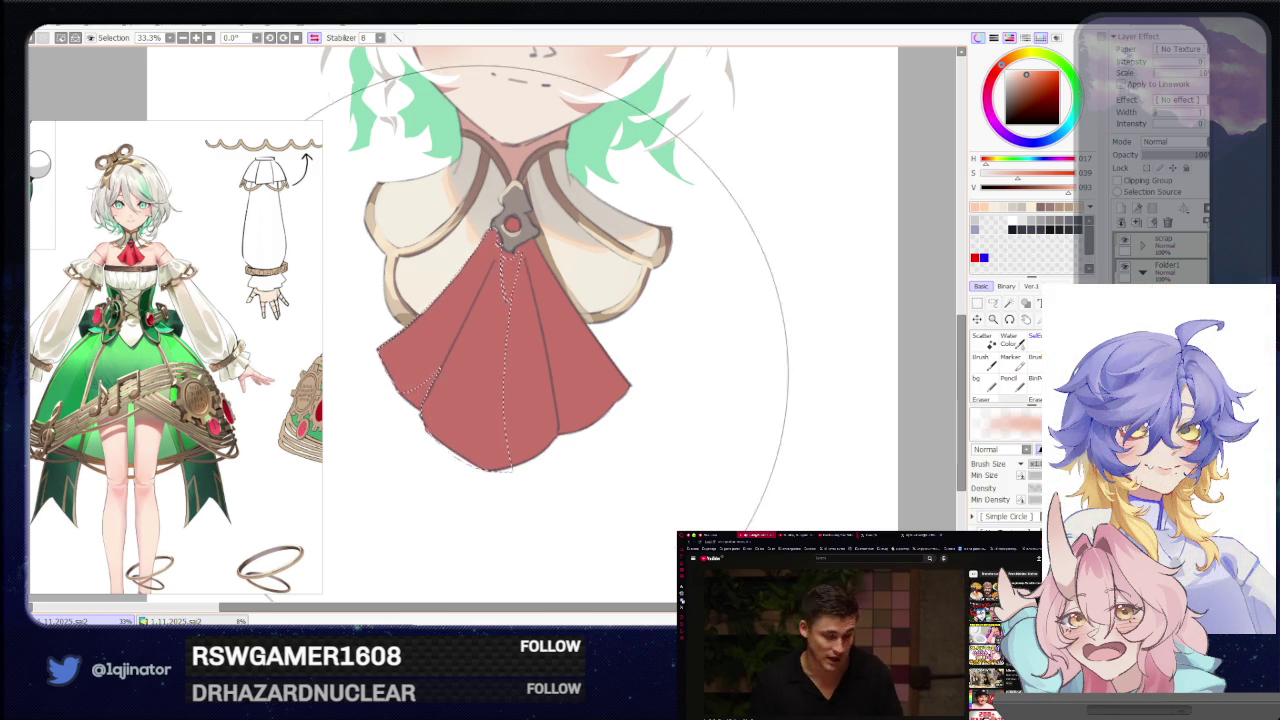
drag(475, 380, 540, 320)
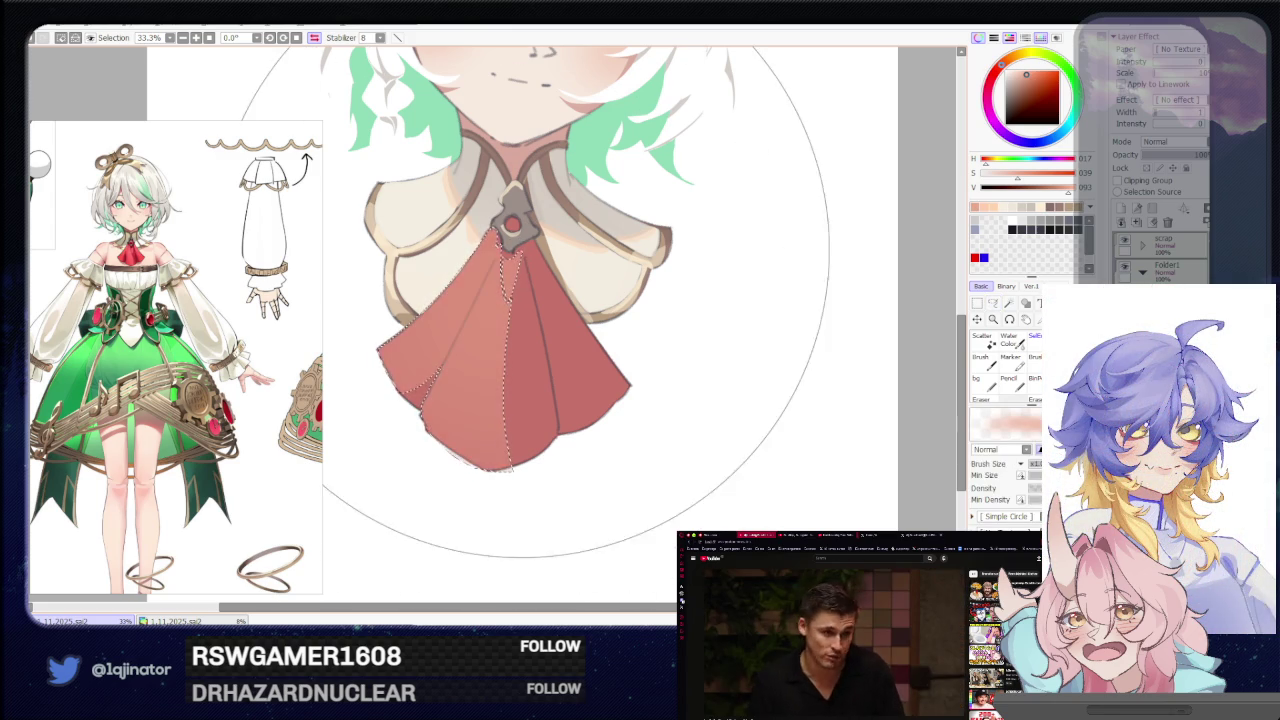
key(ctrl+z)
alt+click(515, 316)
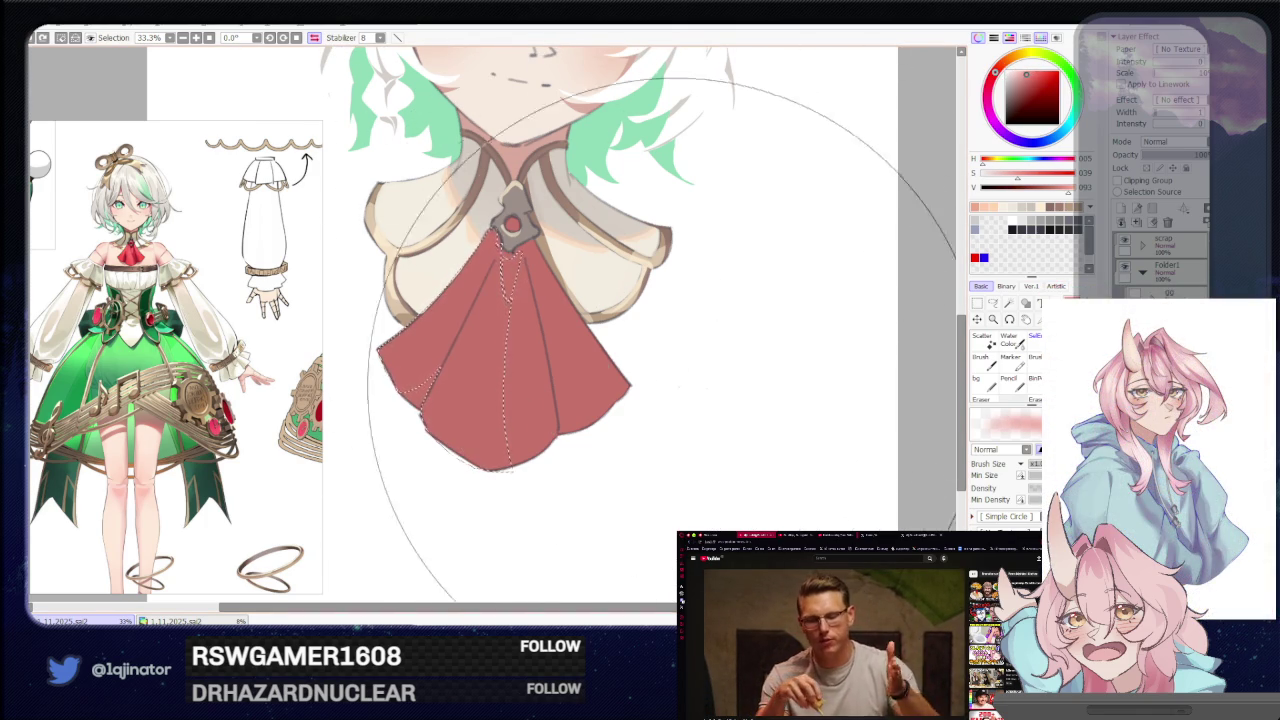
Lasso two more cravat fold panels, including the right-side fold, rotating the view to reach them.
key(a)
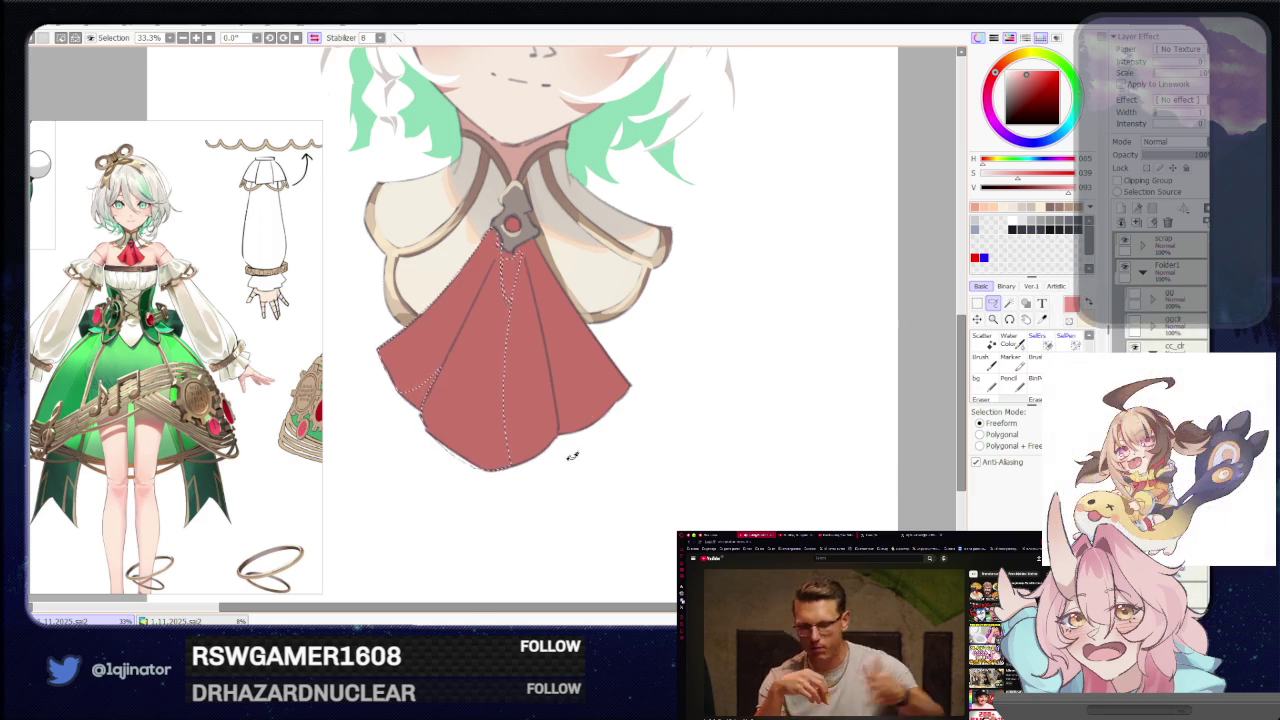
drag(485, 474, 418, 425)
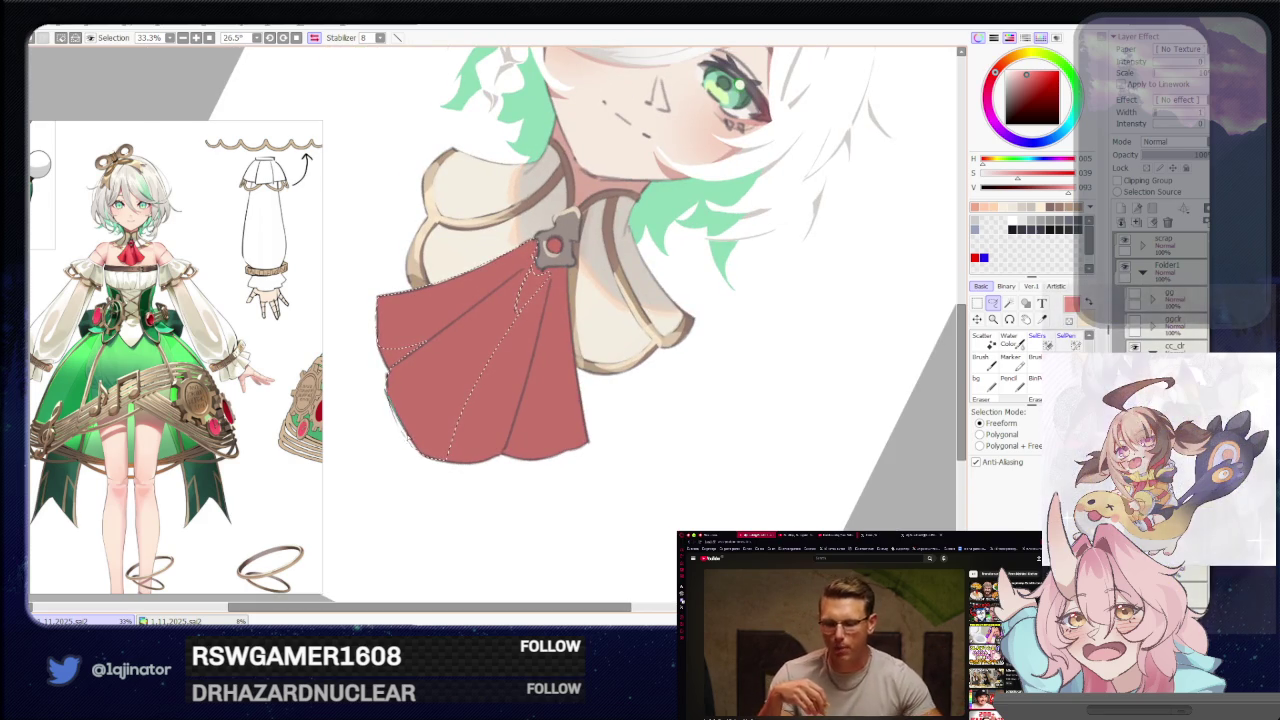
mouse_move(423, 371)
mouse_down()
mouse_move(643, 436)
mouse_move(700, 400)
mouse_up()
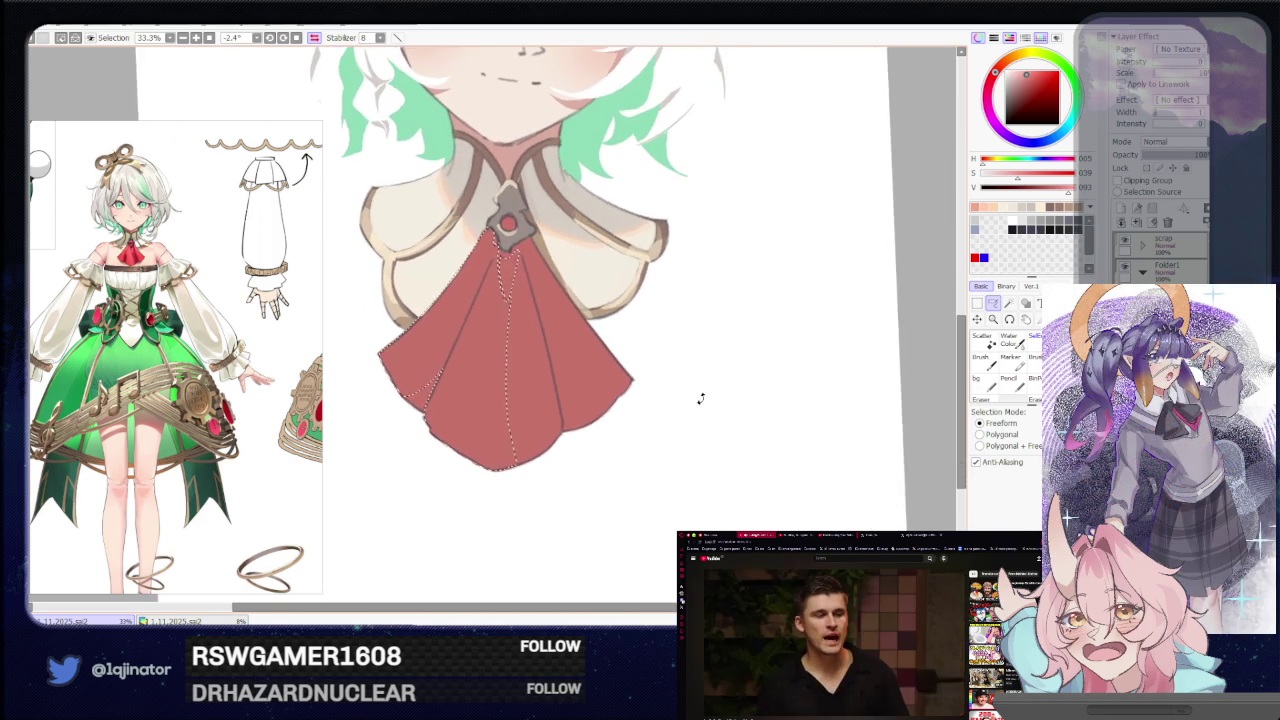
drag(523, 423, 438, 390)
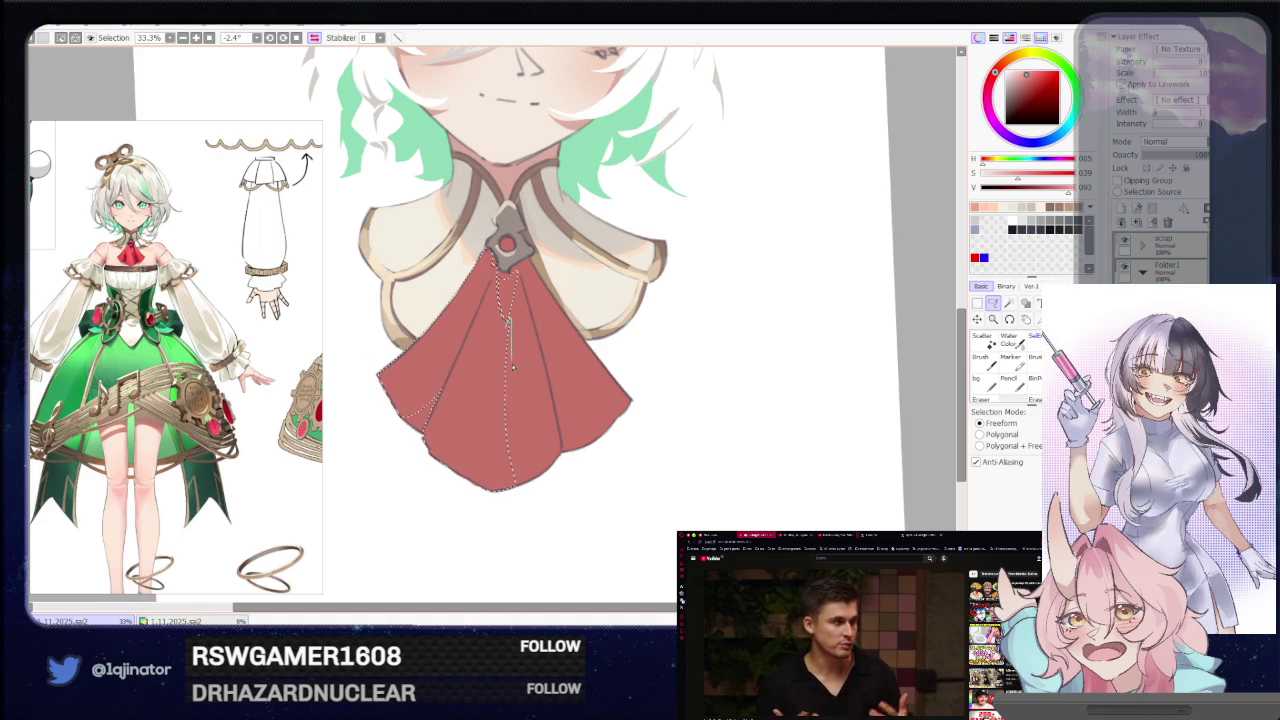
drag(513, 388, 546, 480)
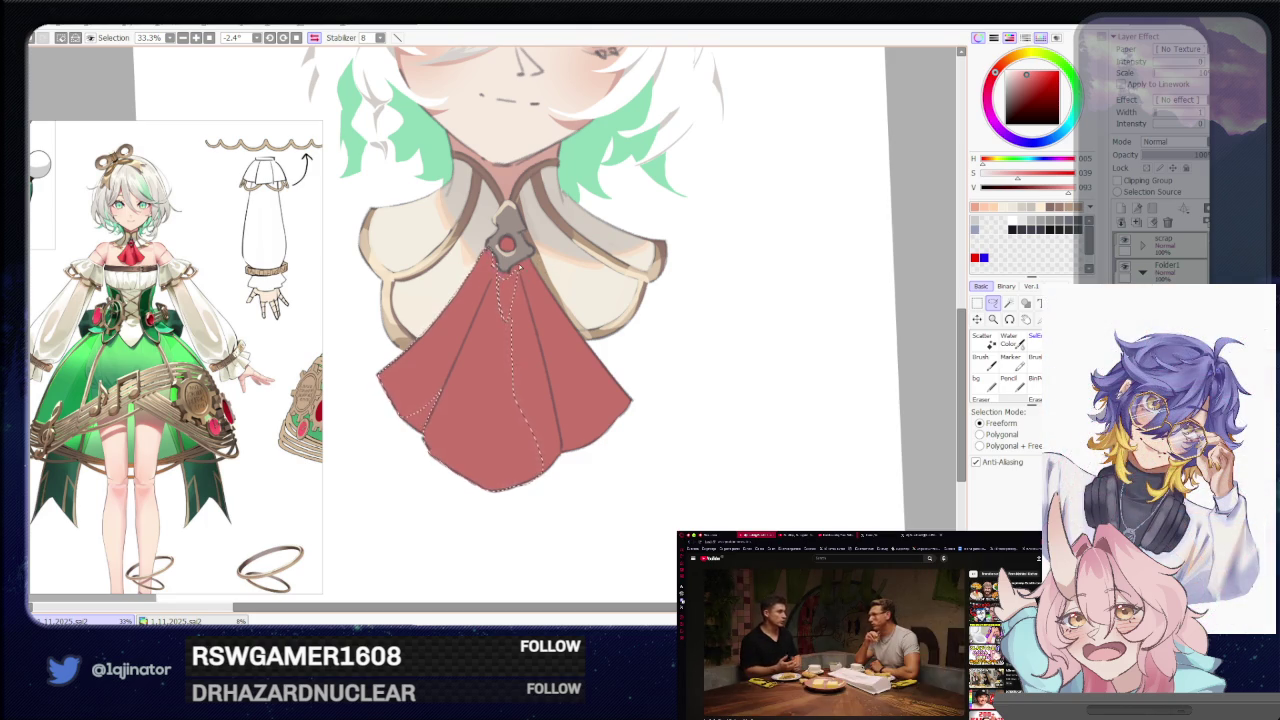
mouse_move(519, 266)
mouse_down()
mouse_move(583, 435)
mouse_move(629, 411)
mouse_up()
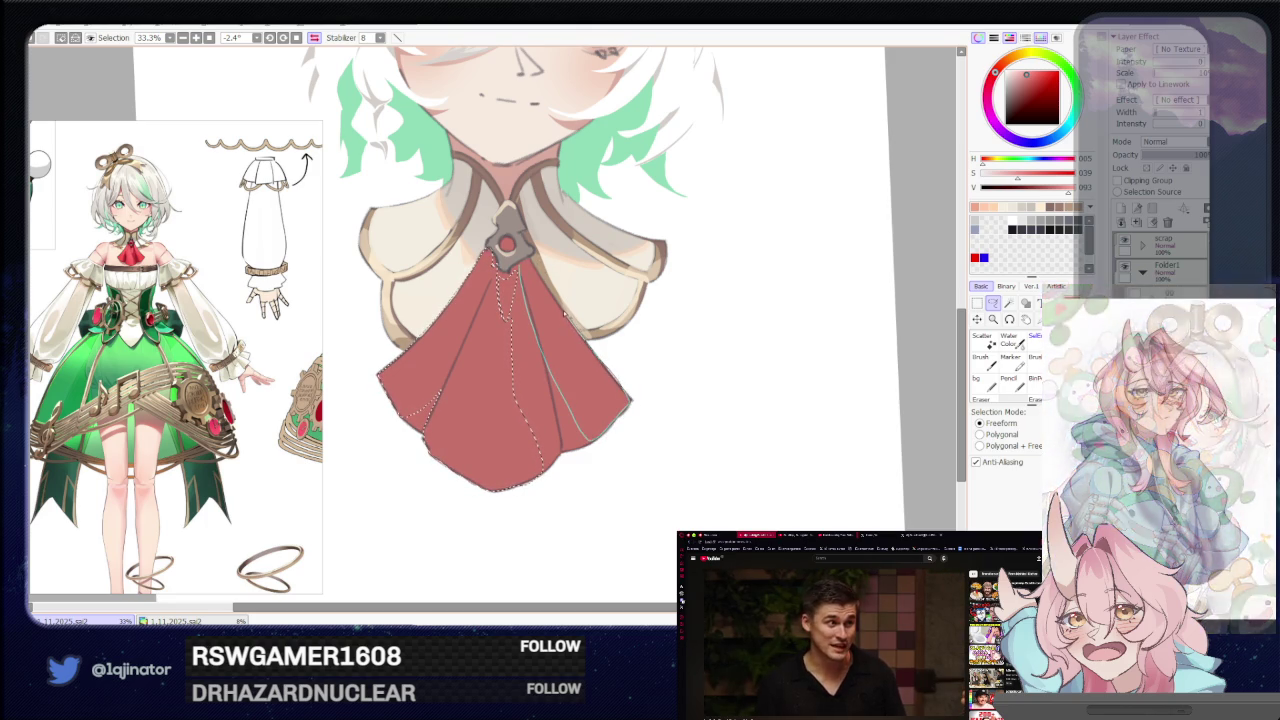
Paint within the fold selections, deselect, and eyedrop the muted dark red from the cravat.
key(b)
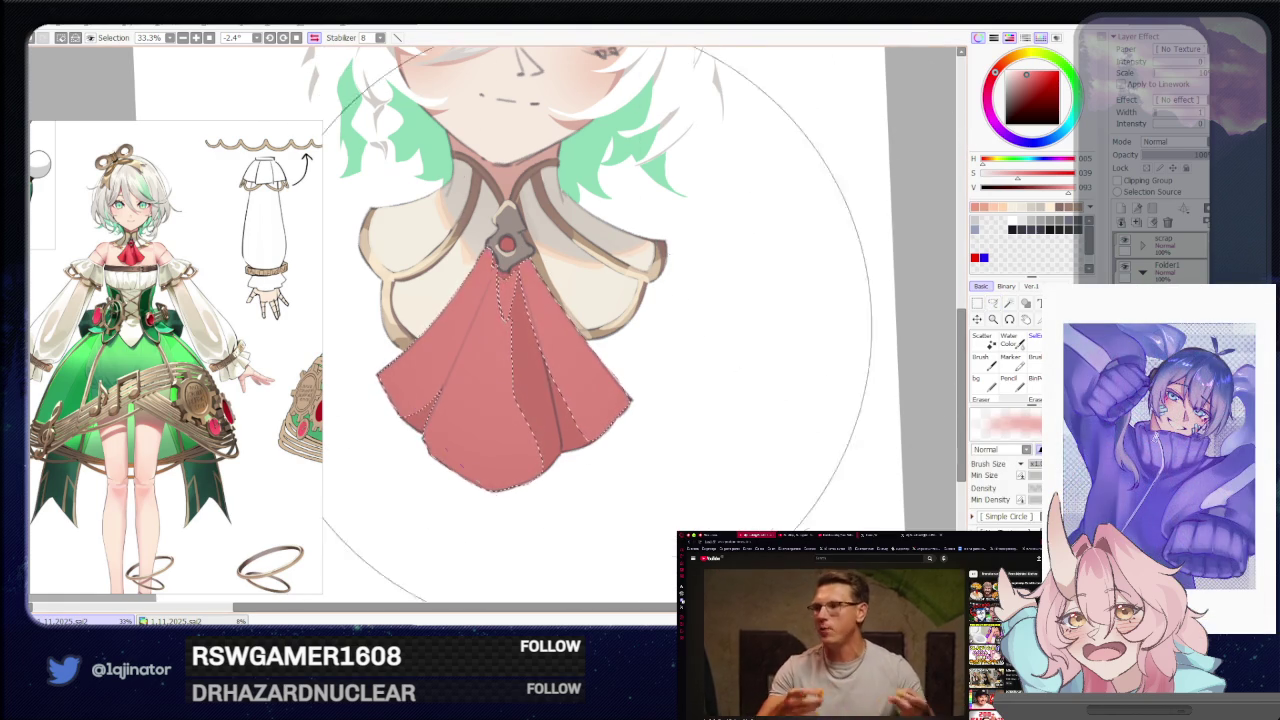
key(l)
key(ctrl+d)
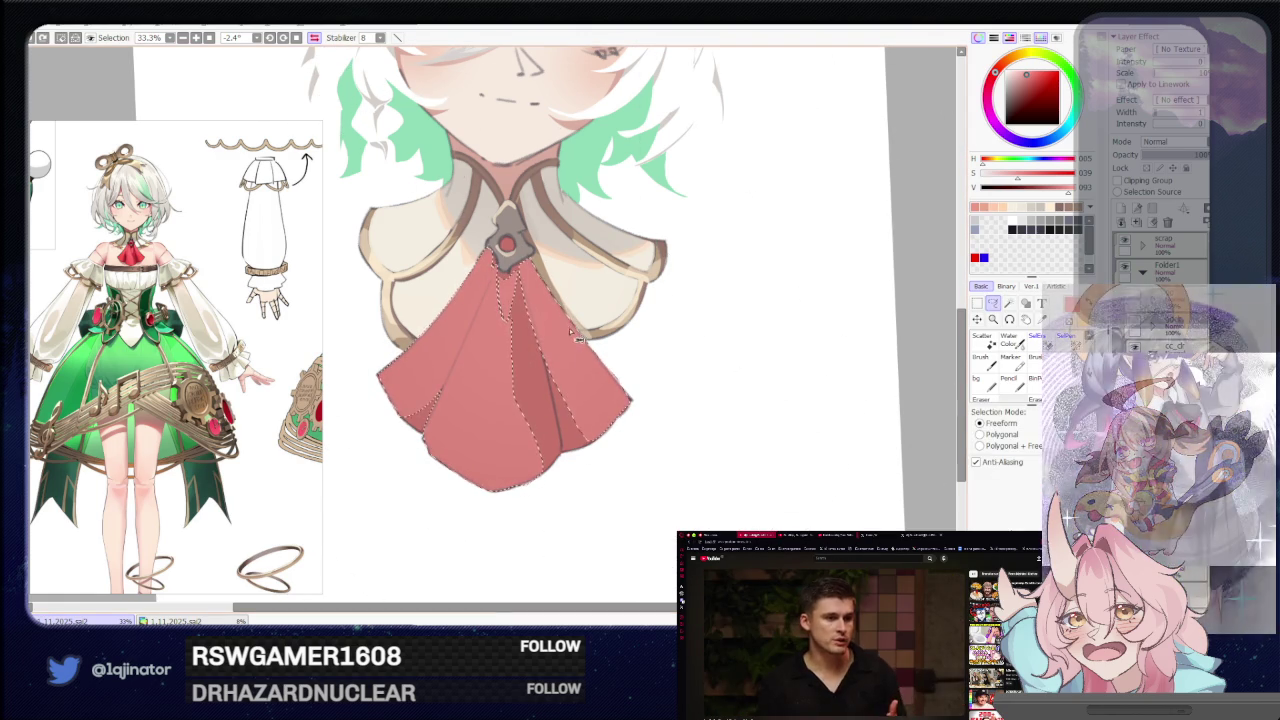
key(b)
key(ctrl+z)
key(ctrl+d)
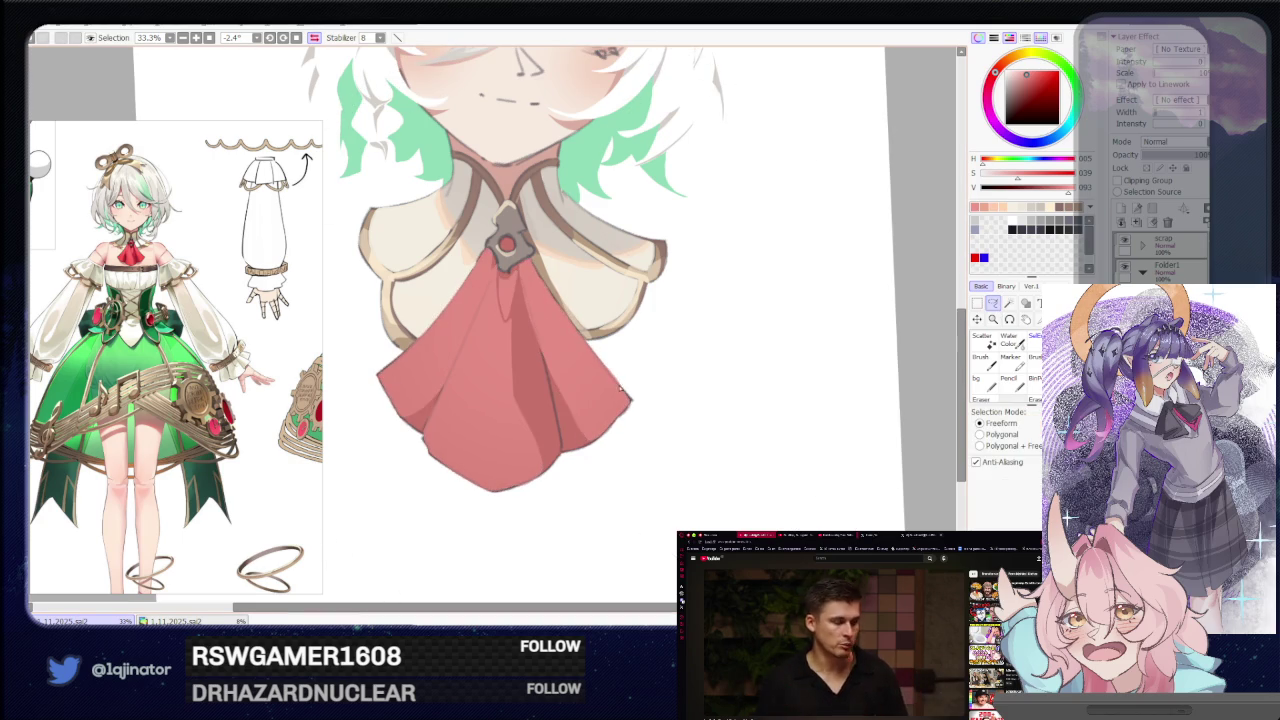
alt+click(423, 418)
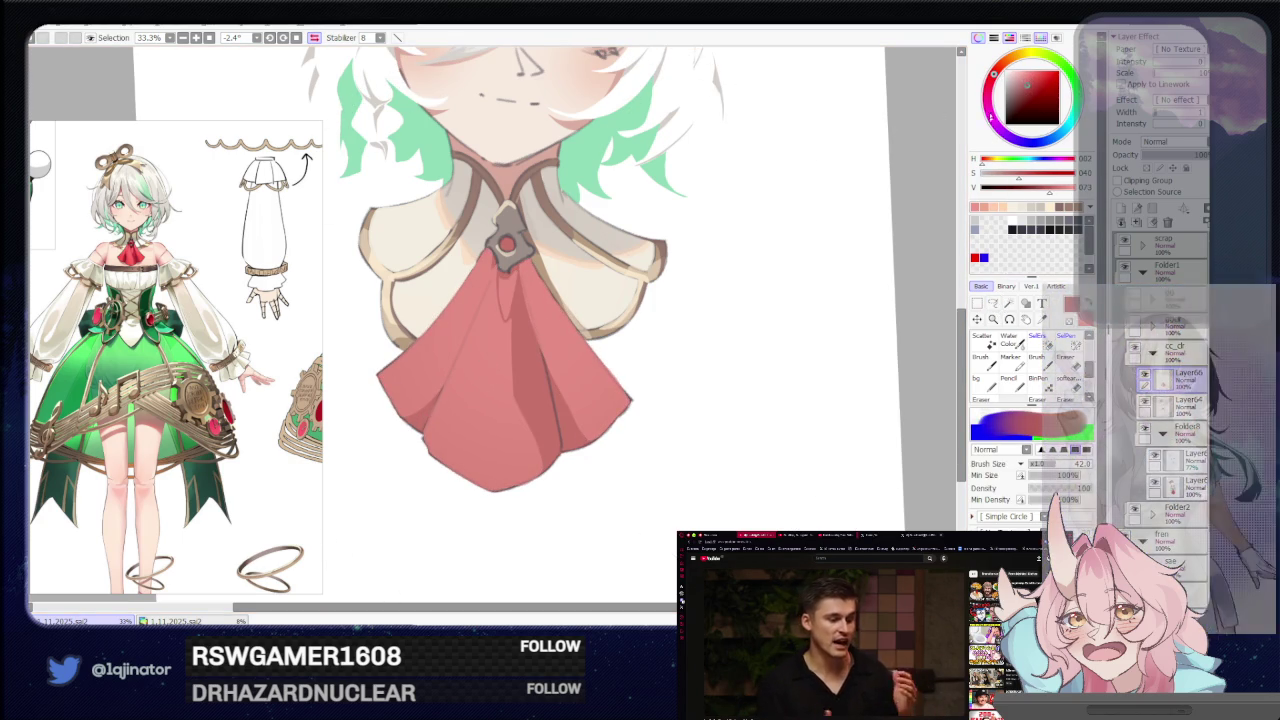
Lasso a freeform selection along the cravat's left edge.
click(996, 306)
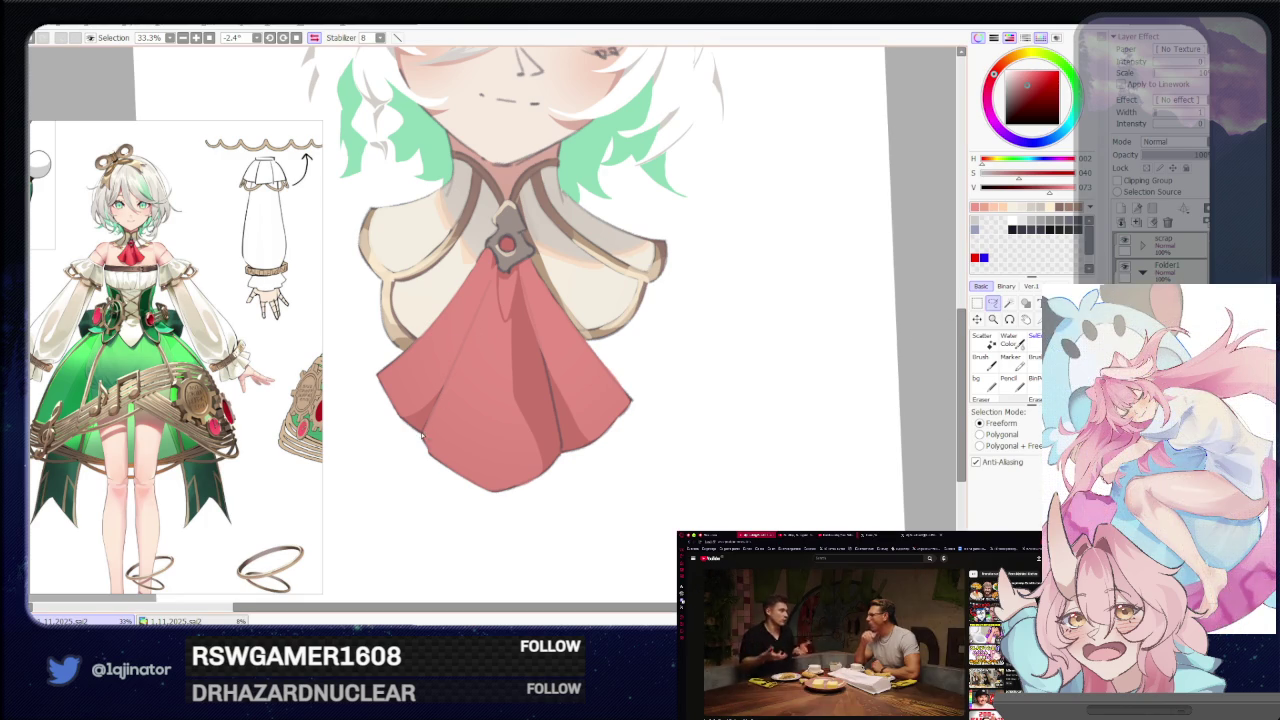
drag(427, 432, 468, 334)
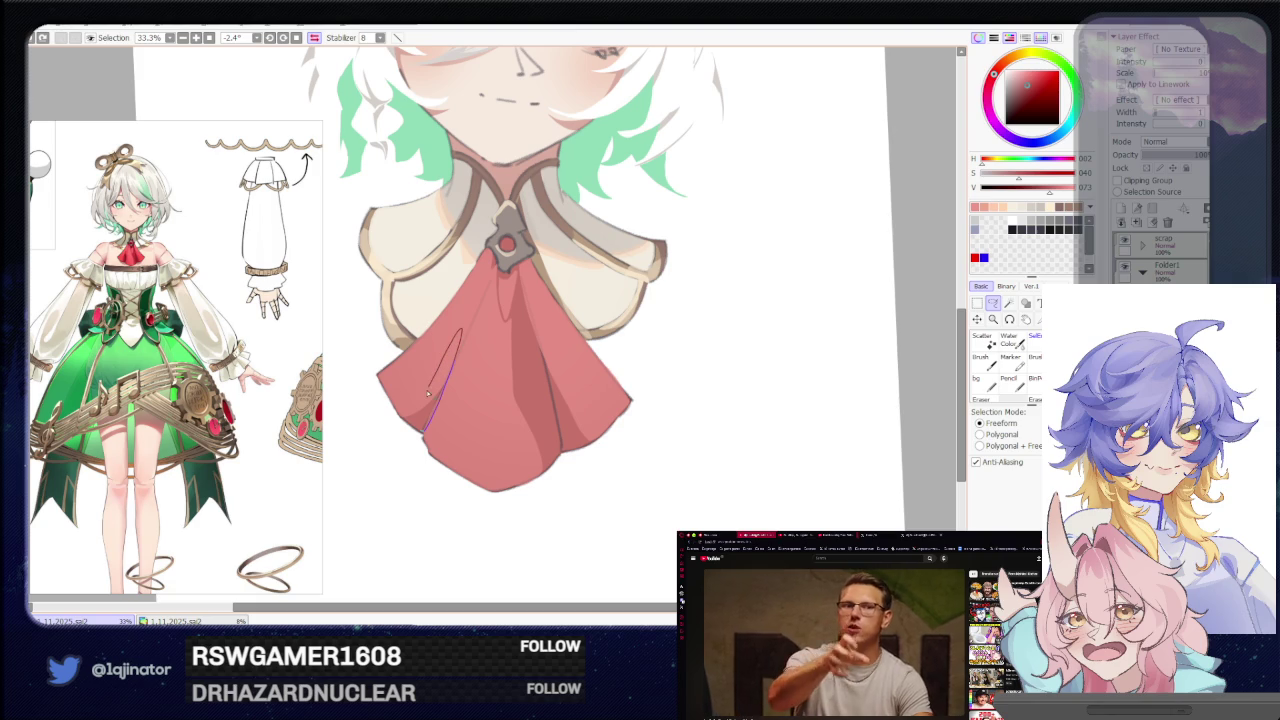
drag(411, 416, 422, 430)
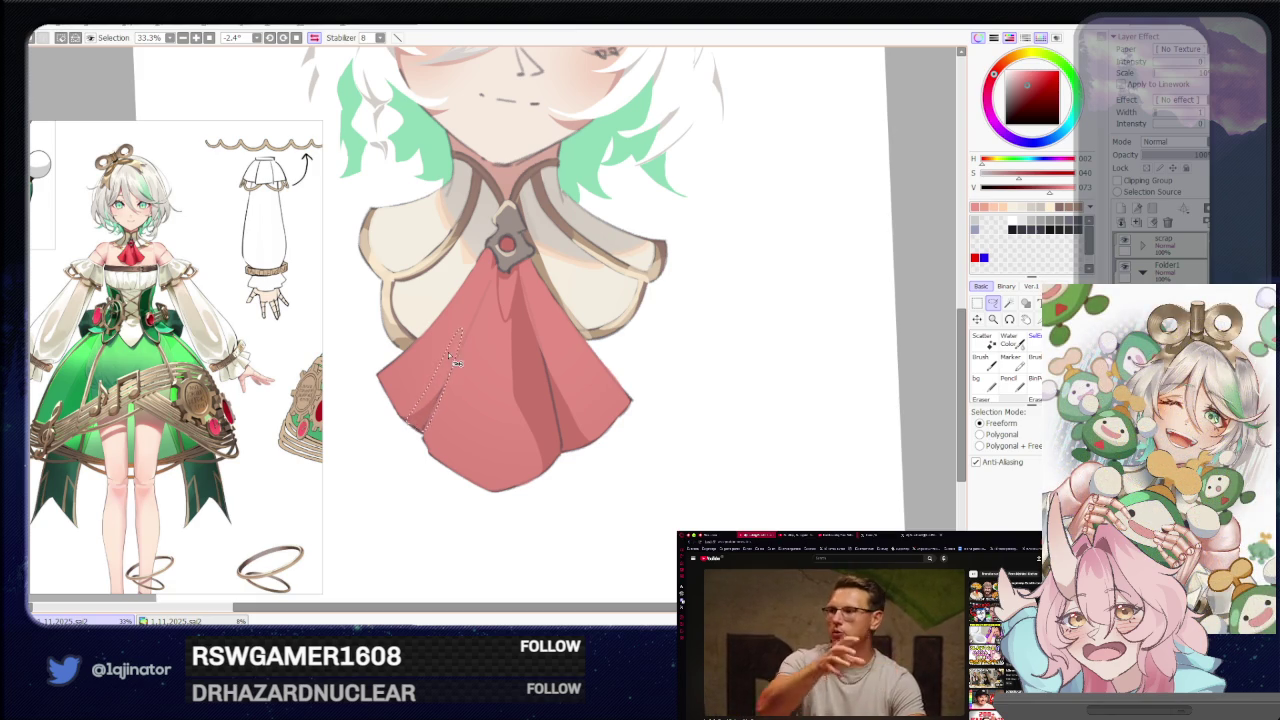
drag(562, 369, 520, 366)
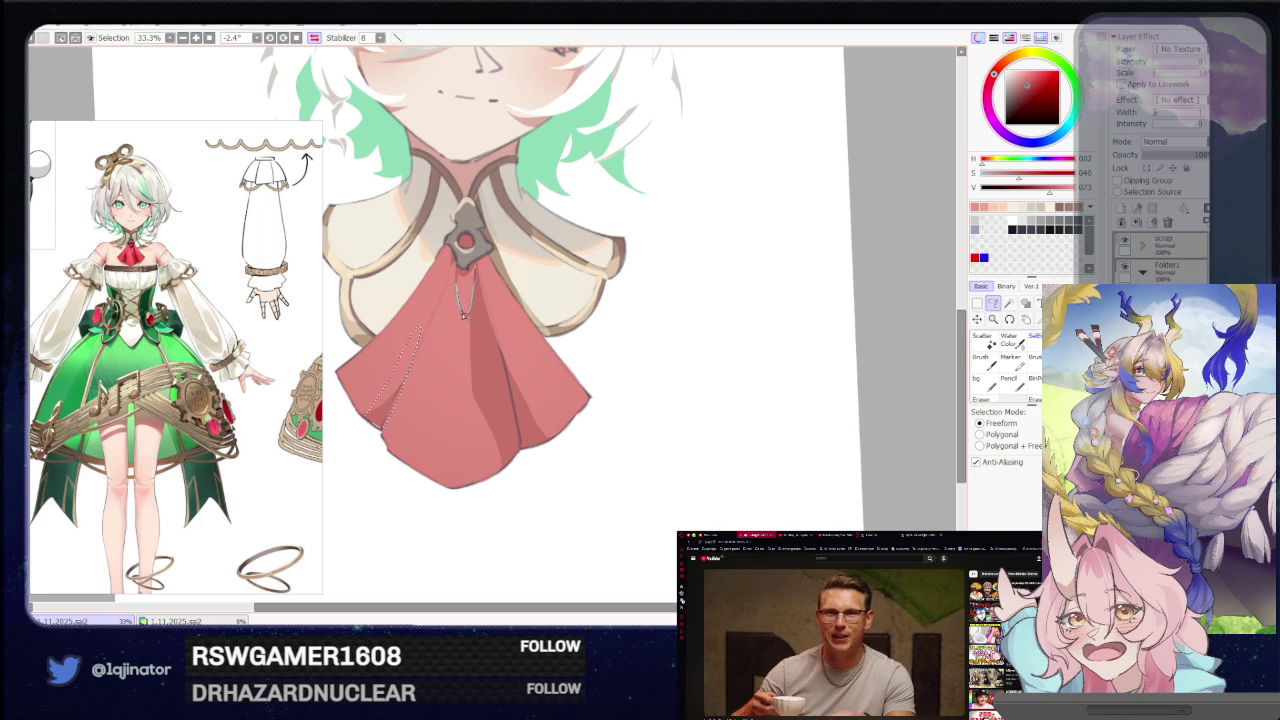
Lasso a long curved fold and paint darker shading inside the selections.
drag(463, 315, 512, 400)
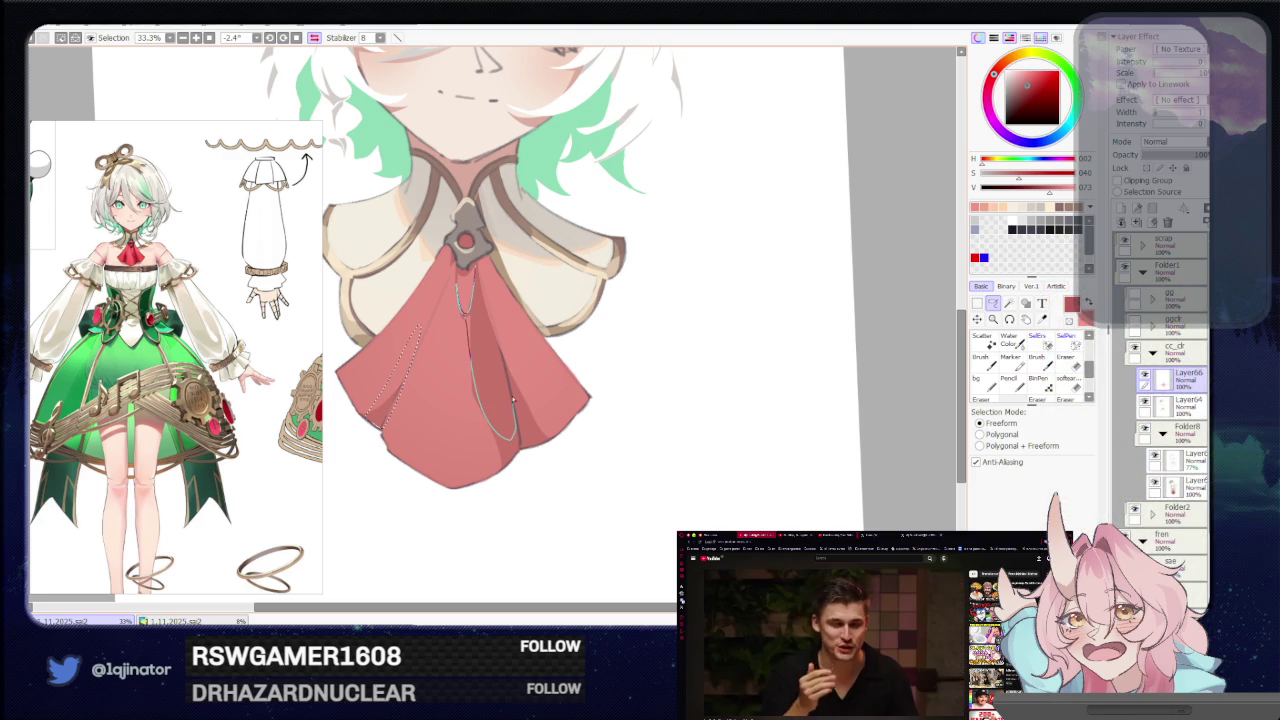
key(b)
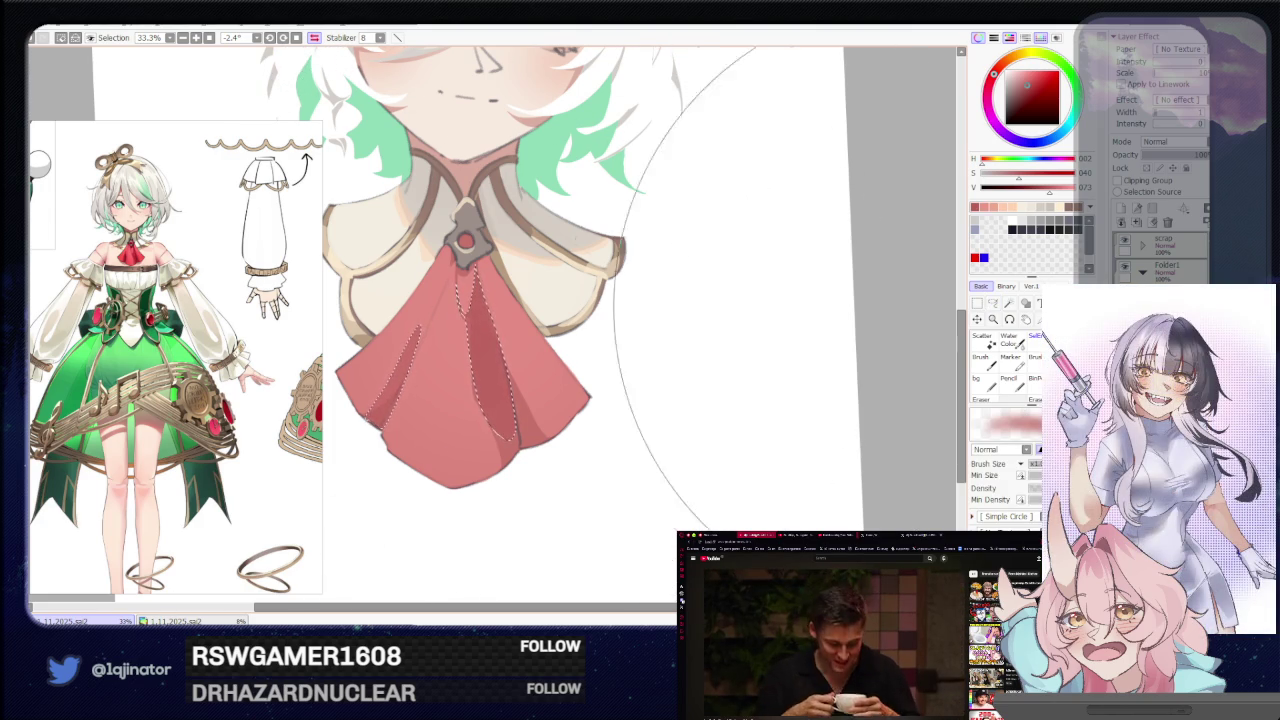
key(l)
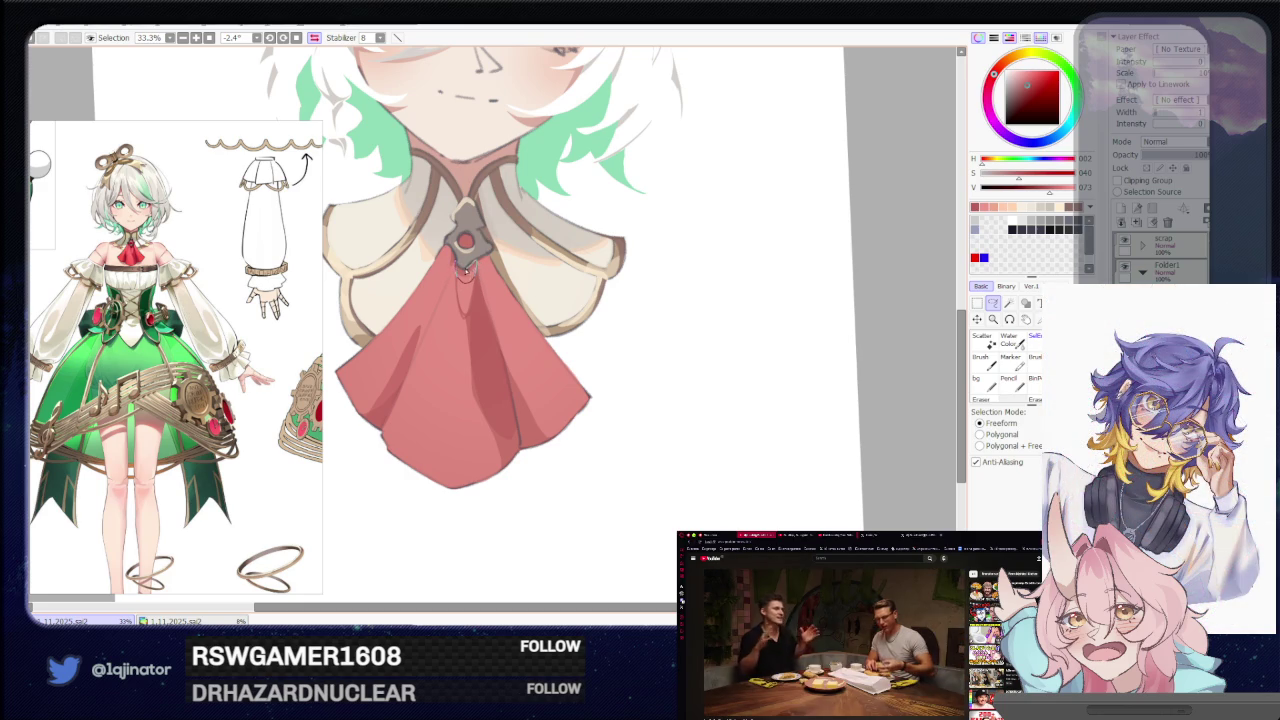
key(b)
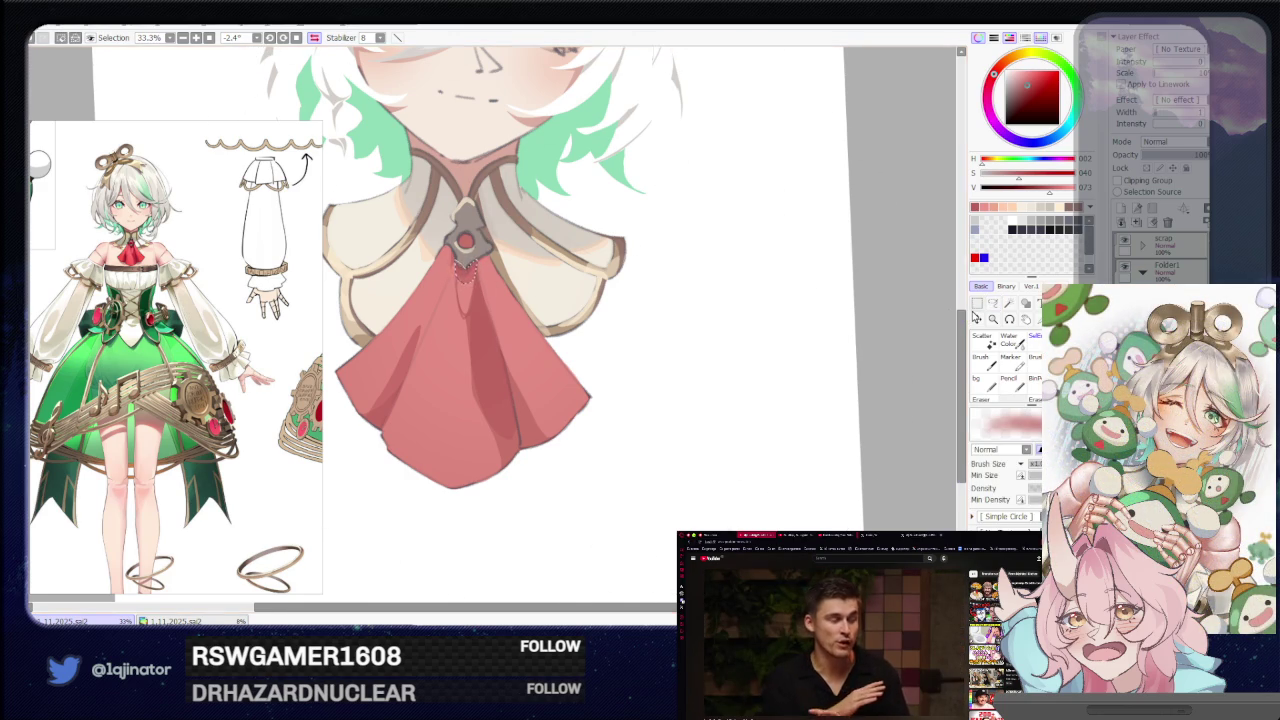
key(l)
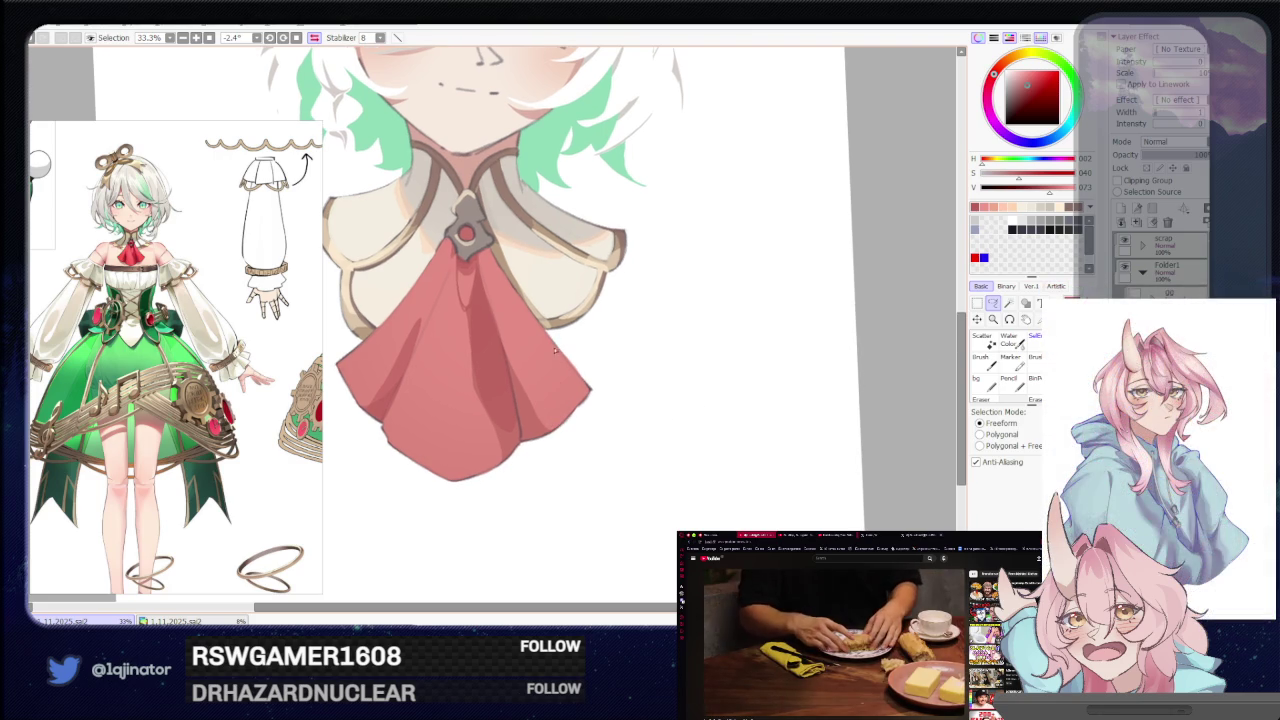
Pick a muted pink, draw thin dark lines on the cloth, and shade the cravat's right-side fold.
click(1027, 87)
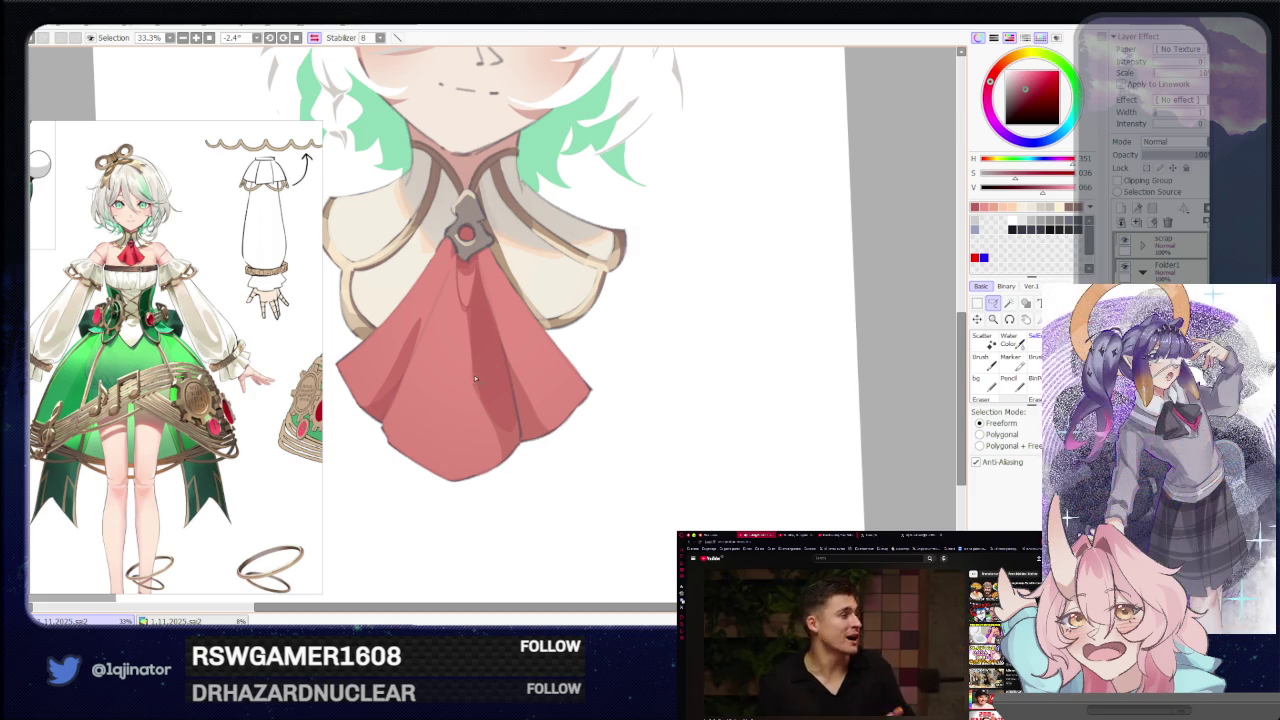
drag(475, 372, 479, 401)
drag(481, 460, 474, 478)
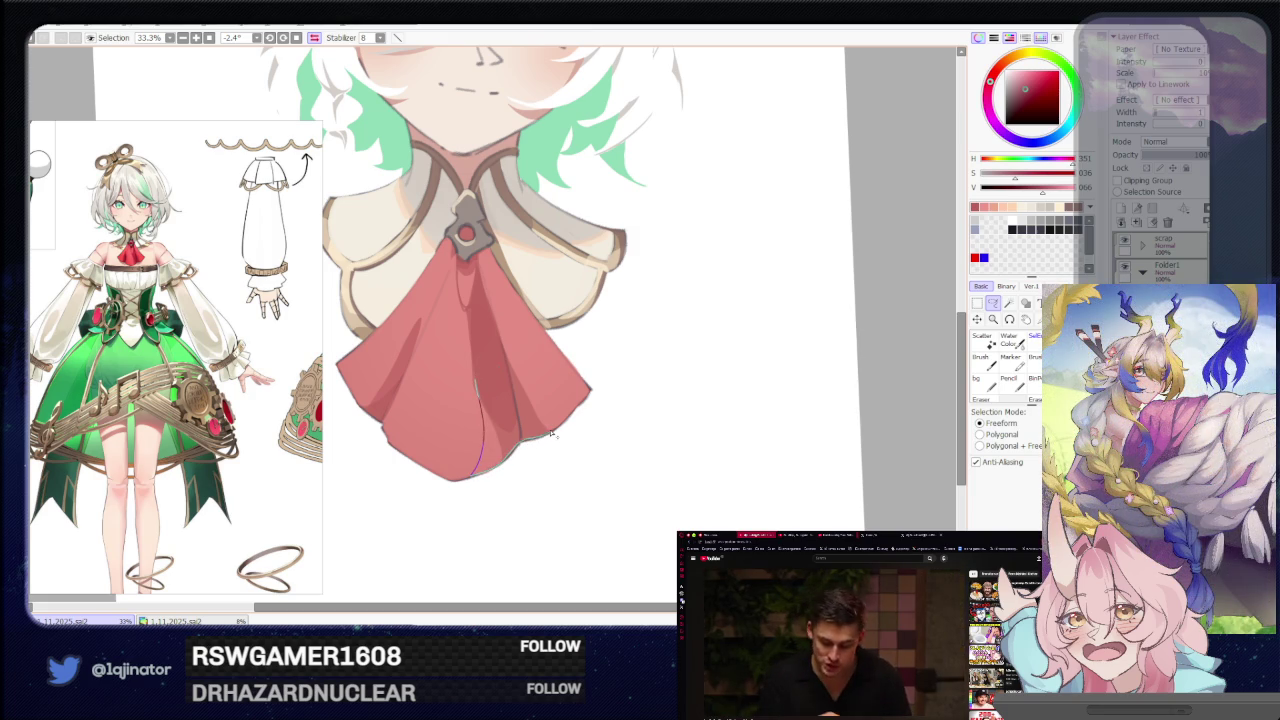
drag(545, 430, 487, 290)
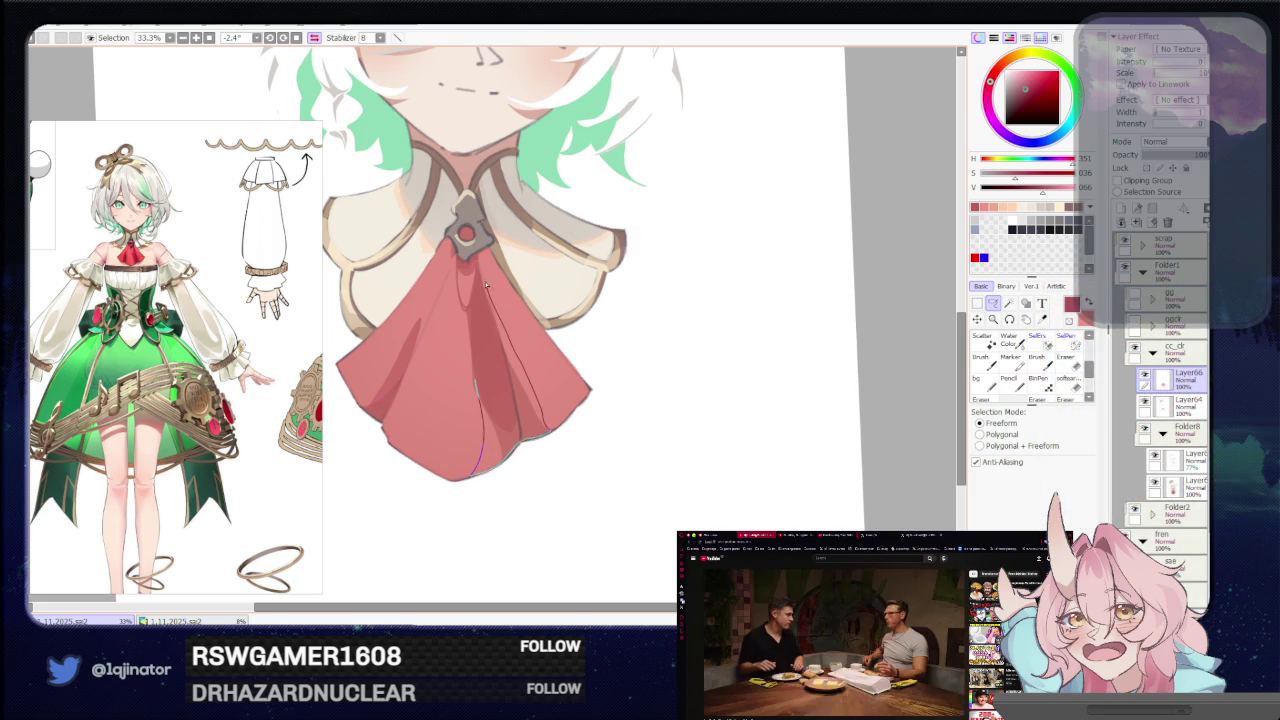
key(b)
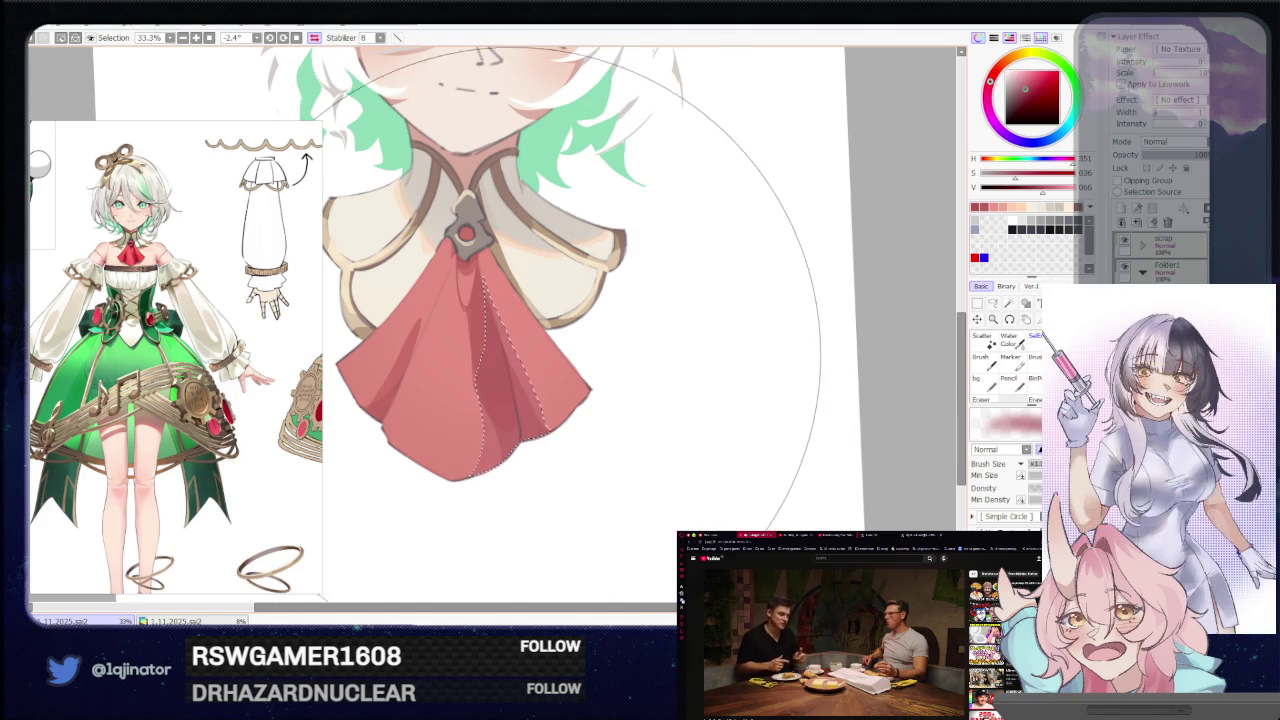
key(ctrl+d)
key(a)
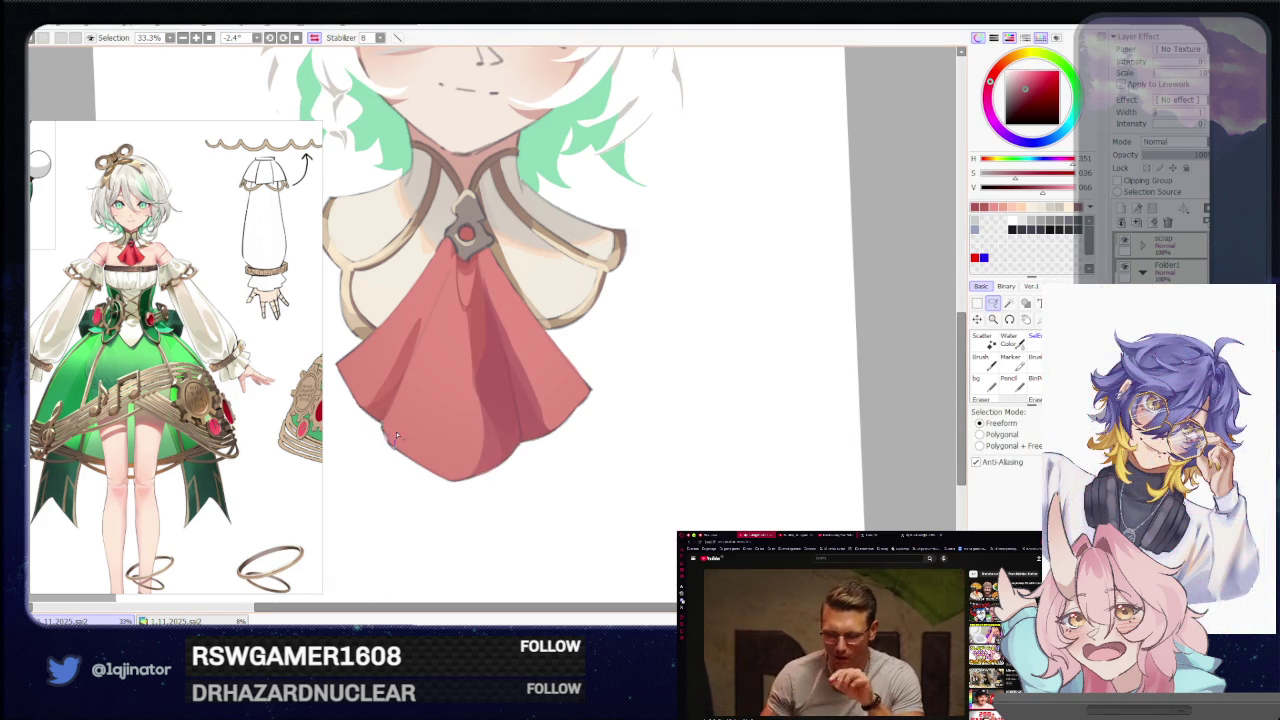
Shade a fold on the cravat's lower left, then lasso a narrow strip below the brooch.
drag(428, 313, 381, 392)
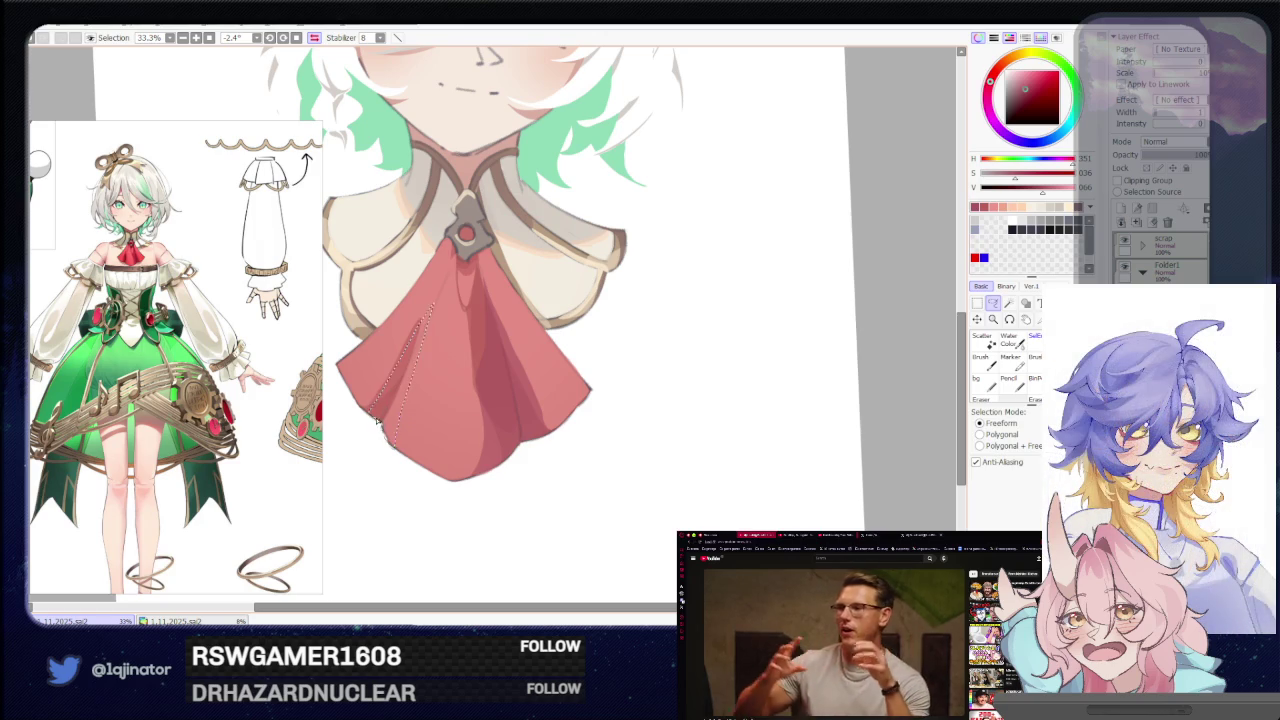
key(b)
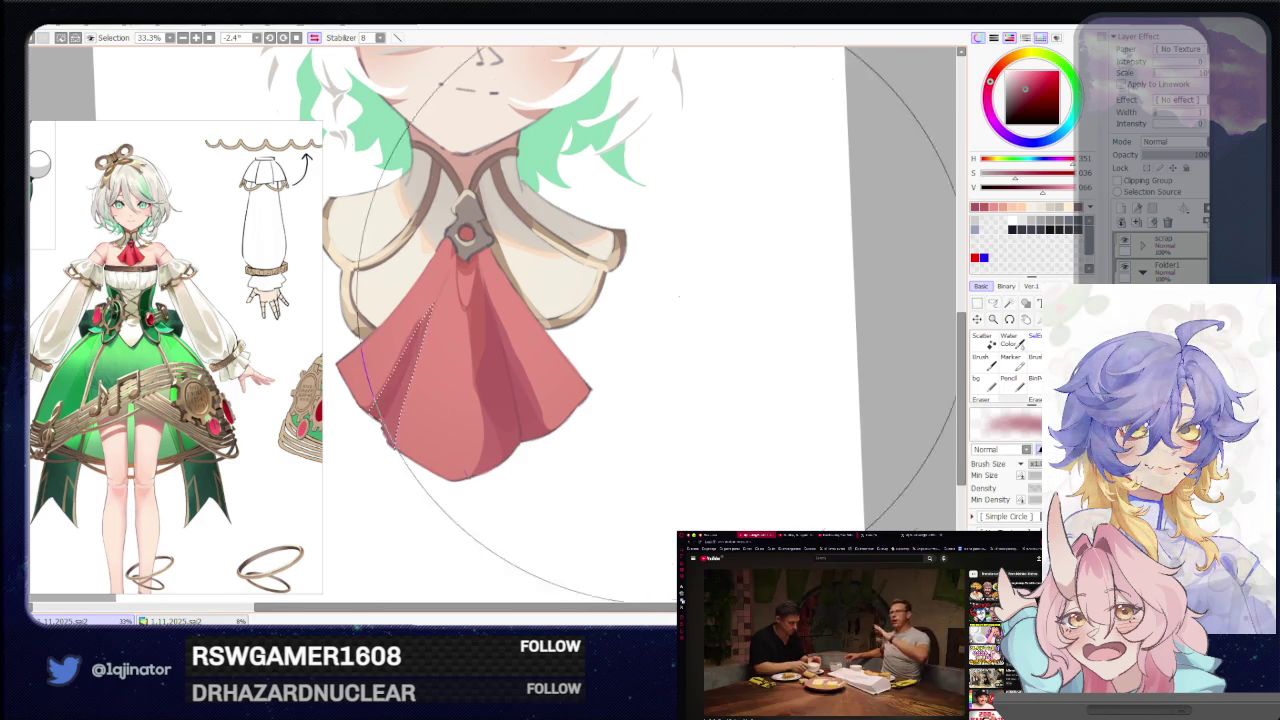
click(993, 306)
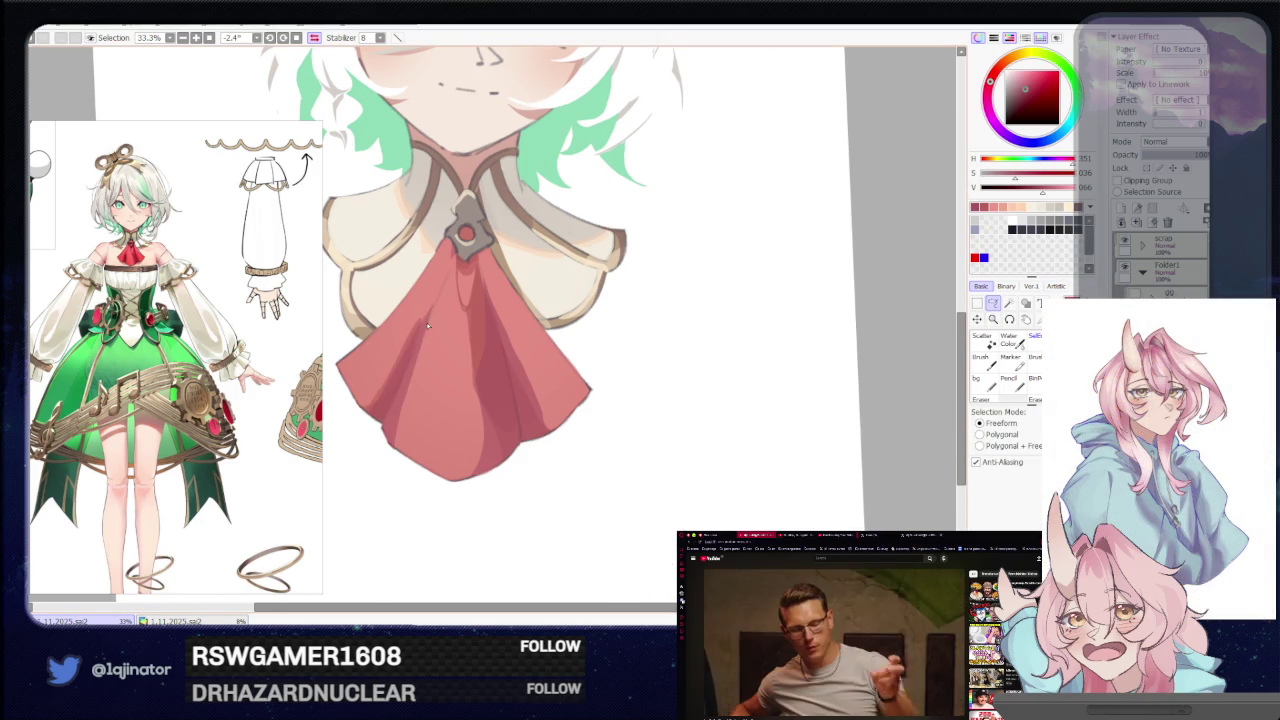
key(b)
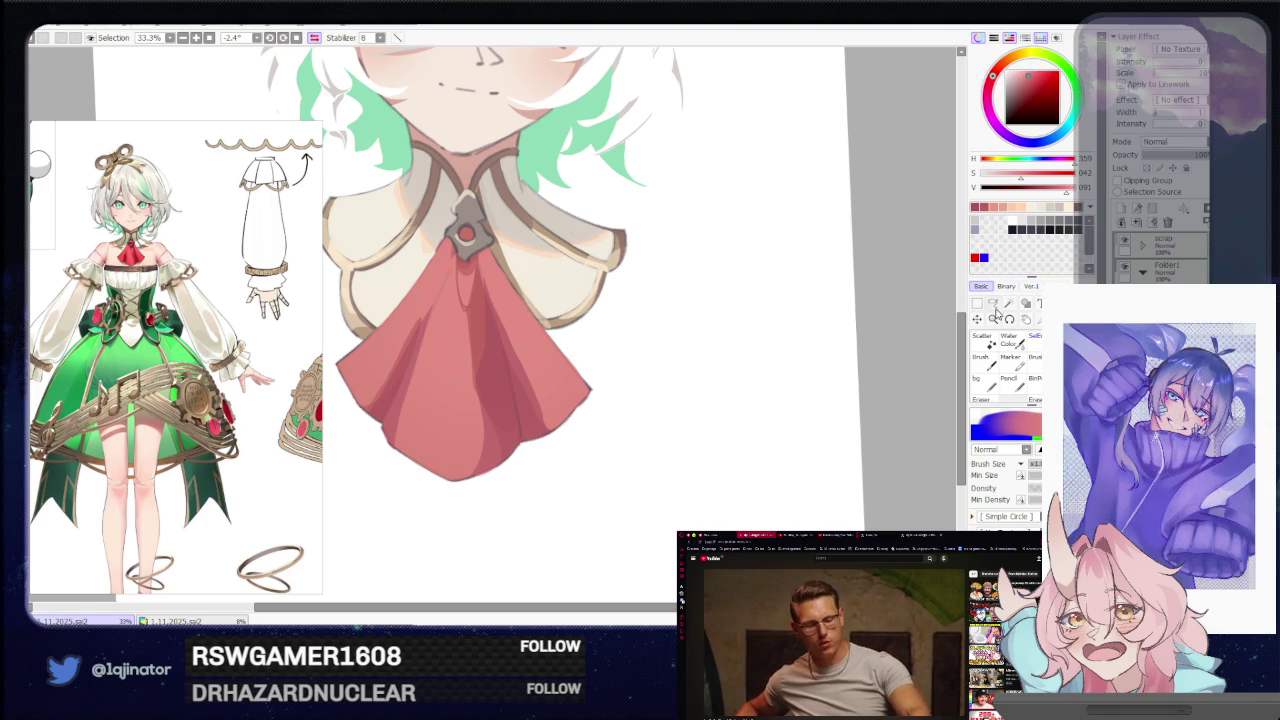
click(993, 304)
drag(507, 344, 557, 340)
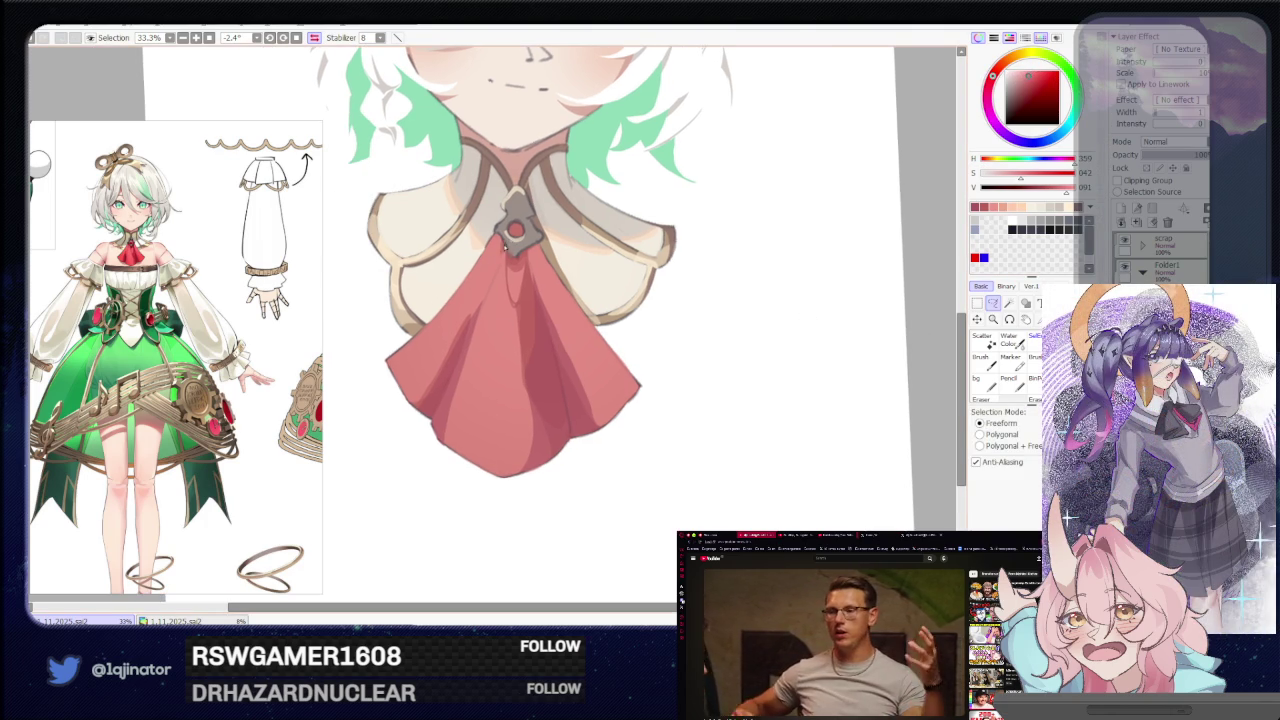
drag(494, 284, 511, 270)
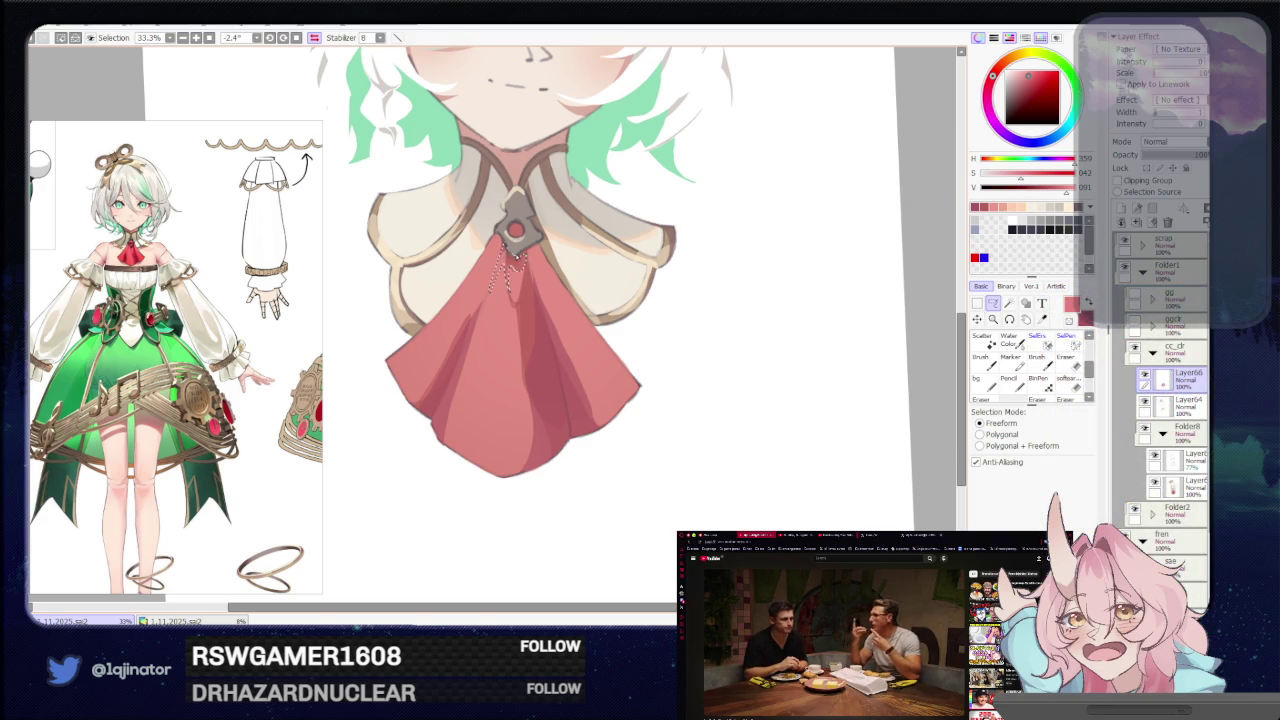
Shade the strip below the brooch, then outline a small area beneath it.
key(b)
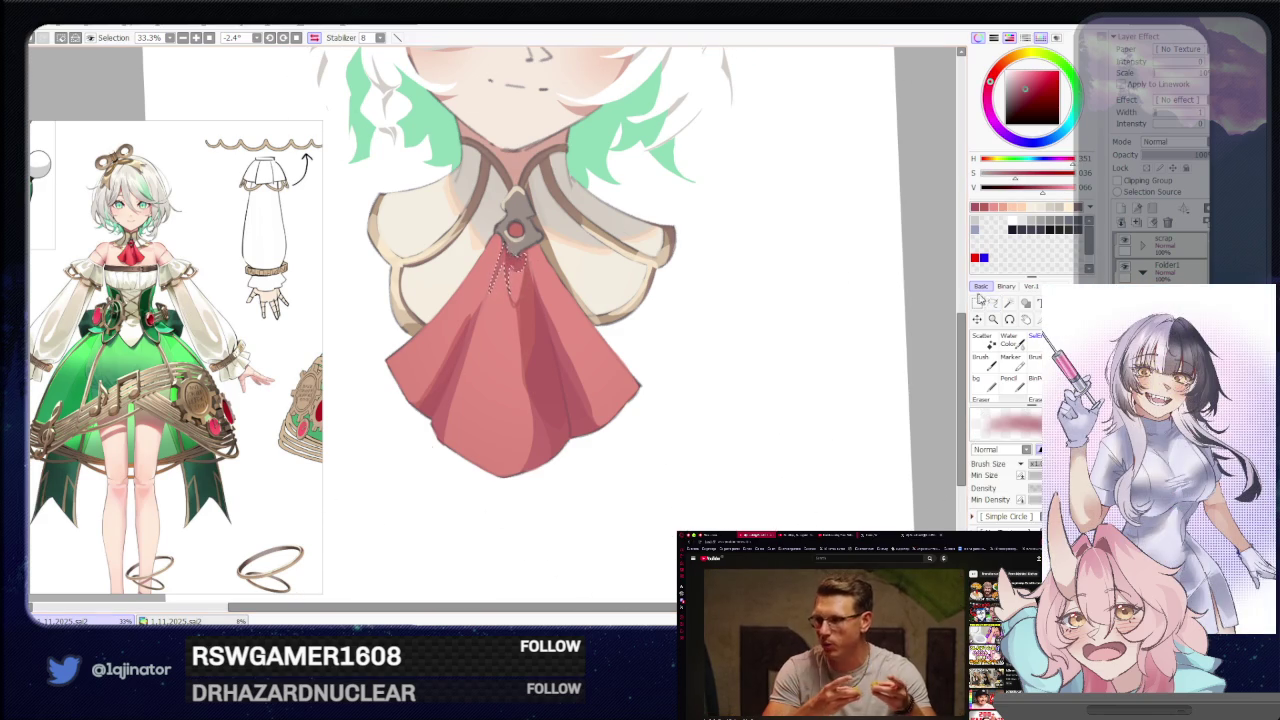
click(993, 303)
scroll(745, 390, down, 5)
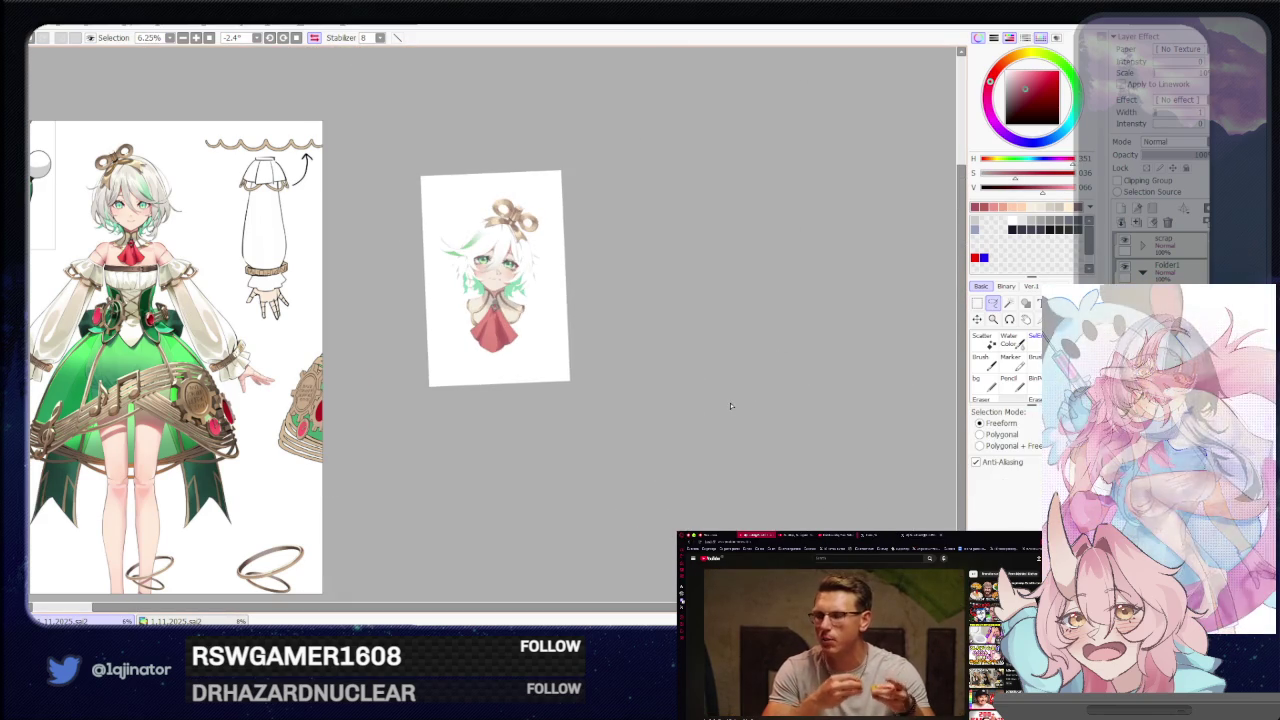
scroll(730, 406, up, 2)
scroll(663, 394, up, 2)
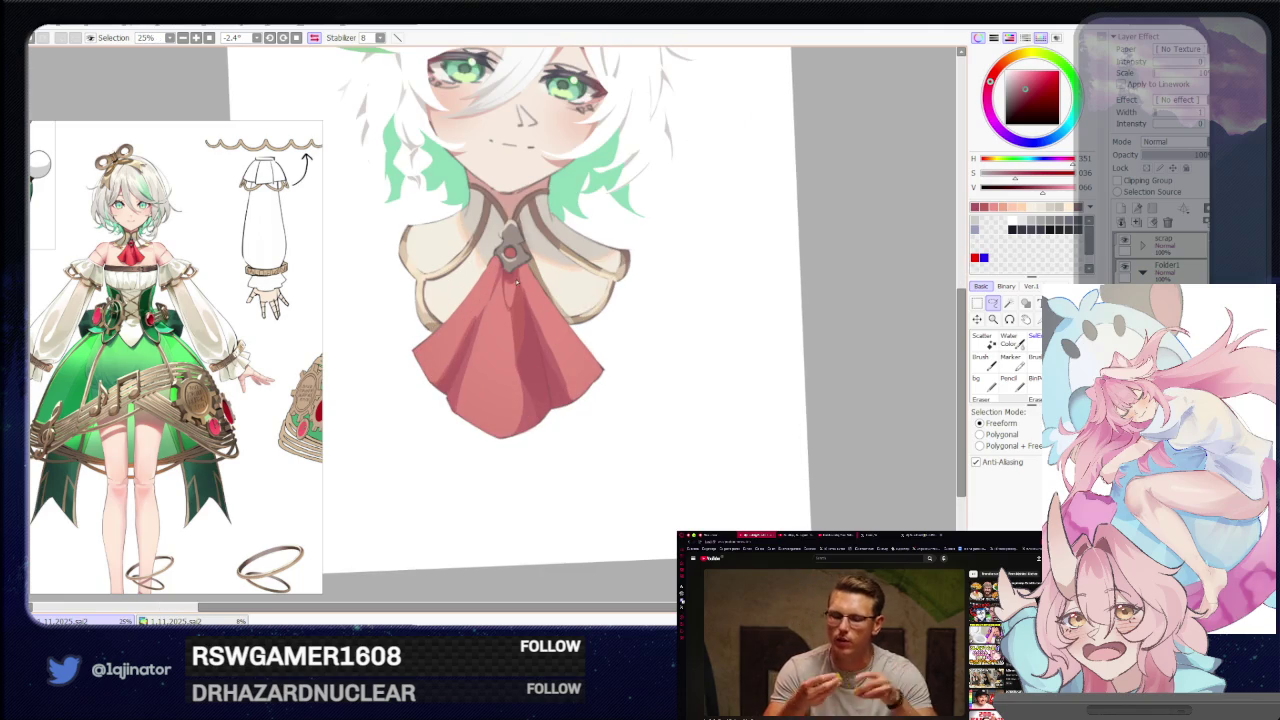
scroll(516, 274, up, 1)
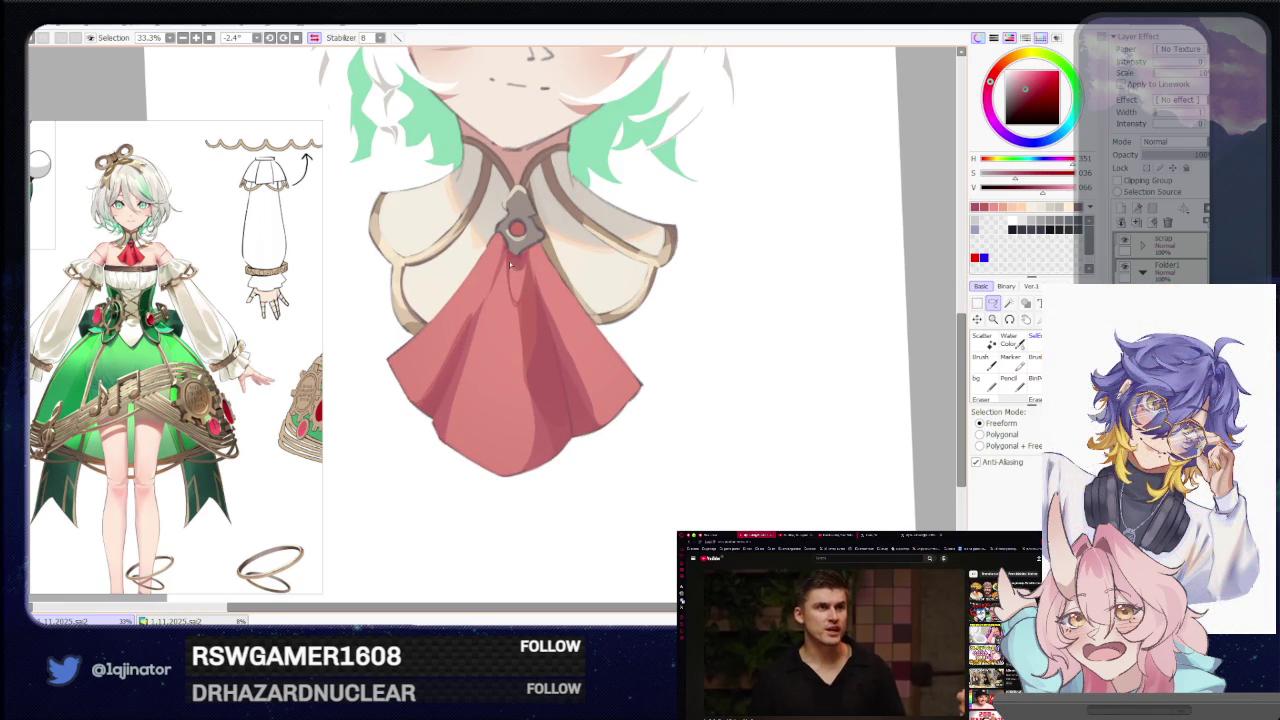
drag(510, 253, 513, 280)
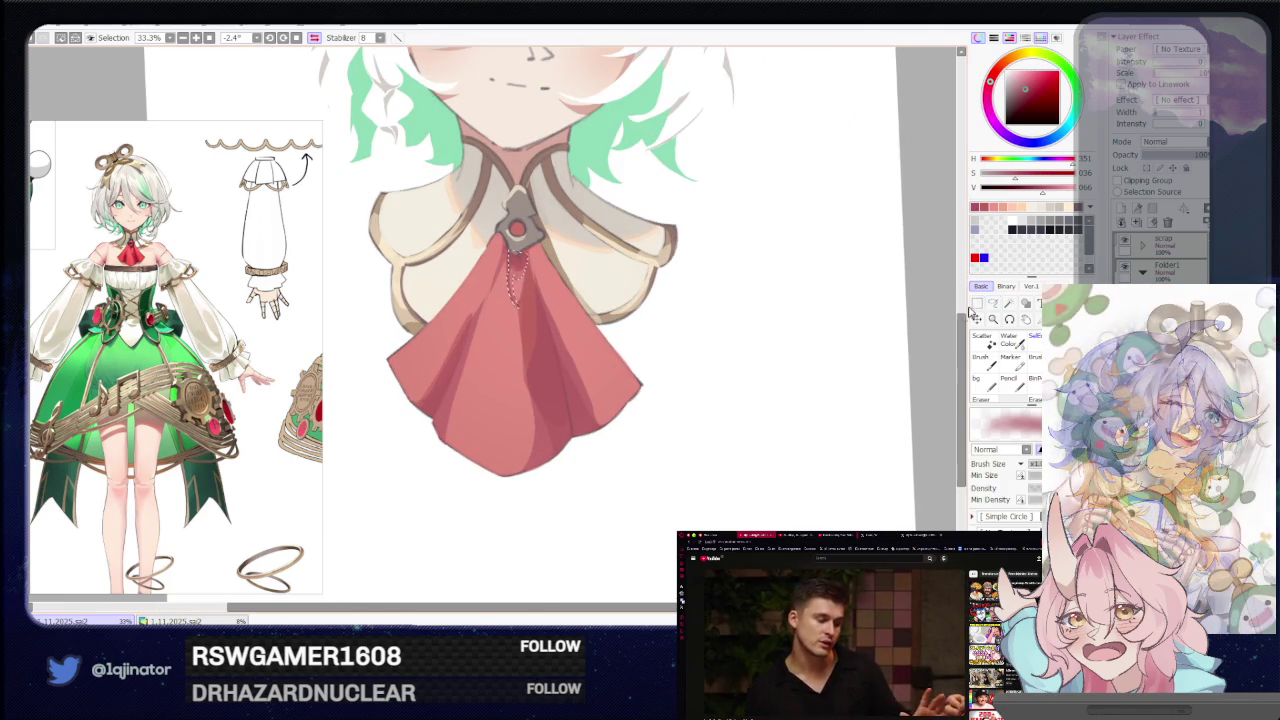
Zoom out to check the bust, zoom back in, and lasso a long fold down the cravat's middle.
drag(957, 470, 955, 317)
scroll(765, 321, down, 4)
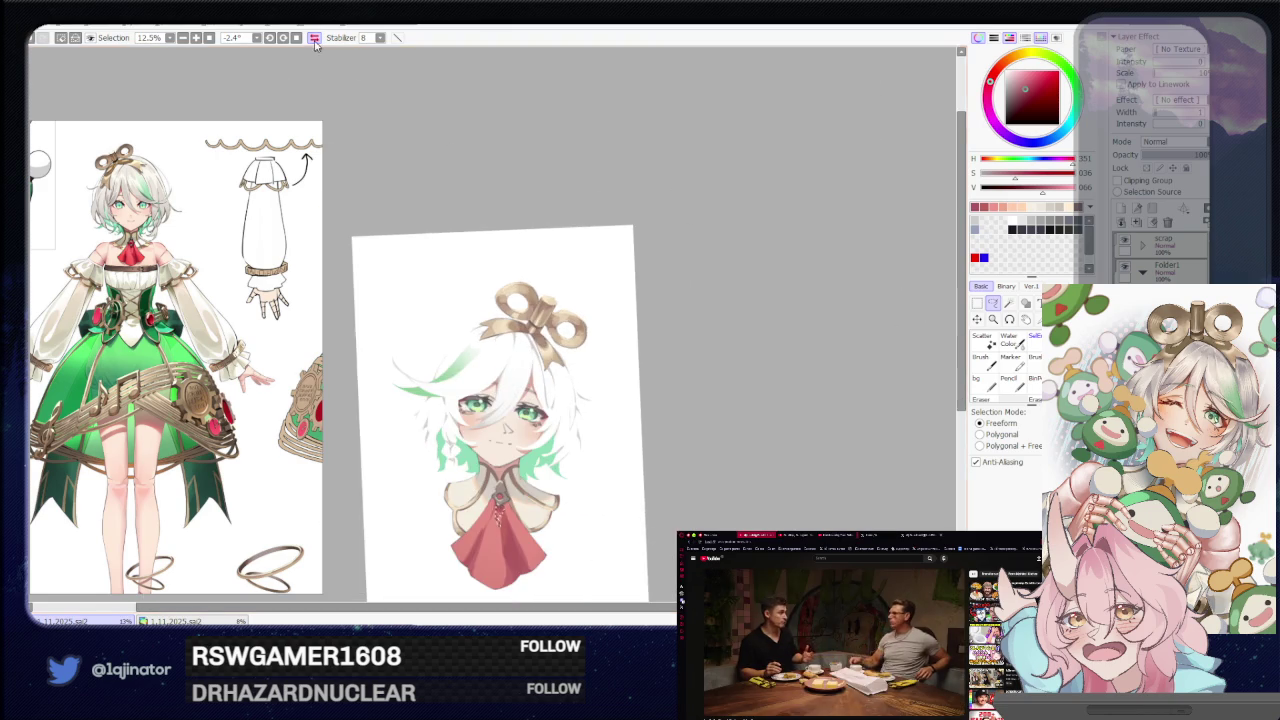
scroll(760, 380, up, 1)
scroll(800, 370, up, 1)
scroll(815, 355, up, 1)
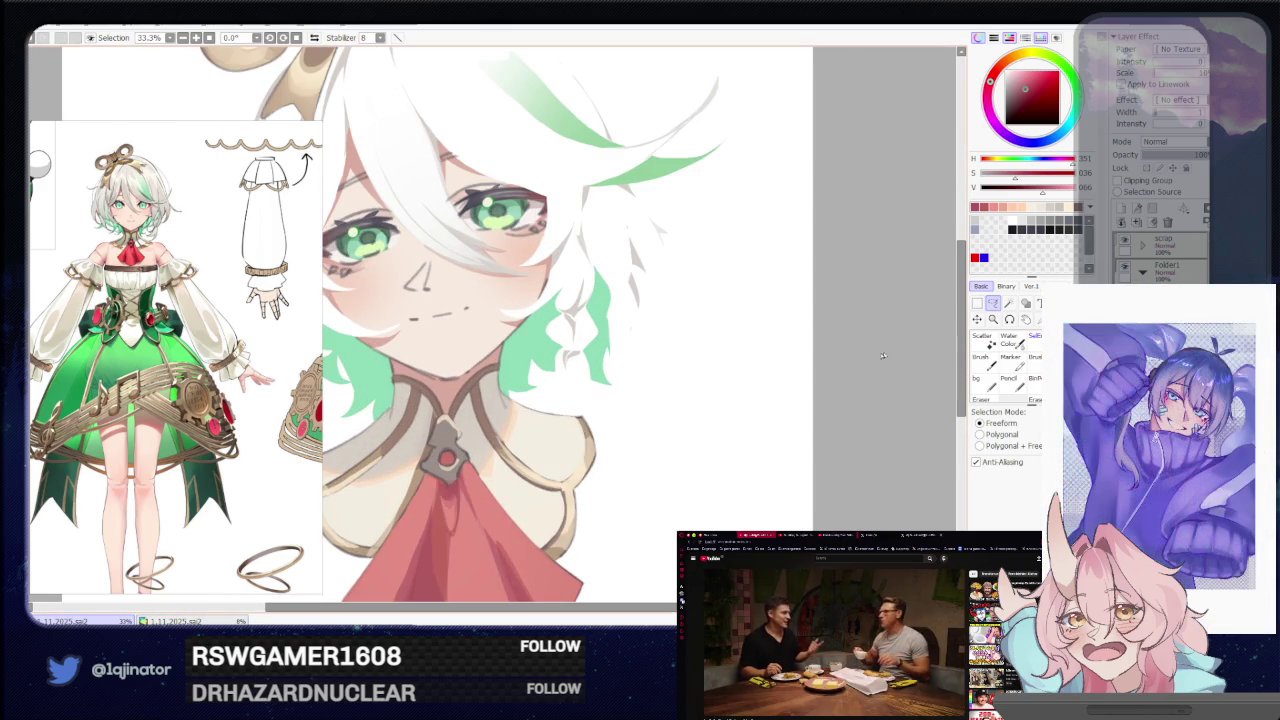
drag(716, 409, 764, 284)
drag(491, 340, 489, 312)
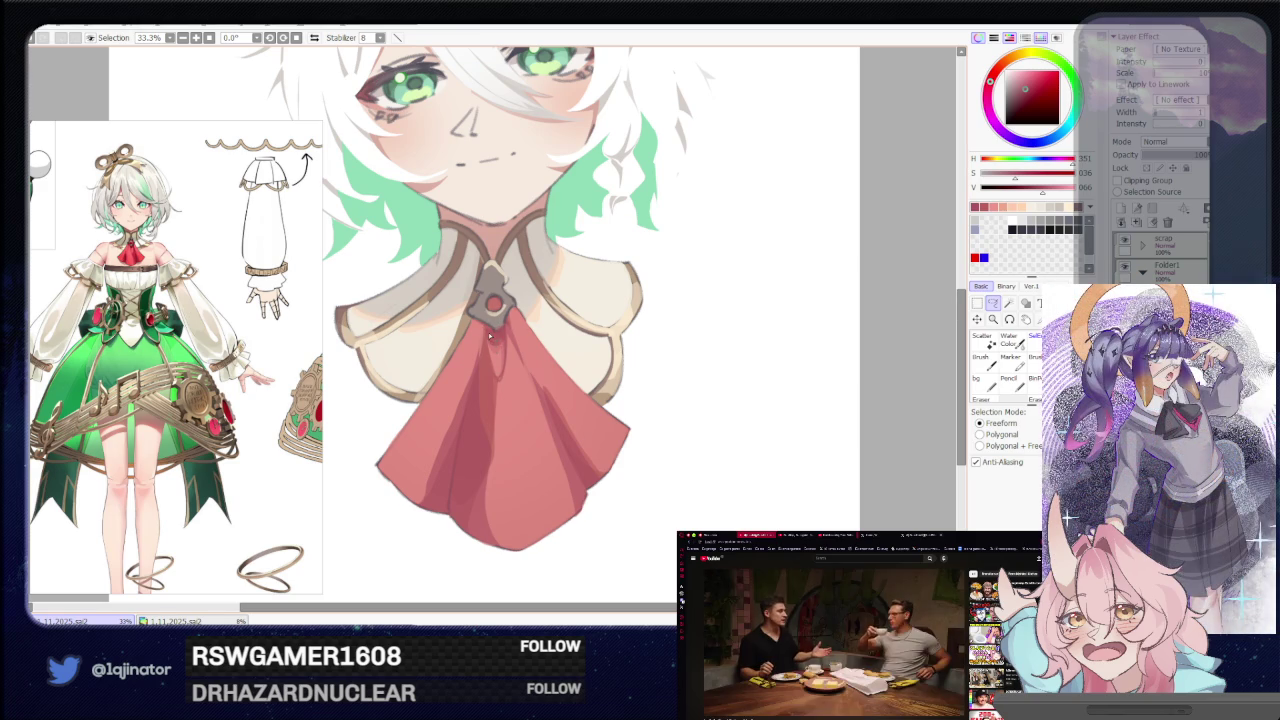
drag(503, 385, 547, 540)
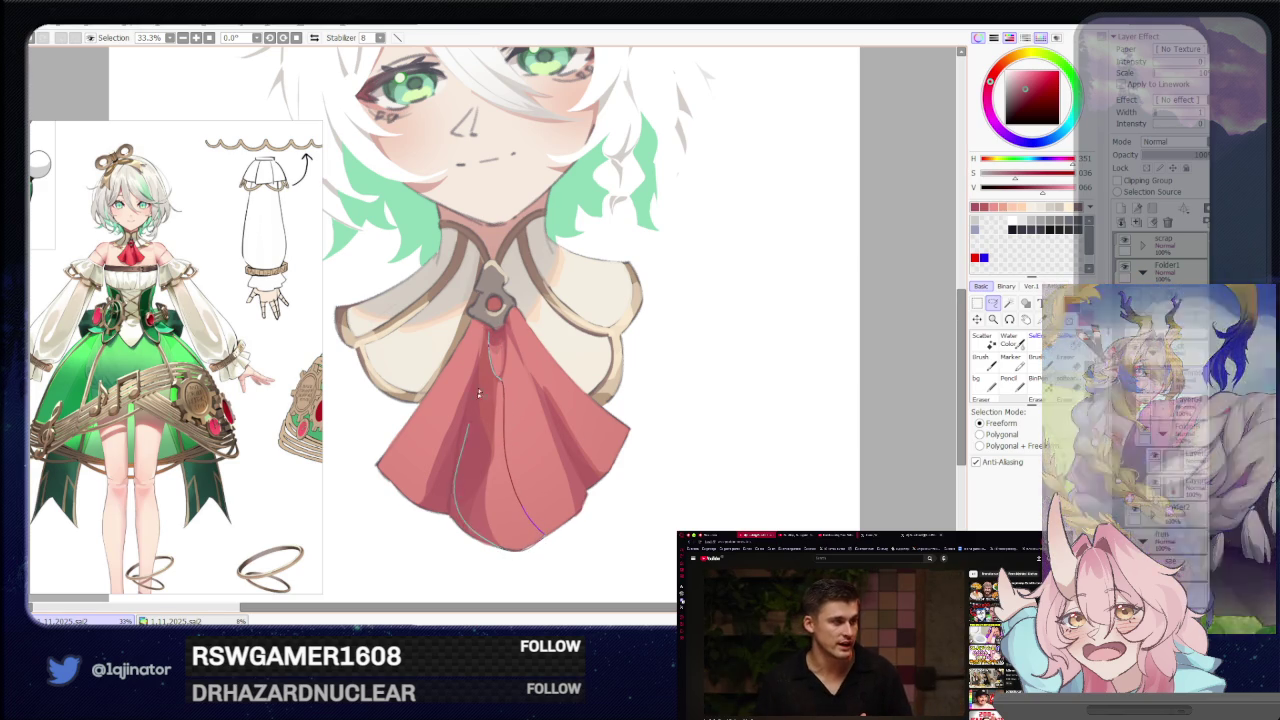
drag(482, 540, 490, 340)
Paint darker red into the middle fold, deselect, and start lassoing a fold from the knot downward.
key(b)
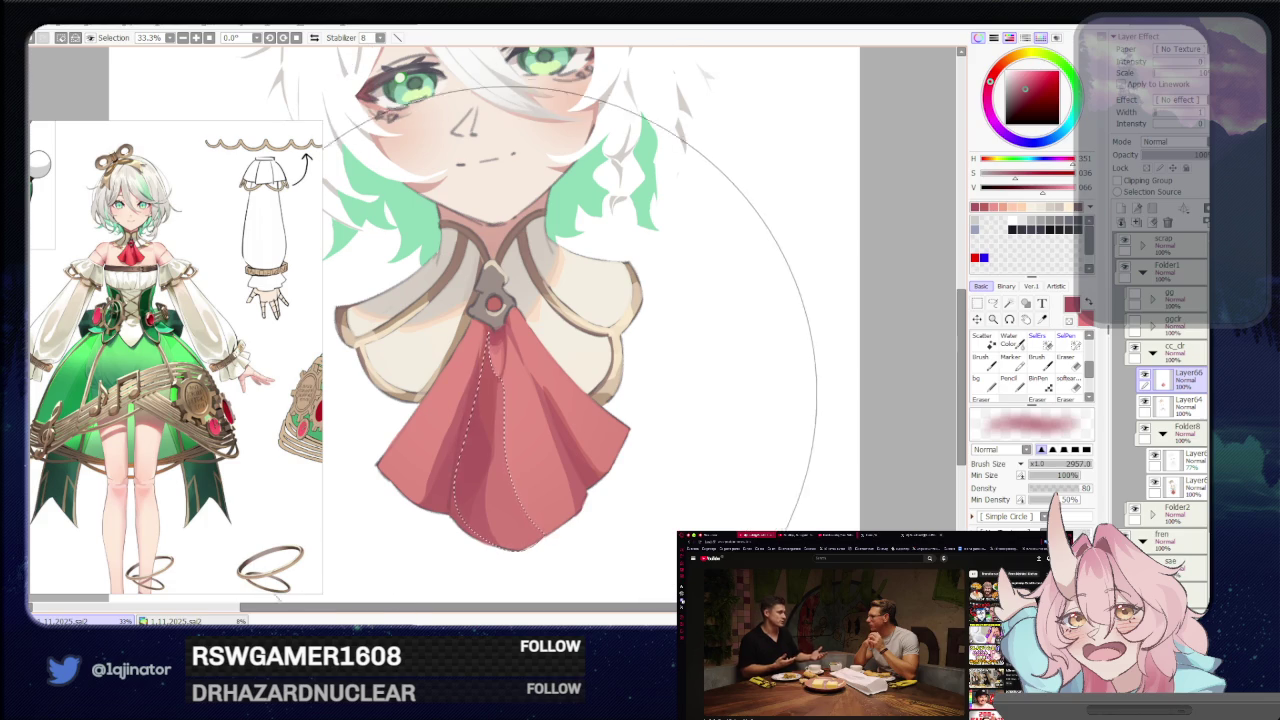
scroll(712, 354, down, 1)
key(ctrl+d)
key(l)
scroll(716, 355, up, 1)
scroll(716, 355, up, 1)
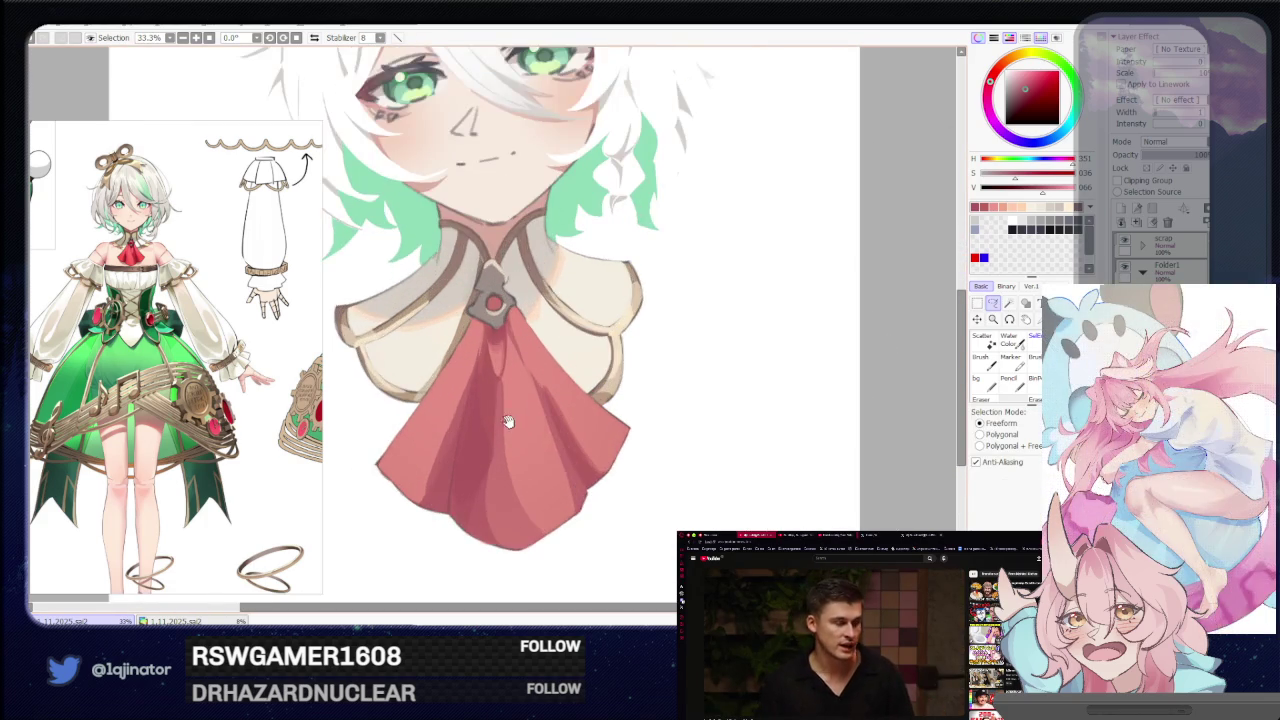
drag(497, 291, 465, 431)
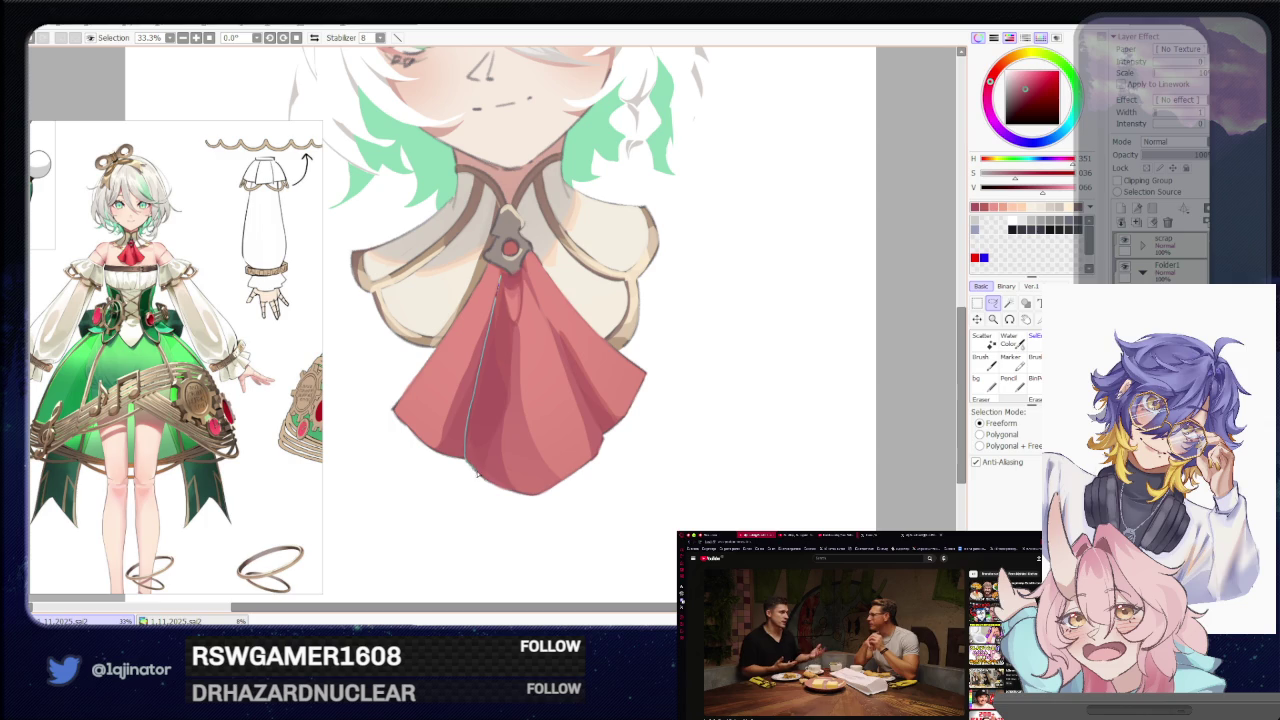
Close the fold selection past the cravat tip and paint the soft darker middle fold.
drag(500, 488, 497, 397)
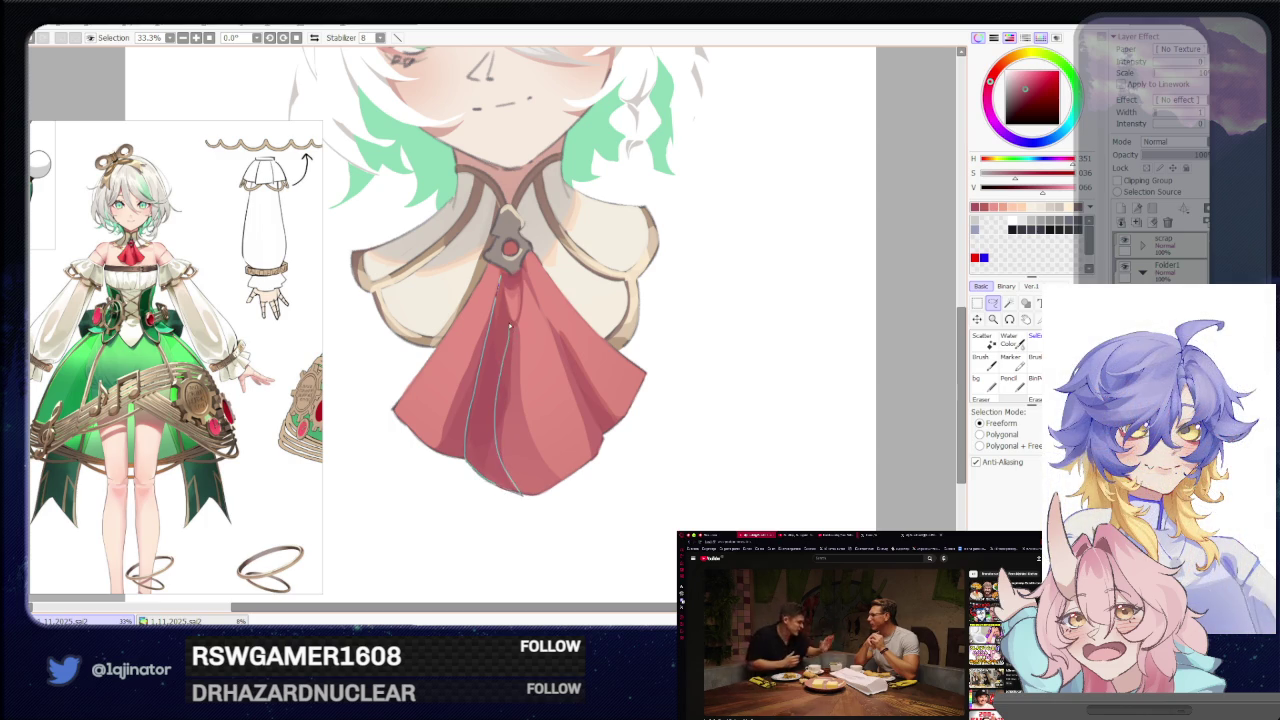
drag(505, 288, 503, 285)
key(b)
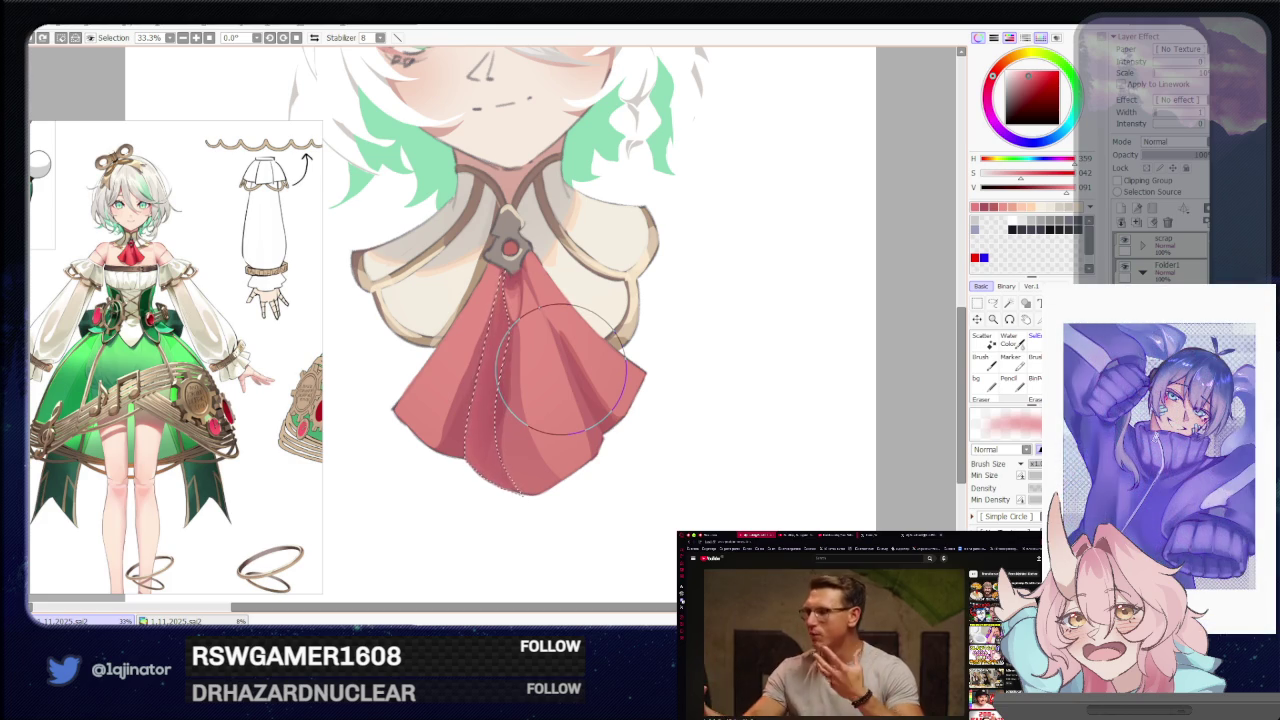
key(ctrl+d)
click(993, 303)
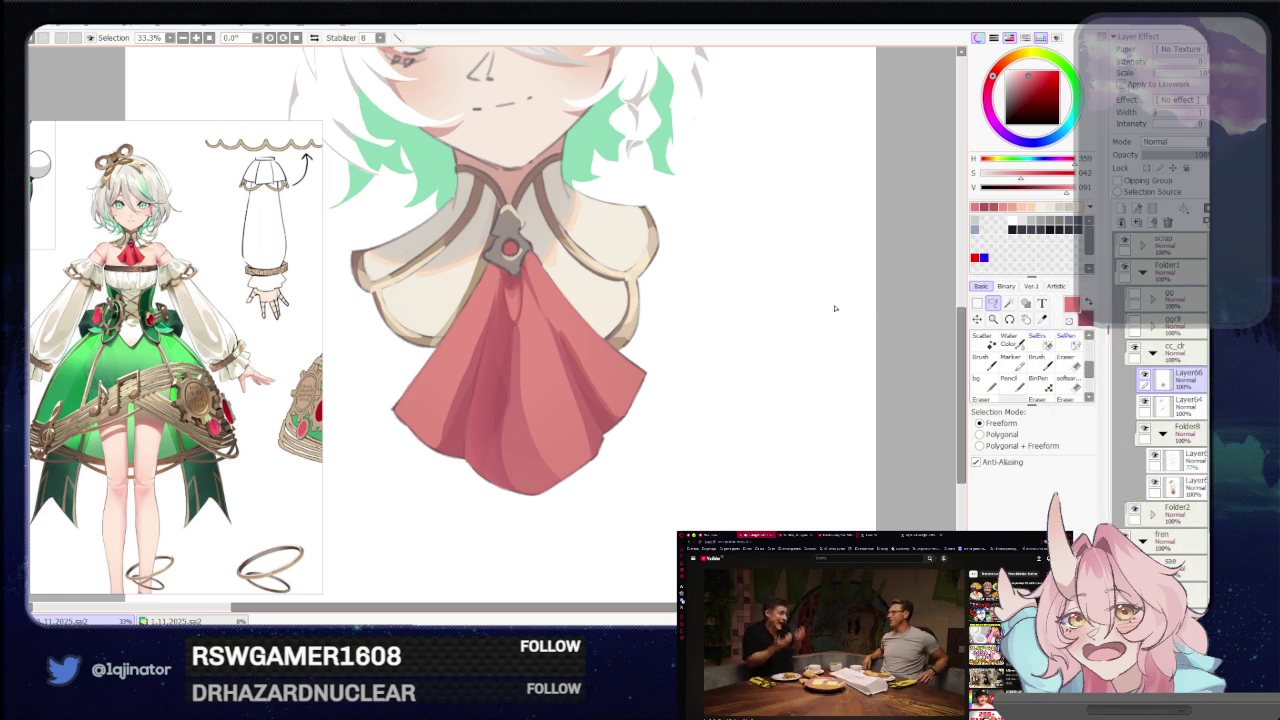
drag(530, 256, 506, 287)
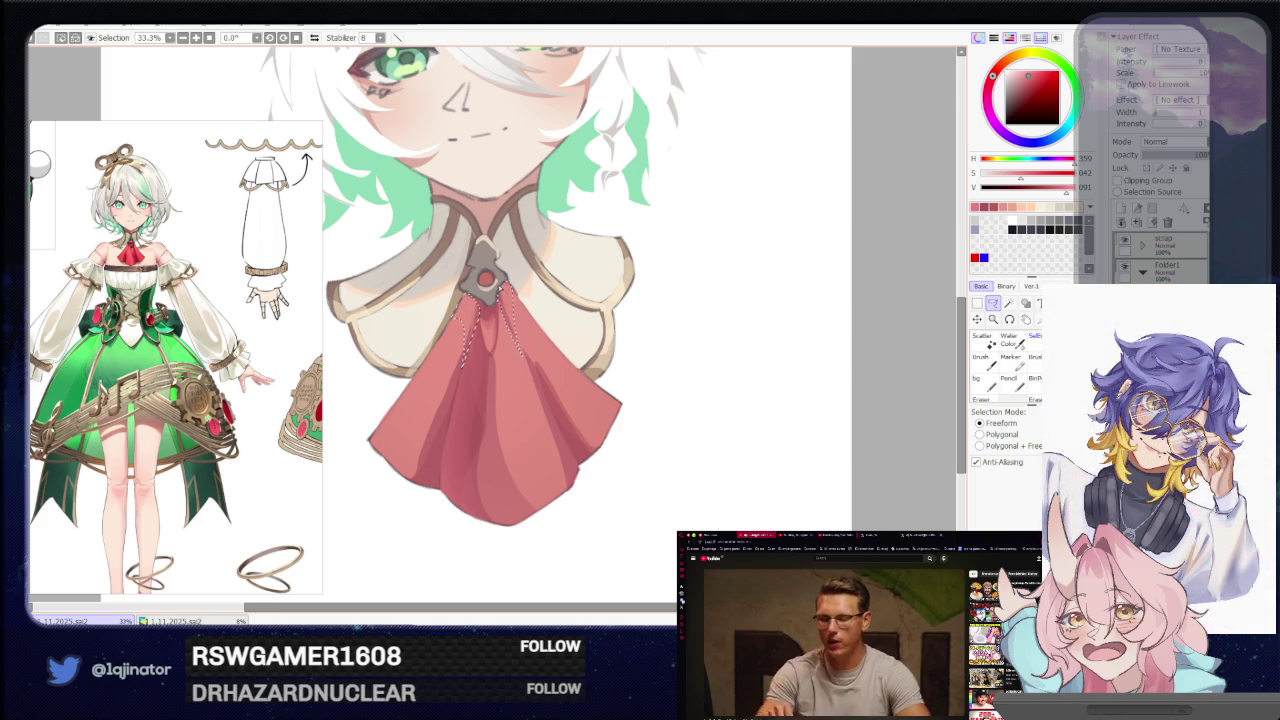
Pick a darker red, shrink the brush, and return to the freeform lasso with a tilted view.
alt+click(505, 285)
key(b)
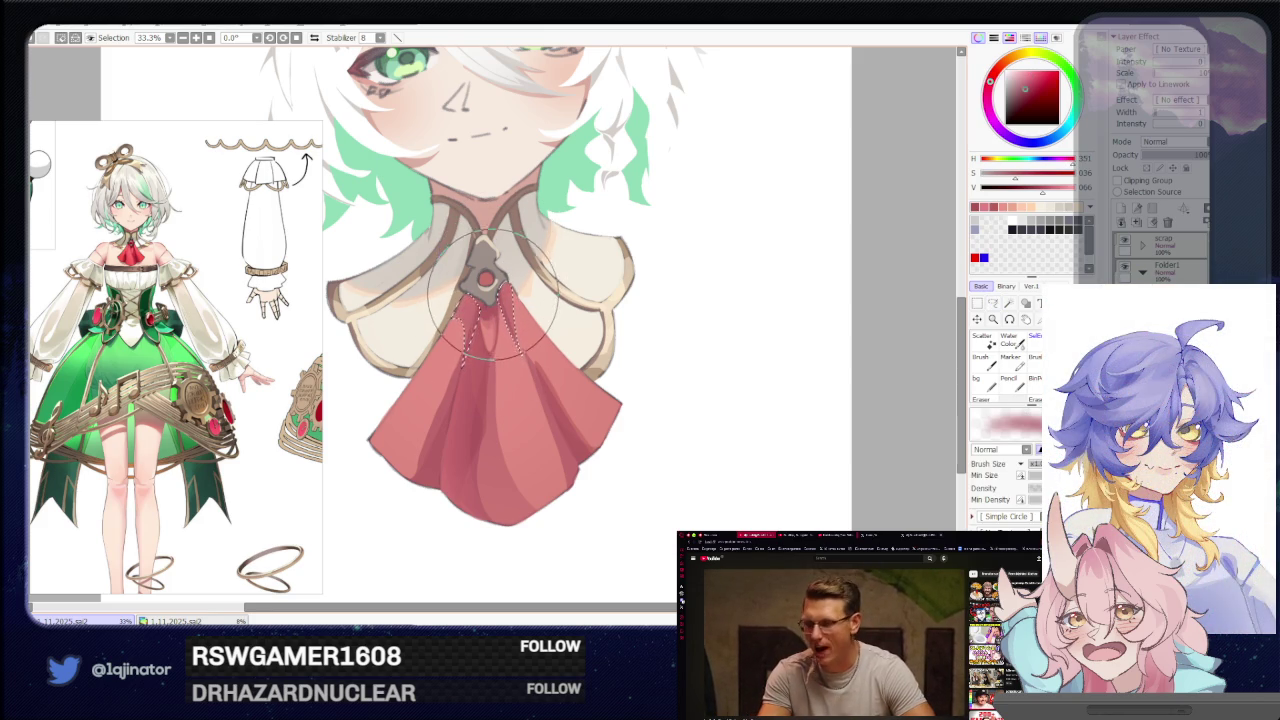
click(992, 305)
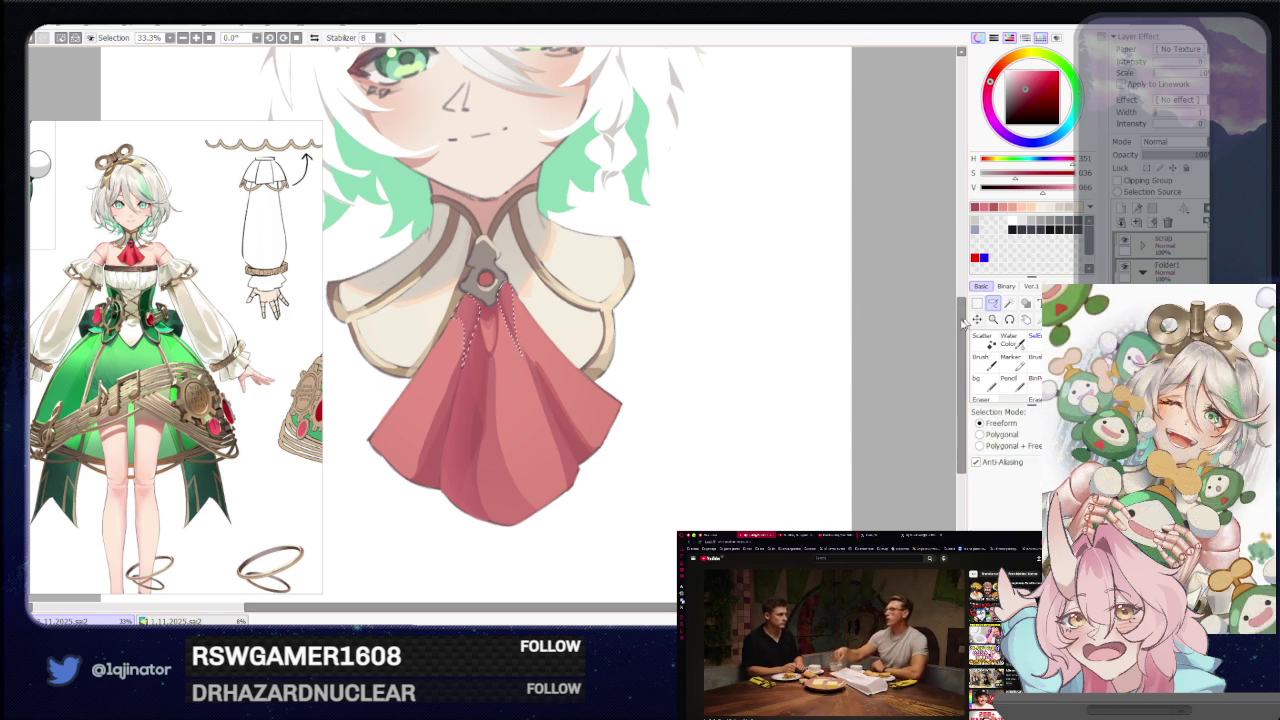
key(b)
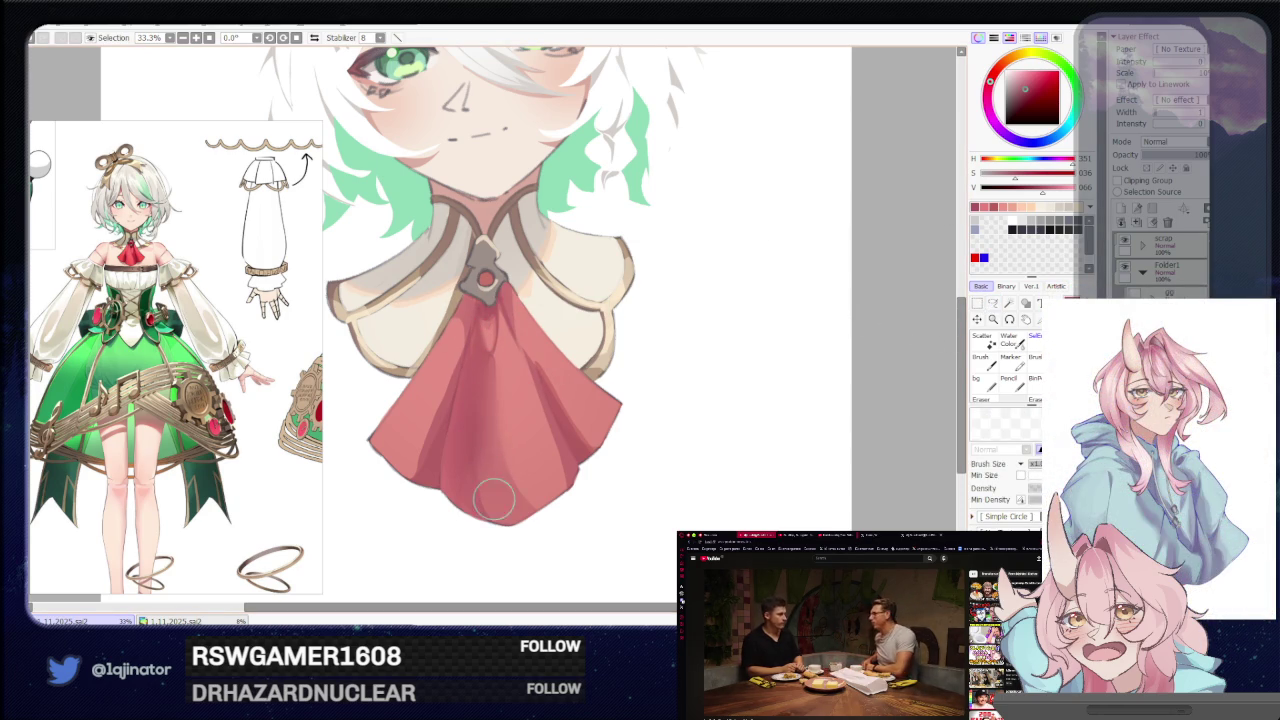
key(bracketleft)
key(bracketleft)
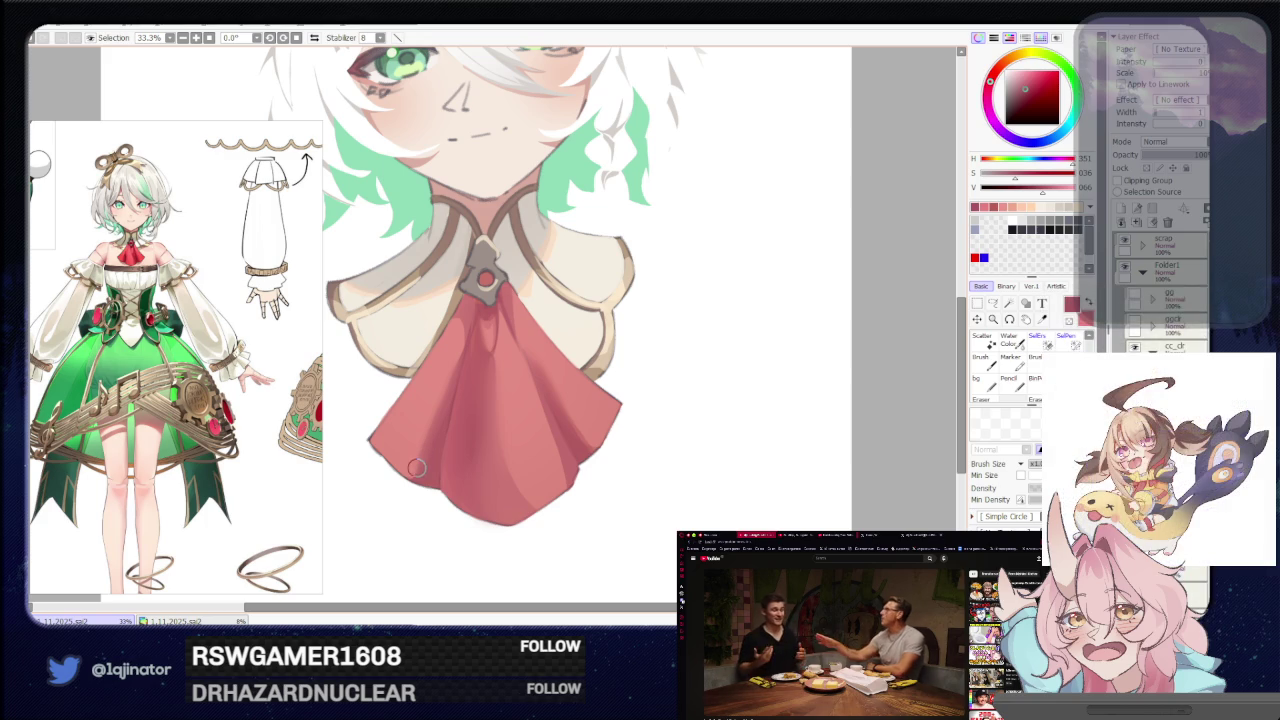
key(a)
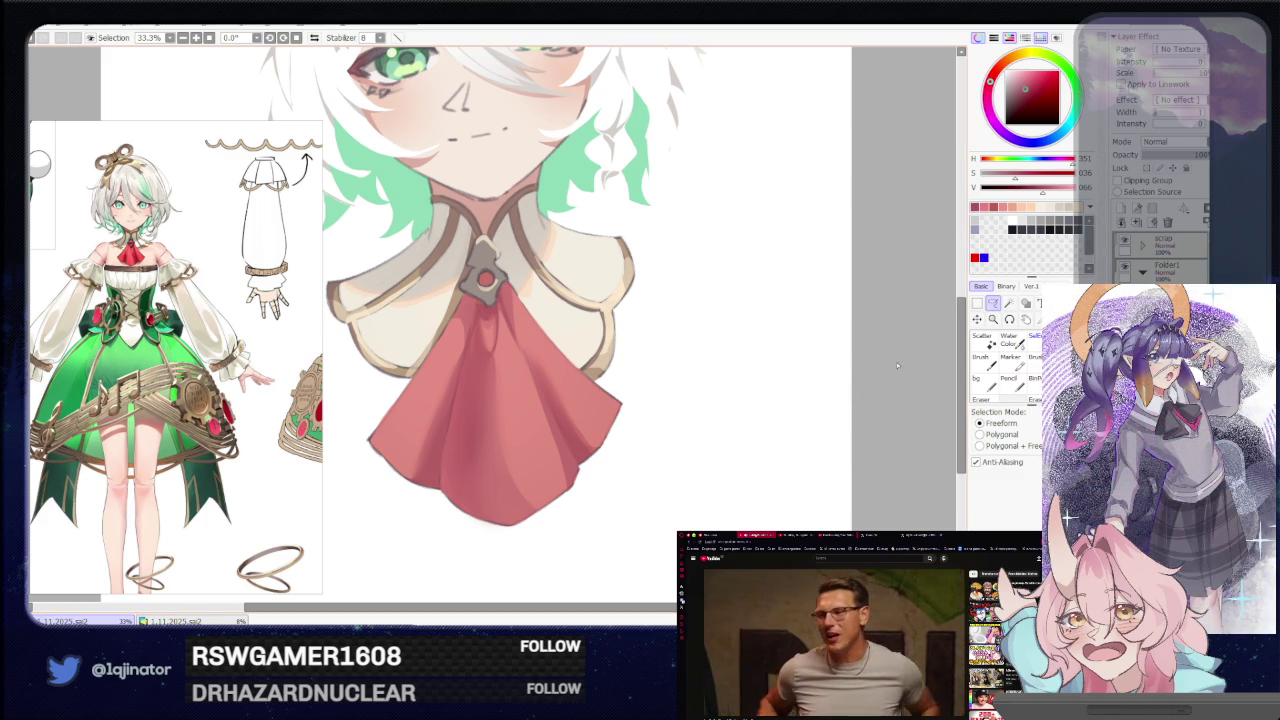
key(b)
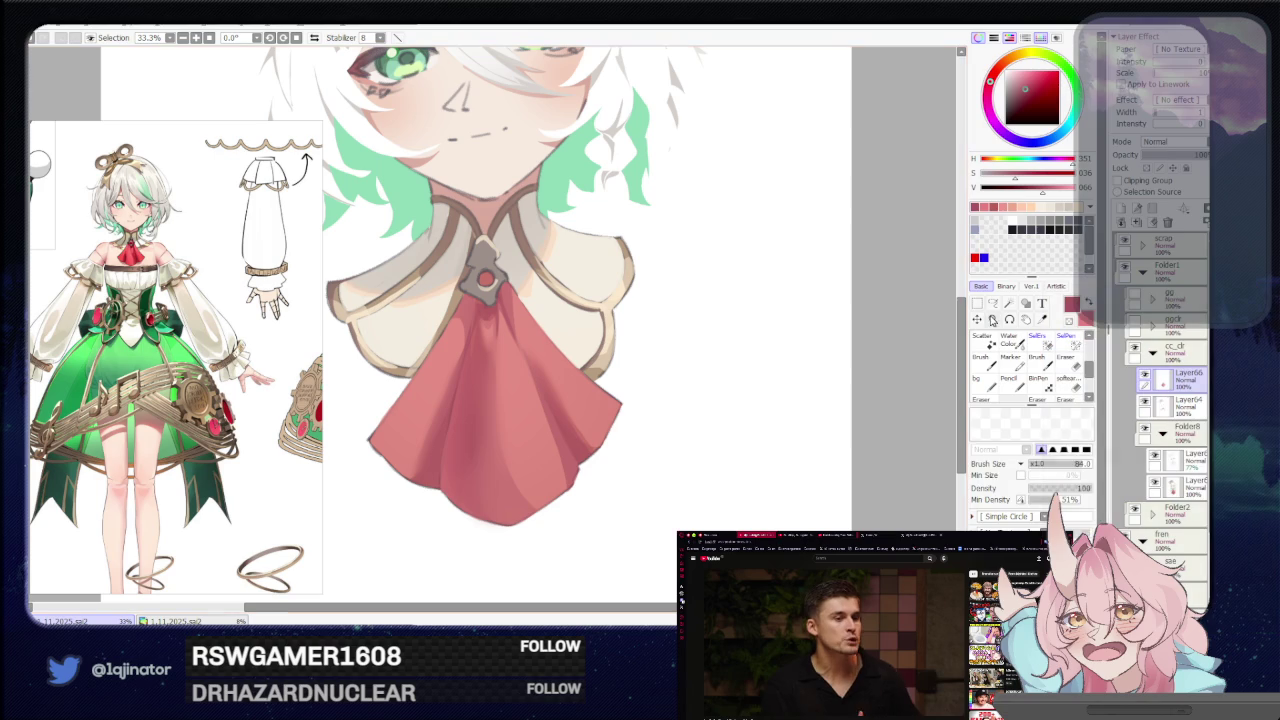
key(a)
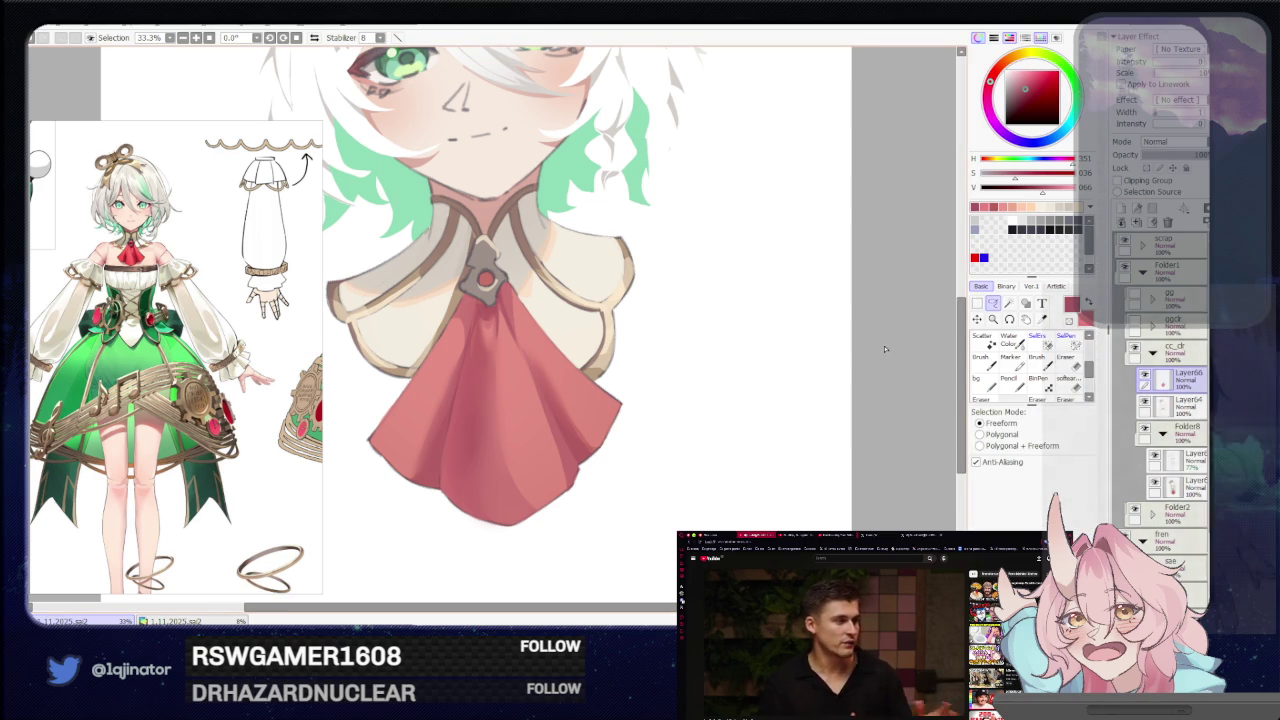
scroll(495, 420, down, 2)
drag(480, 443, 368, 397)
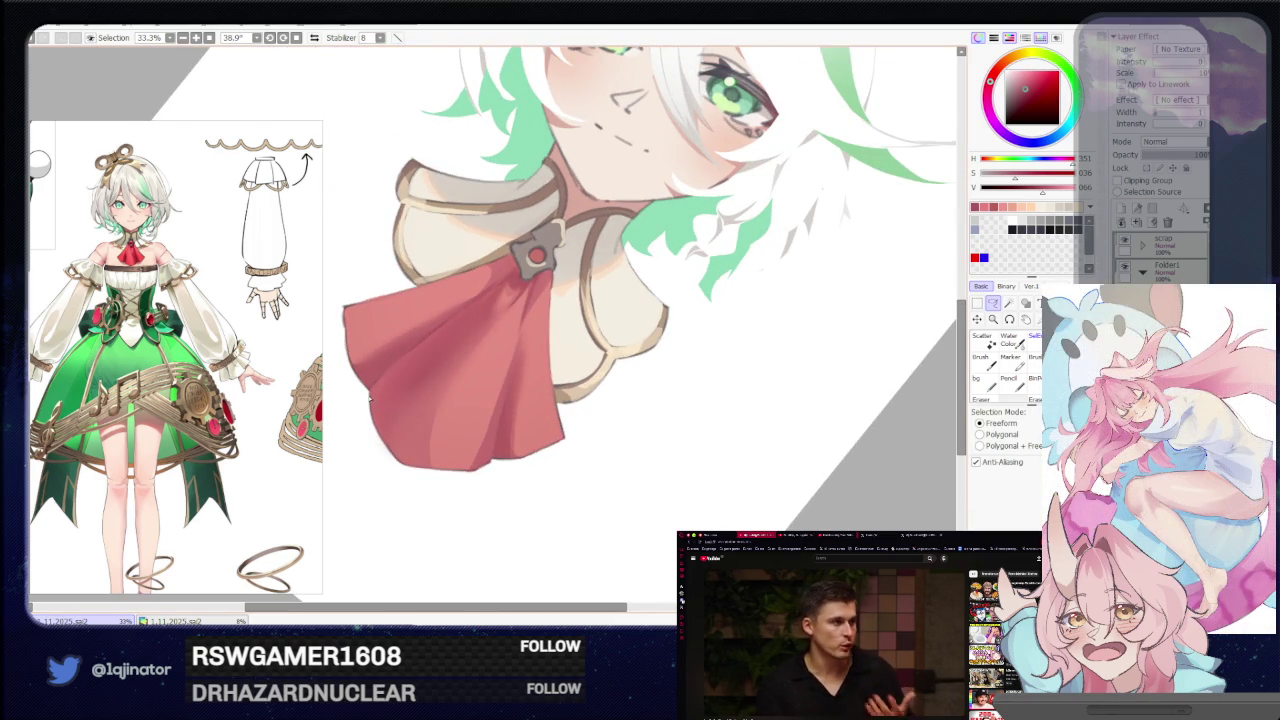
Lasso the cravat's middle fold and eyedrop its red with a smaller, fully dense brush.
drag(457, 375, 484, 331)
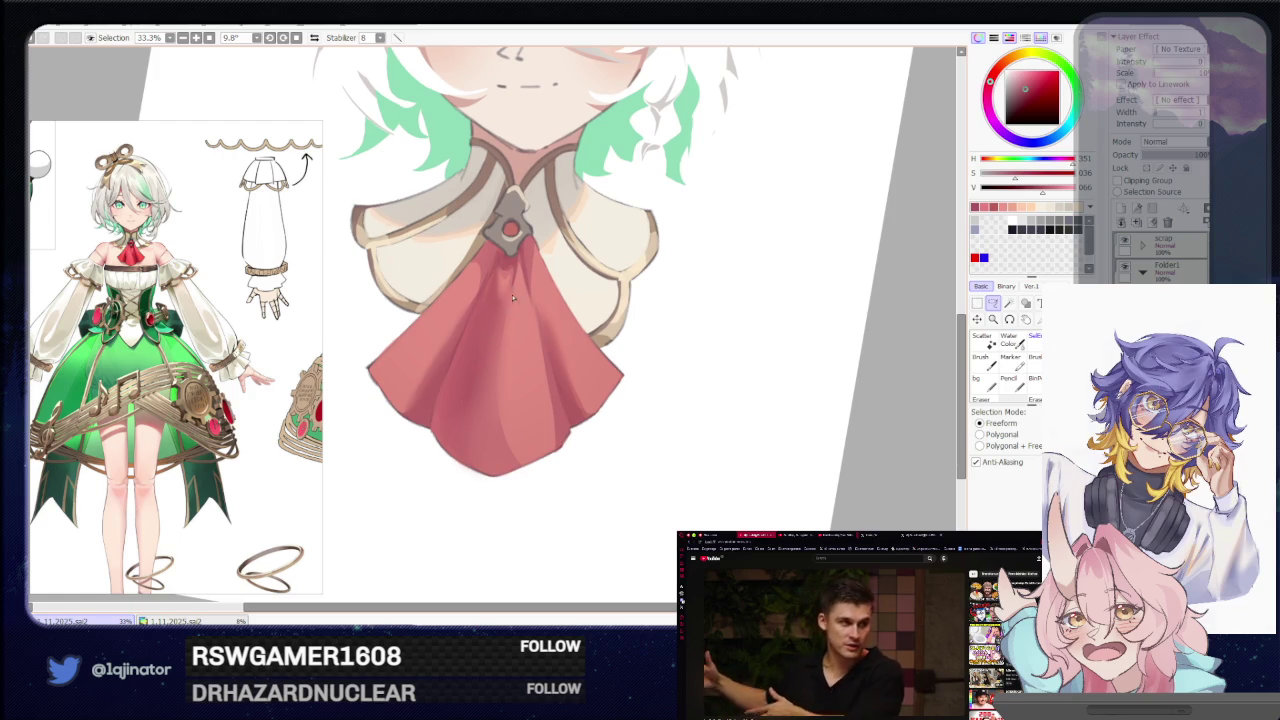
mouse_move(510, 292)
mouse_down()
mouse_move(444, 425)
mouse_move(490, 478)
mouse_up()
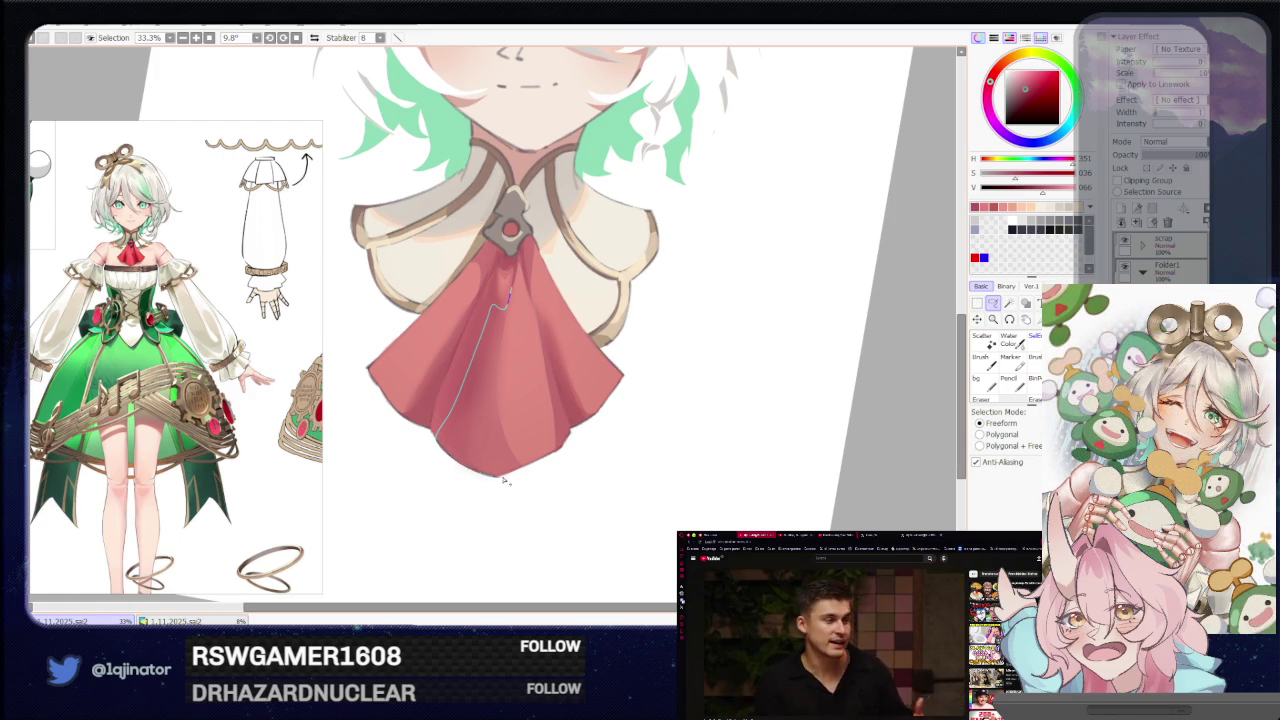
drag(566, 447, 569, 443)
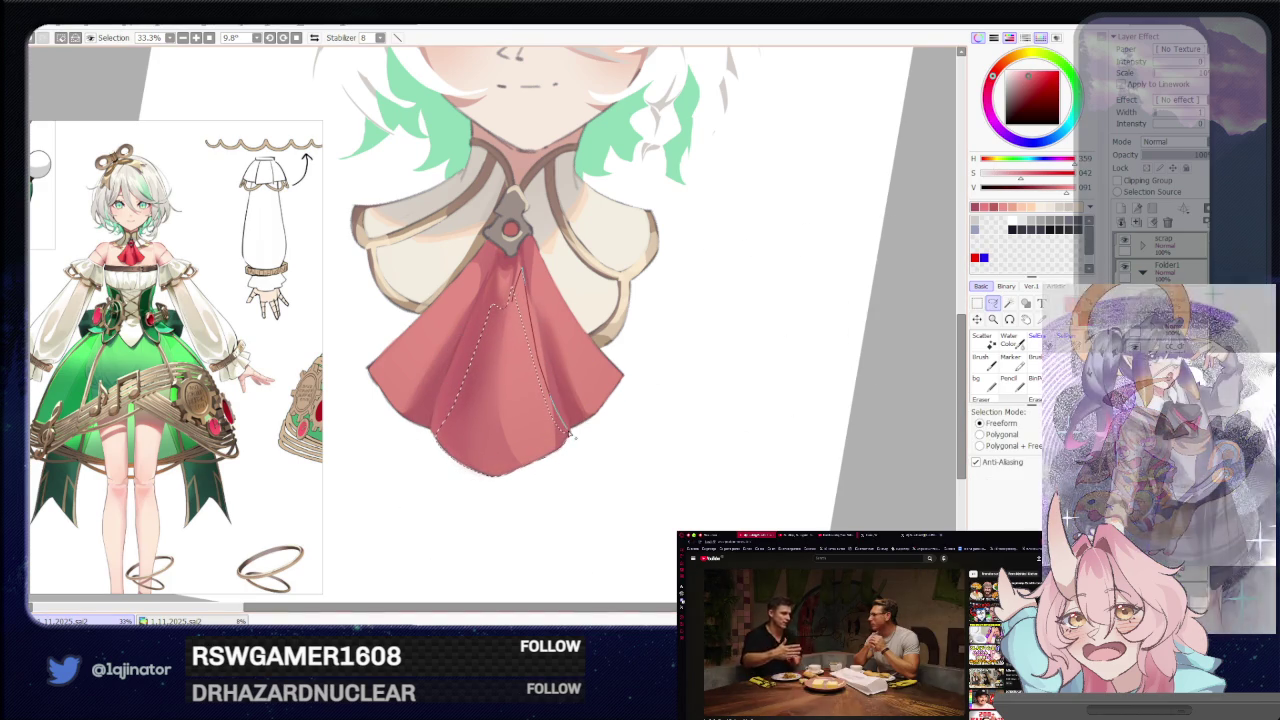
key(b)
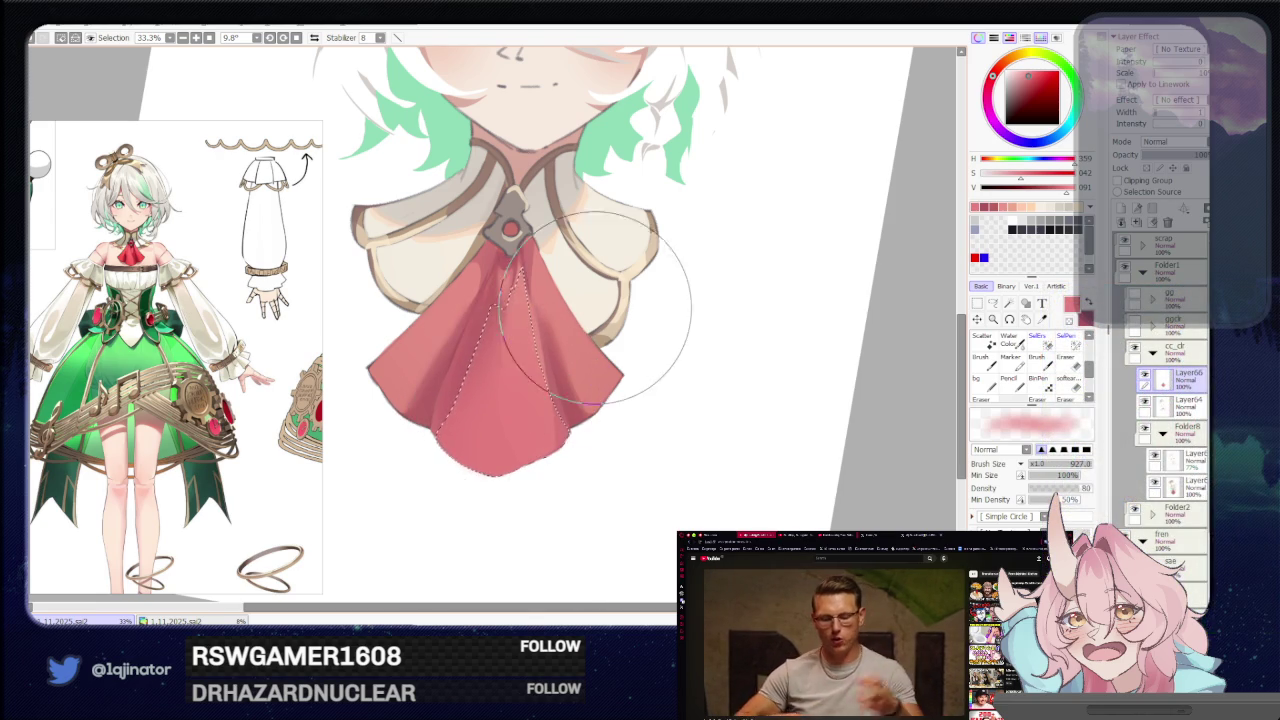
key(n)
alt+click(455, 312)
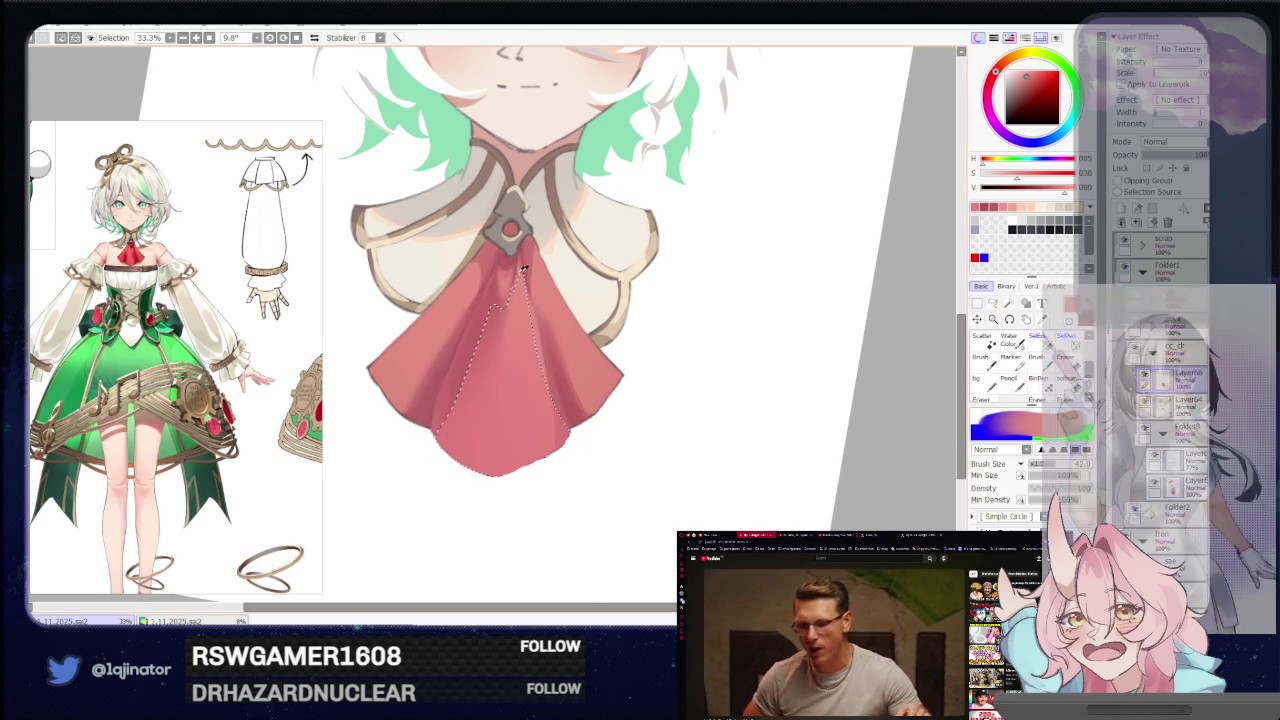
Paint lighter pink over the middle fold, undo one stroke, and reset the canvas rotation.
key(a)
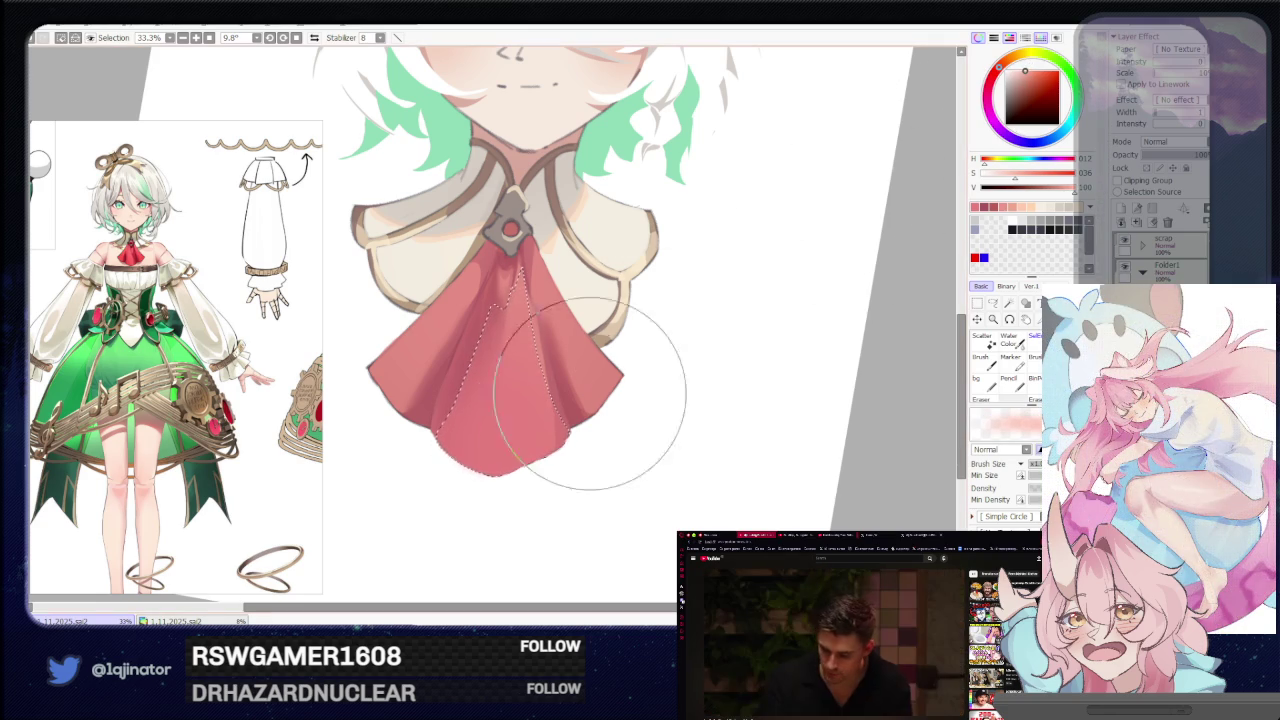
drag(686, 286, 571, 471)
drag(557, 386, 525, 390)
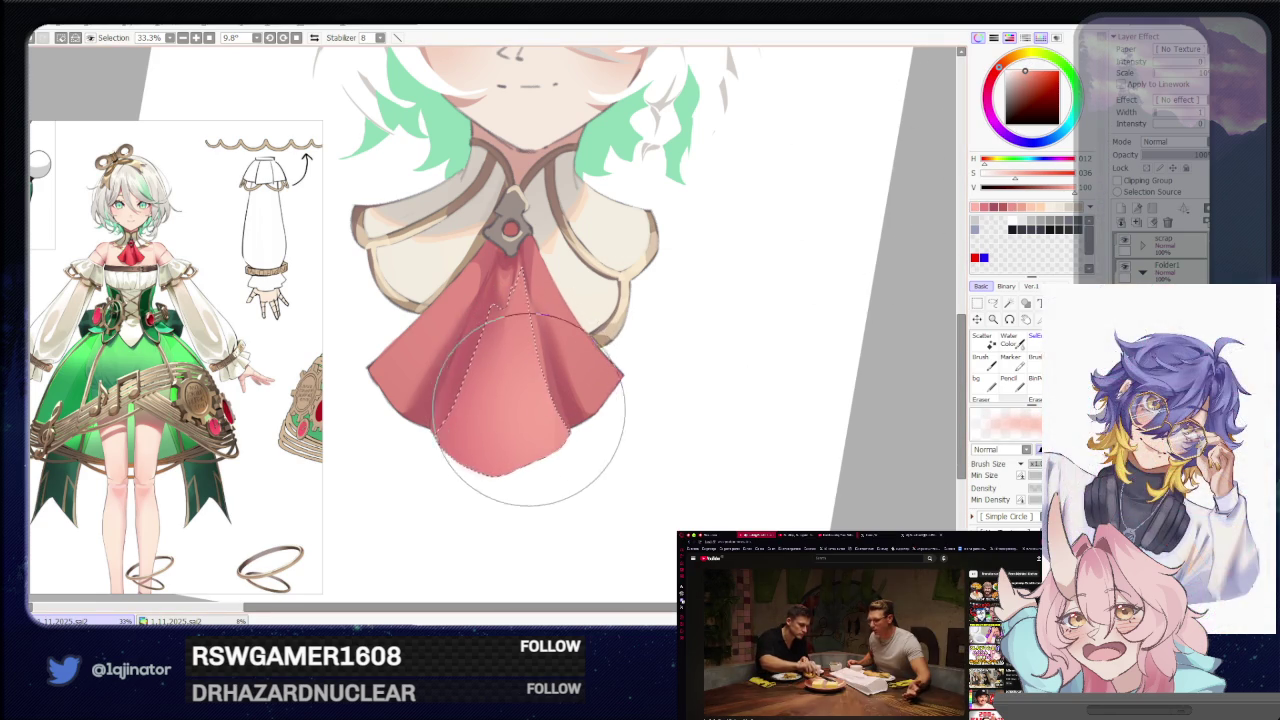
key(ctrl+z)
key(g)
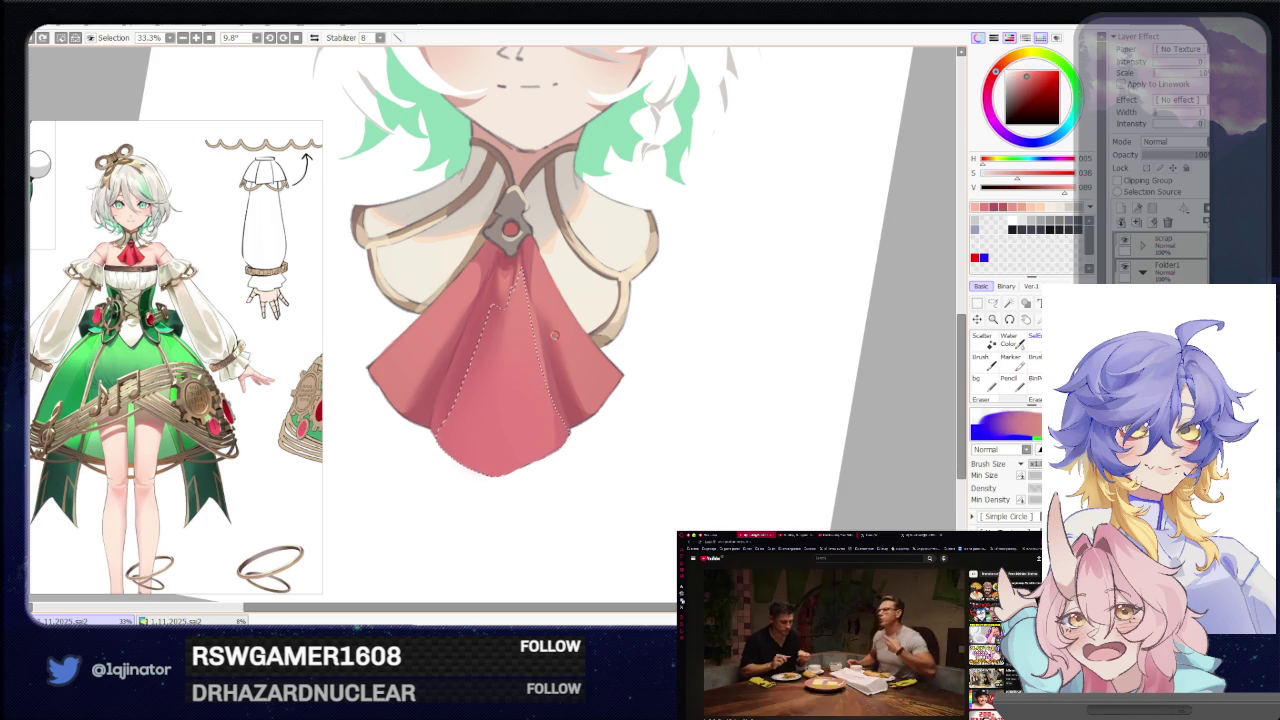
key(b)
click(995, 304)
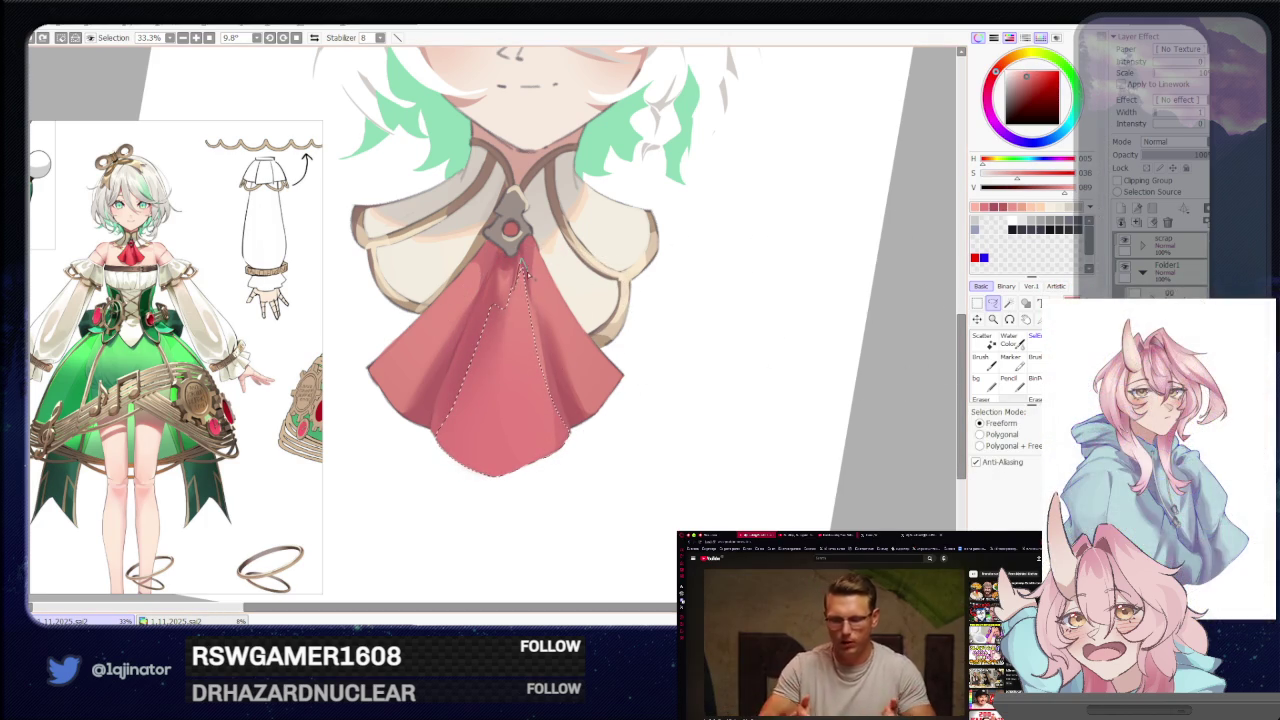
key(b)
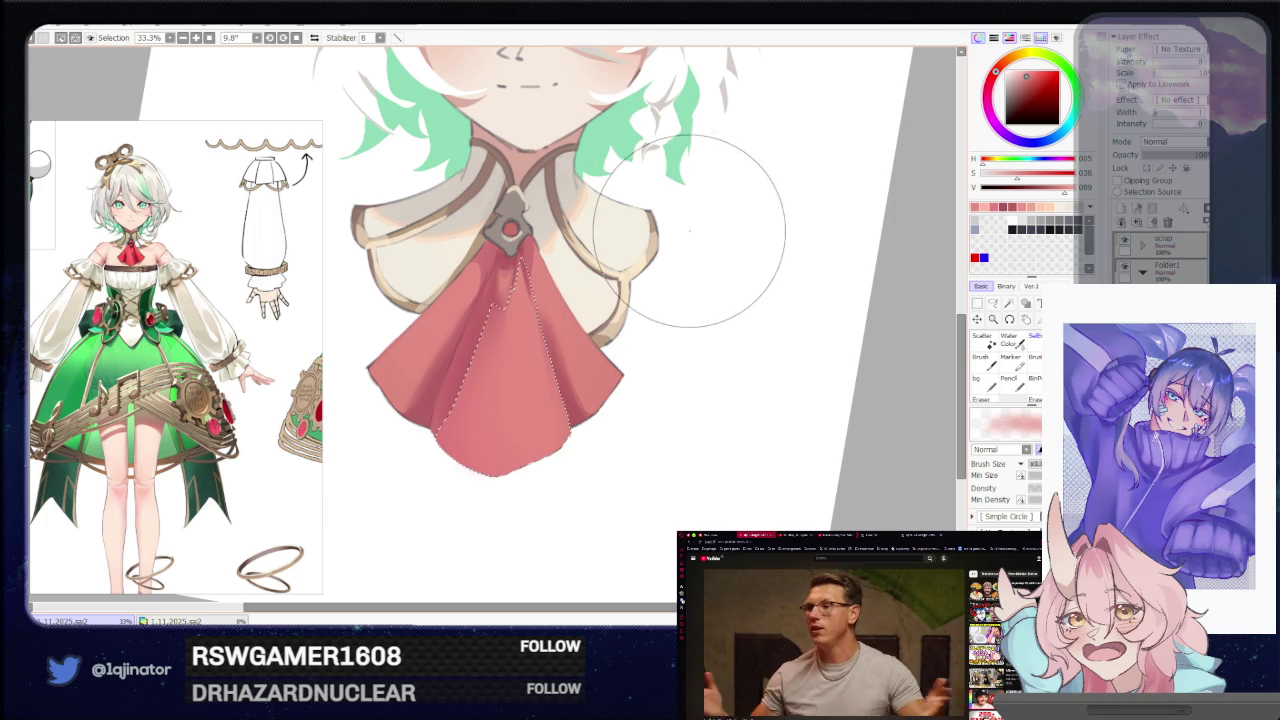
click(993, 305)
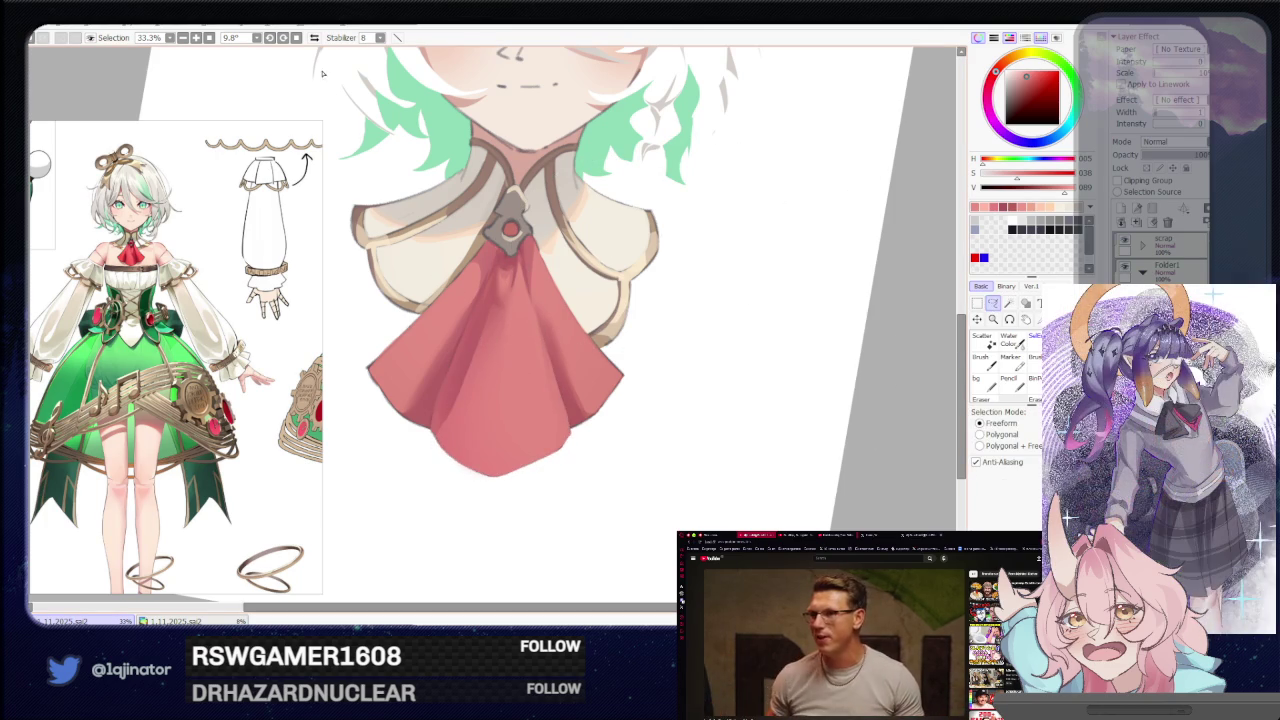
click(296, 37)
drag(633, 365, 618, 367)
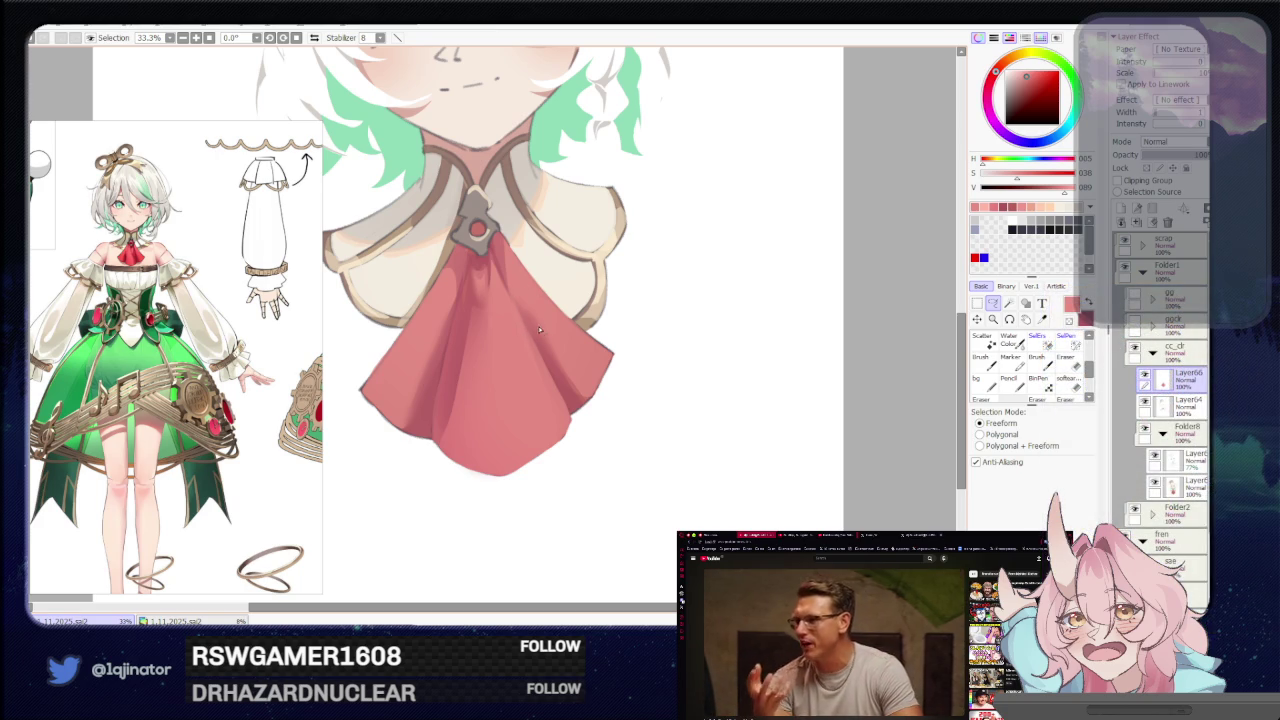
Discard a first outline and lasso a thin fold loop running down from beneath the brooch.
drag(500, 250, 524, 326)
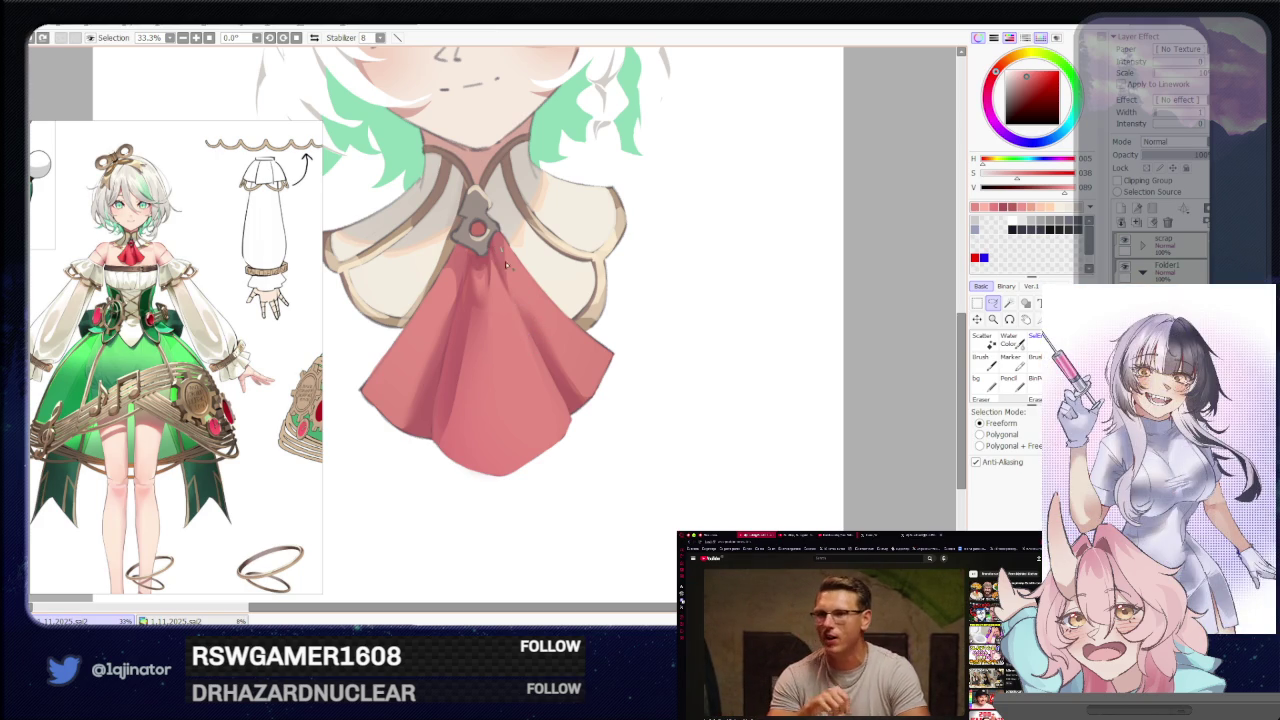
drag(503, 255, 494, 252)
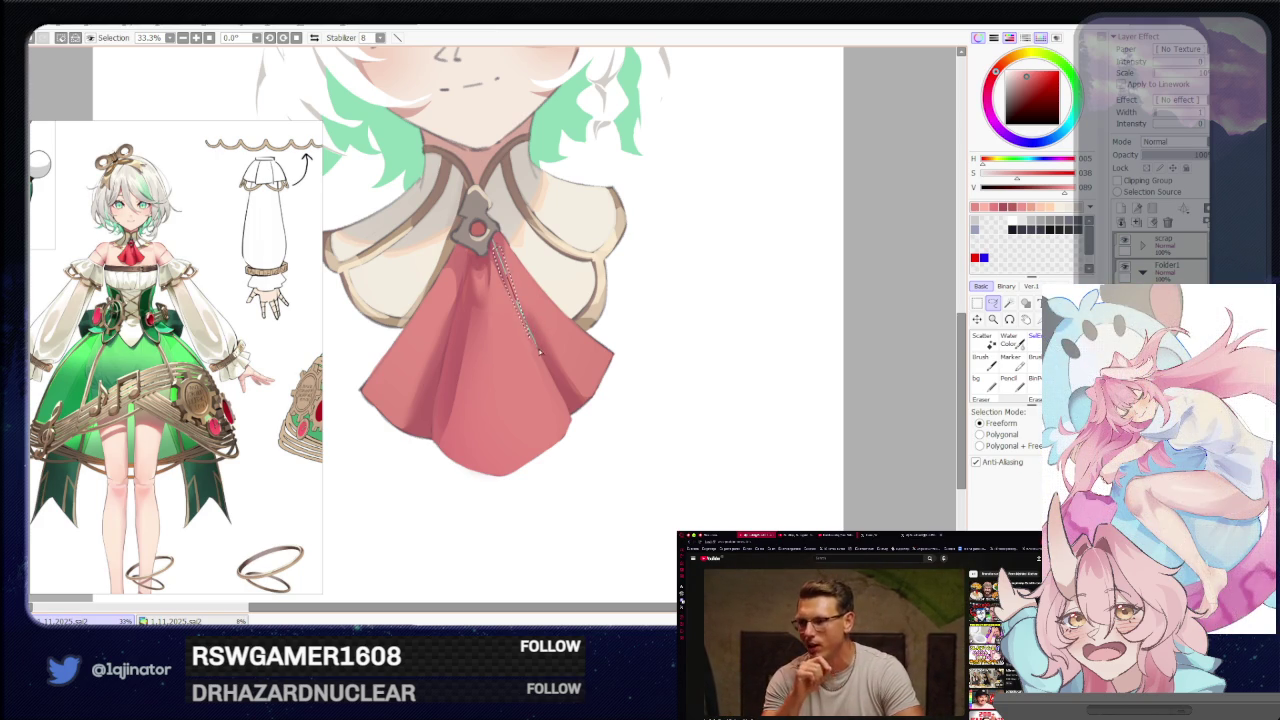
key(b)
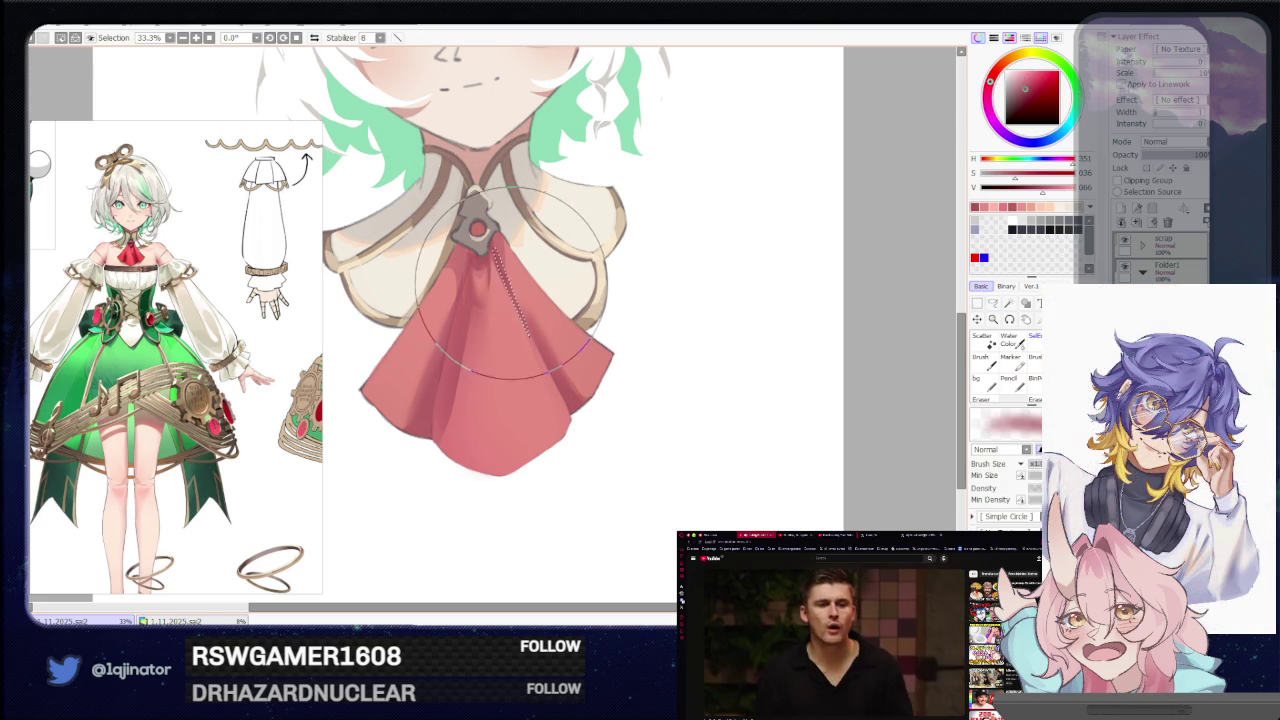
key(l)
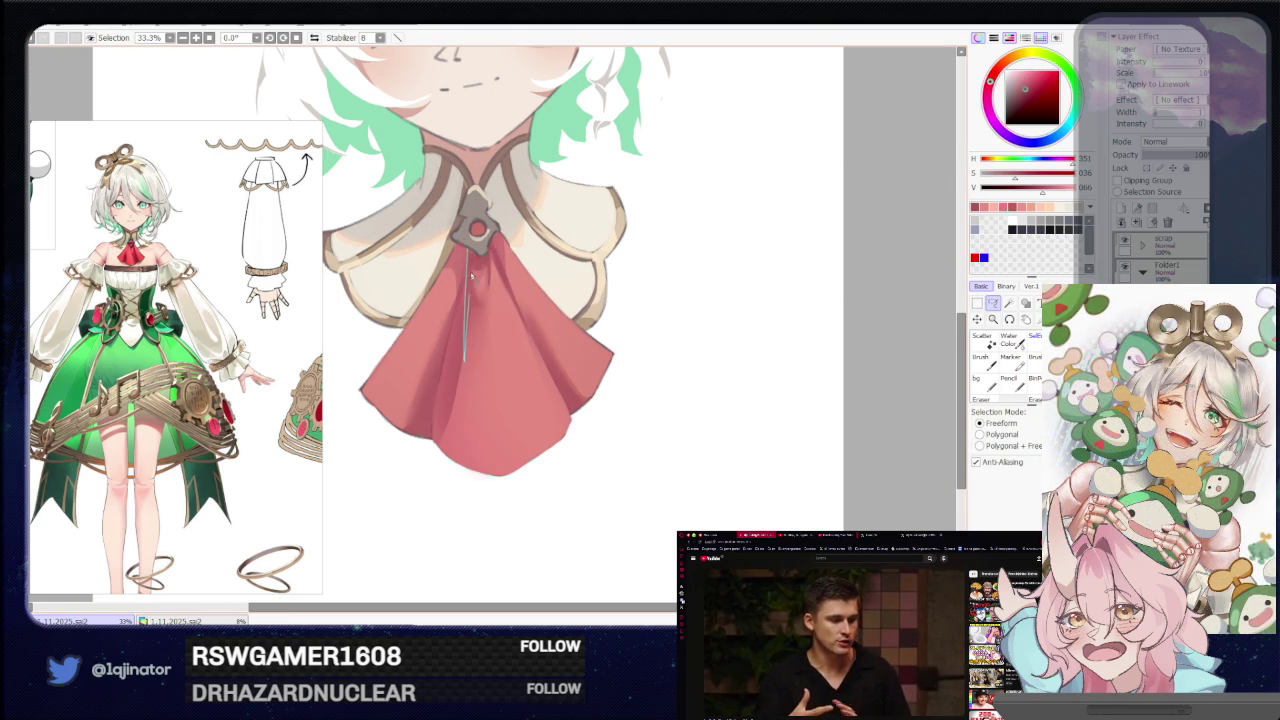
drag(463, 358, 463, 362)
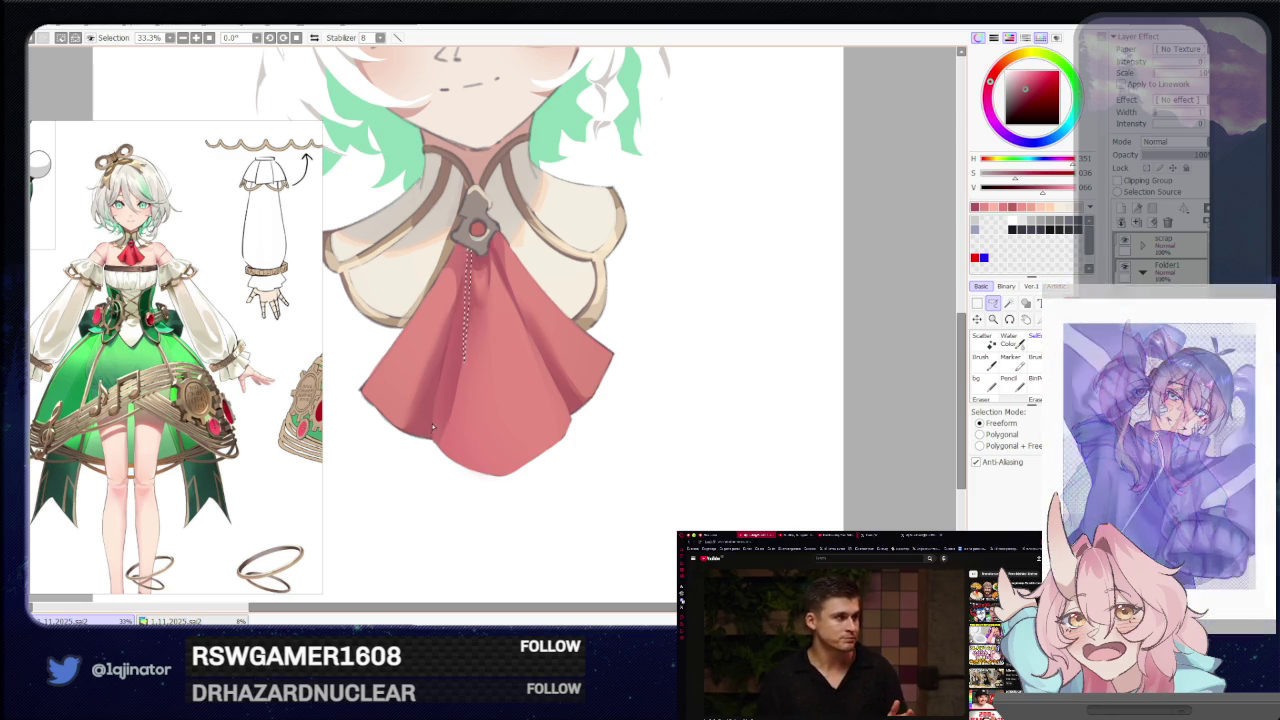
drag(453, 314, 420, 428)
key(b)
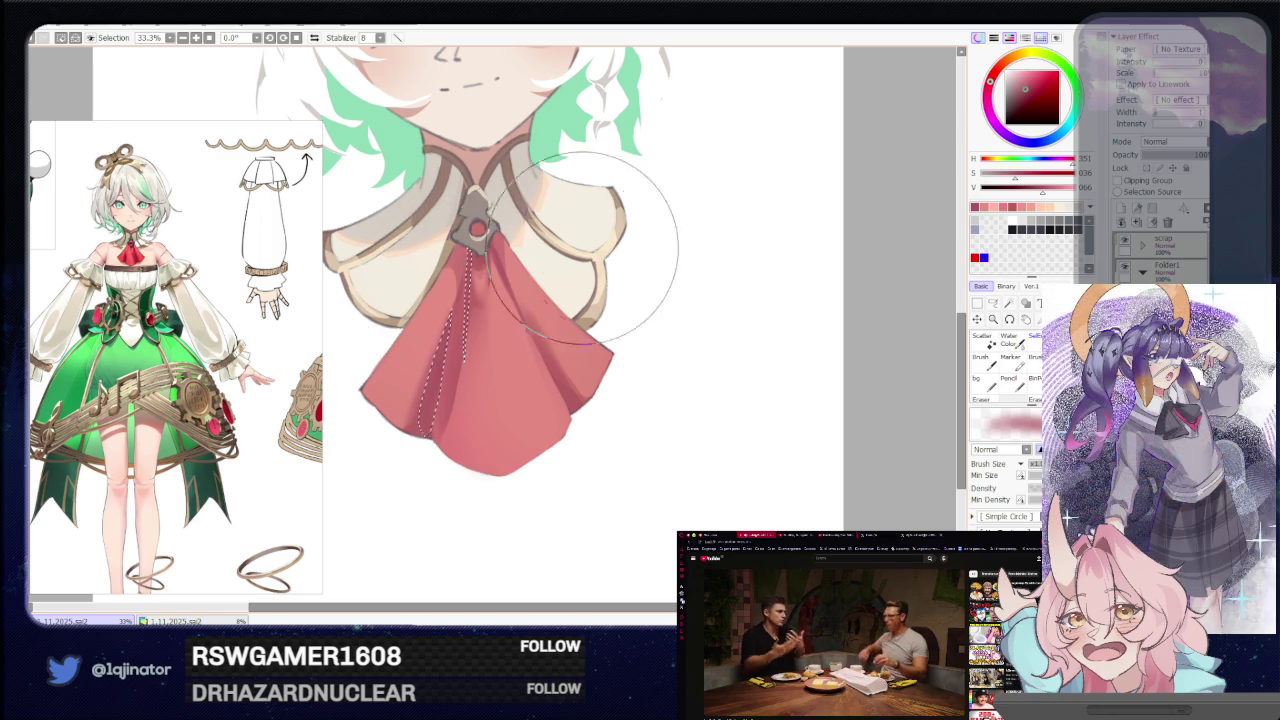
Bring the face and collar into view and eyedrop the brown of the collar trim.
click(993, 302)
mouse_move(775, 245)
mouse_down()
mouse_move(753, 415)
mouse_move(780, 409)
mouse_up()
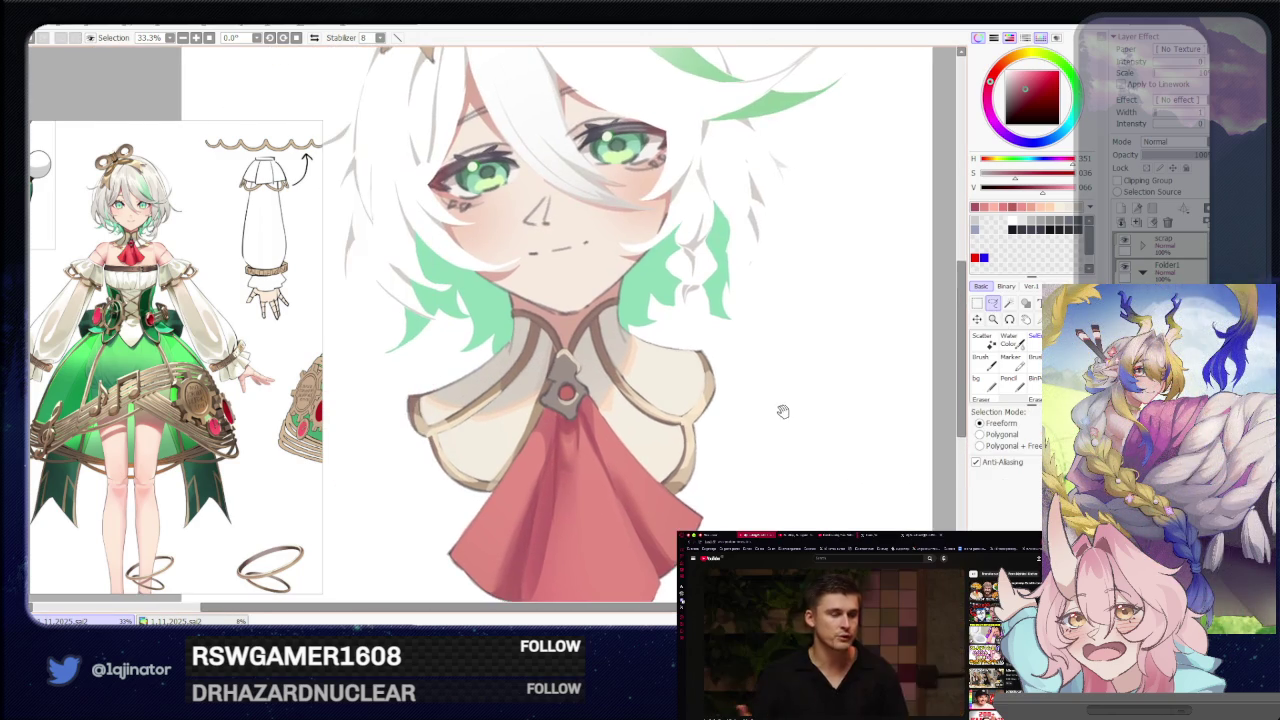
drag(615, 411, 607, 406)
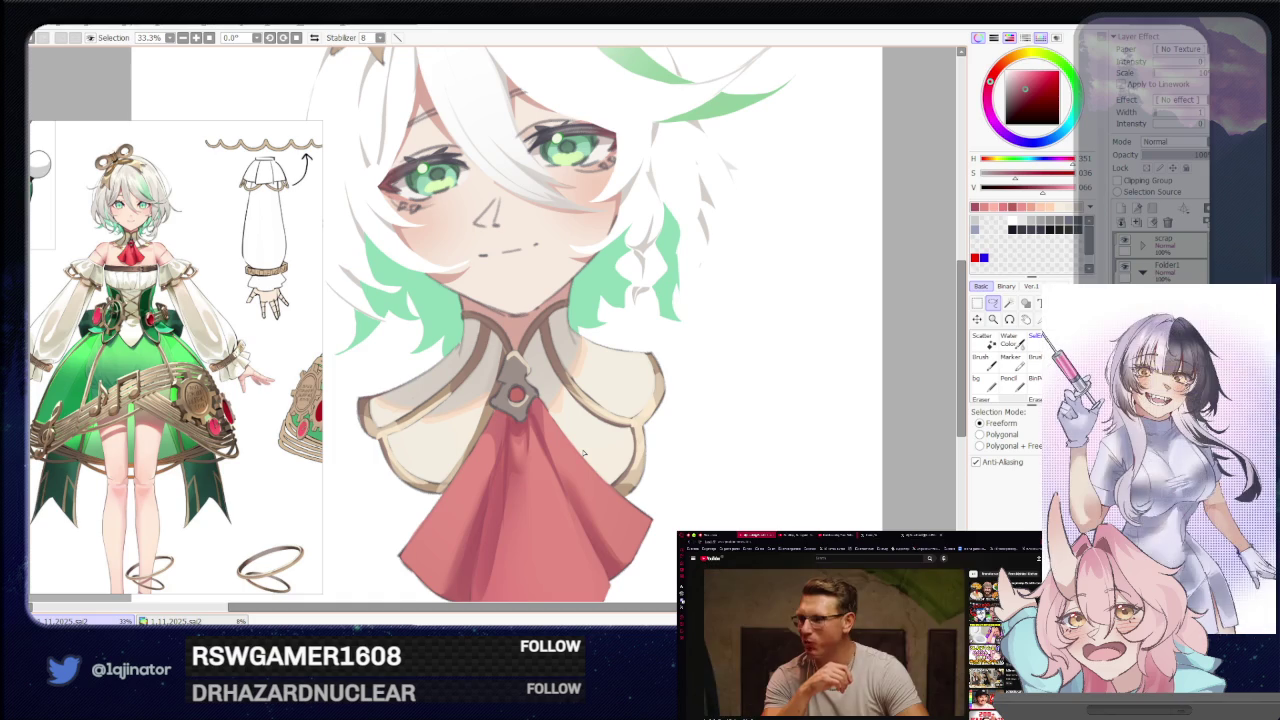
drag(518, 368, 493, 345)
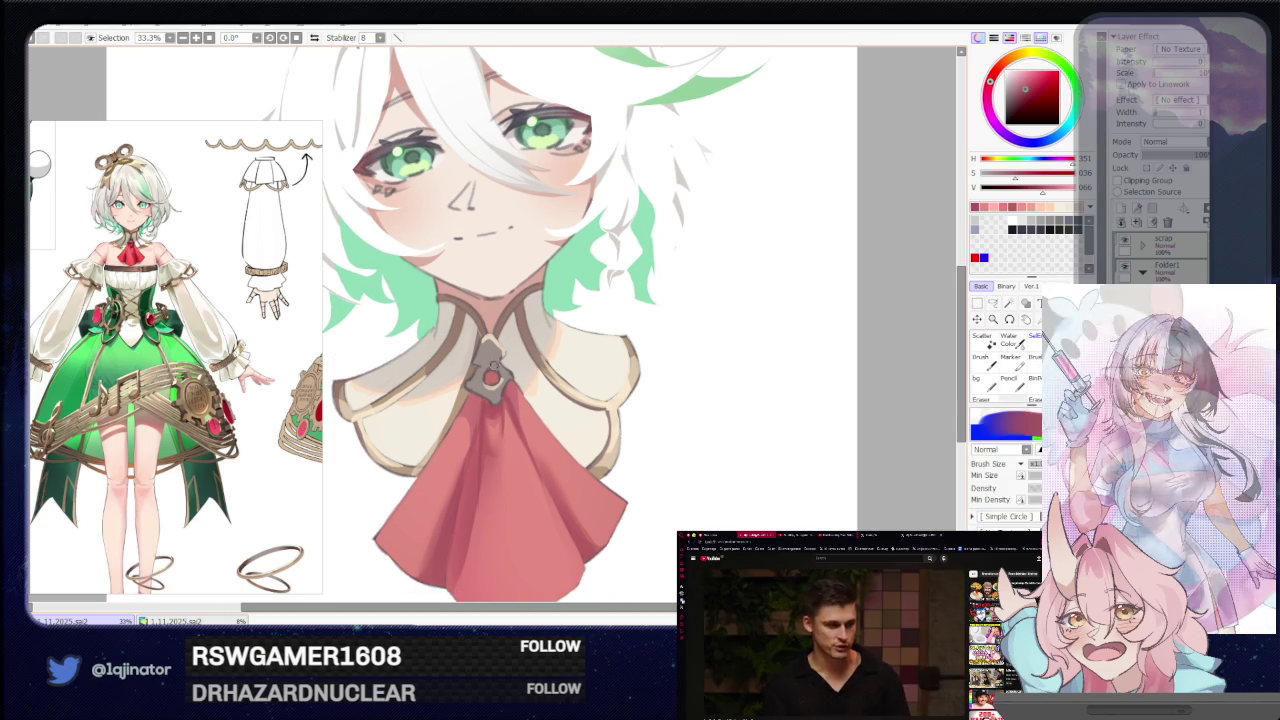
key(b)
alt+click(563, 325)
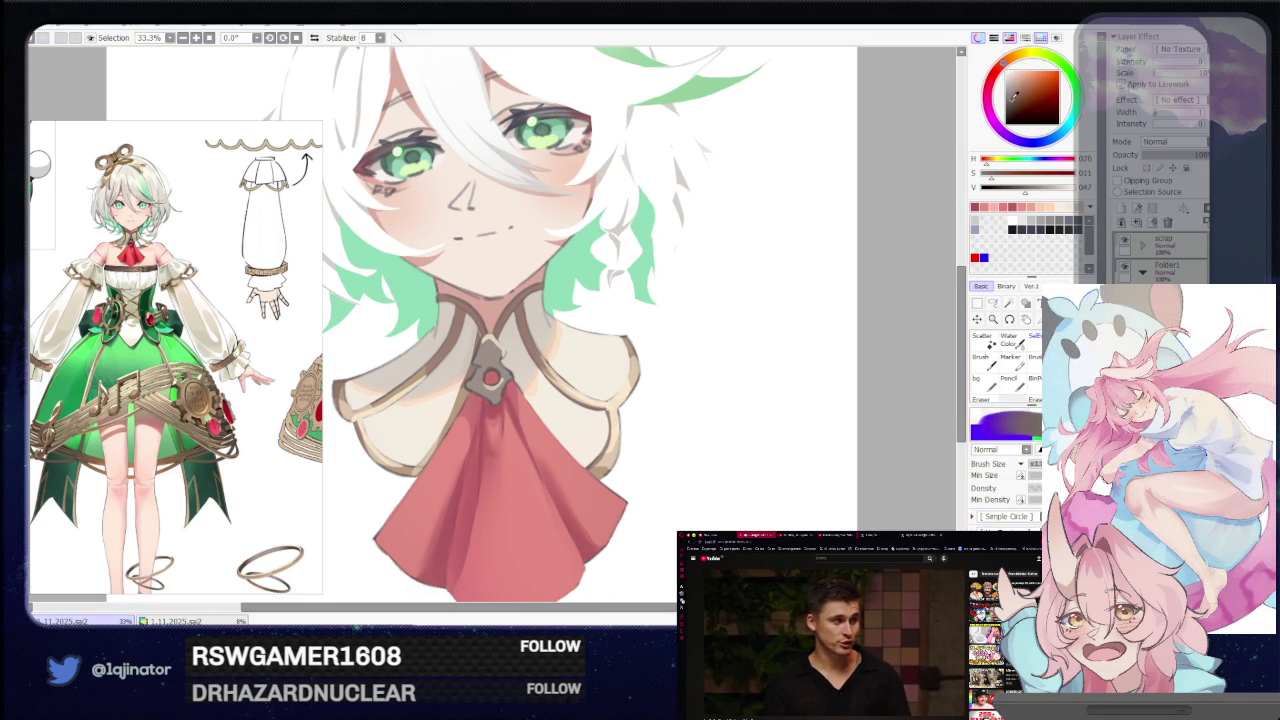
key(l)
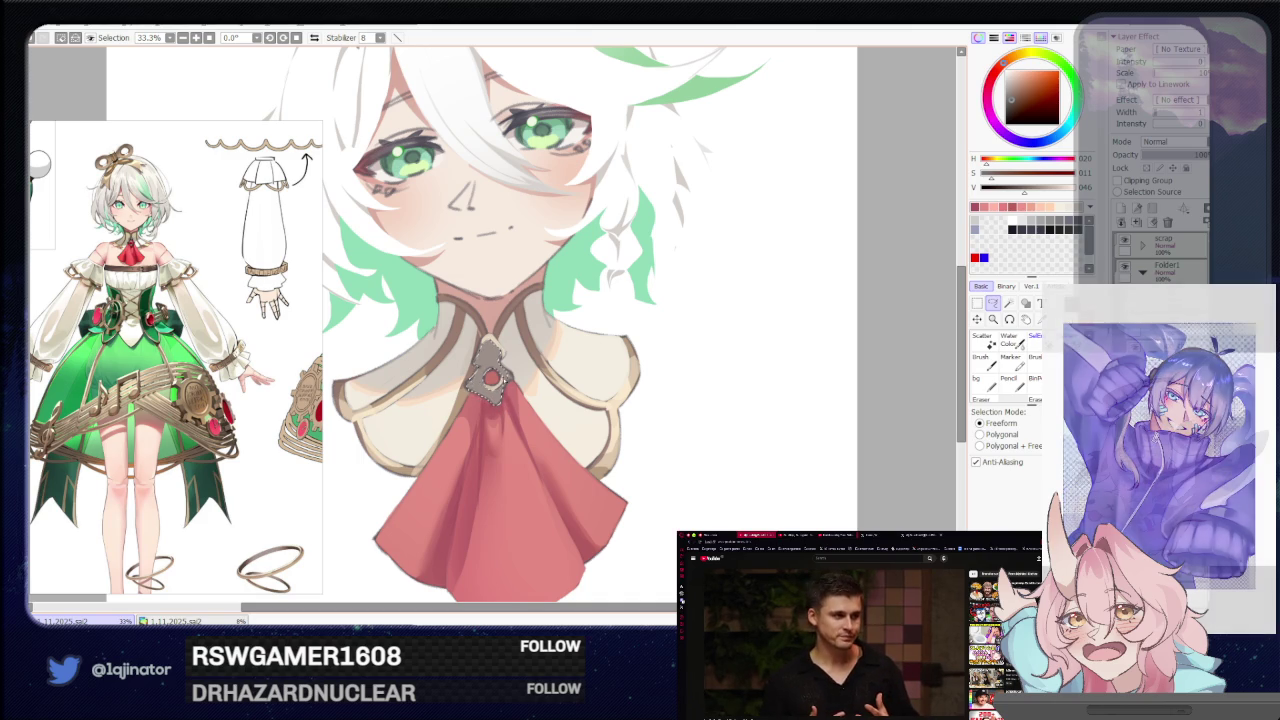
Paint a darker brown rim around the brooch's red gem, then zoom out to view the bust.
key(b)
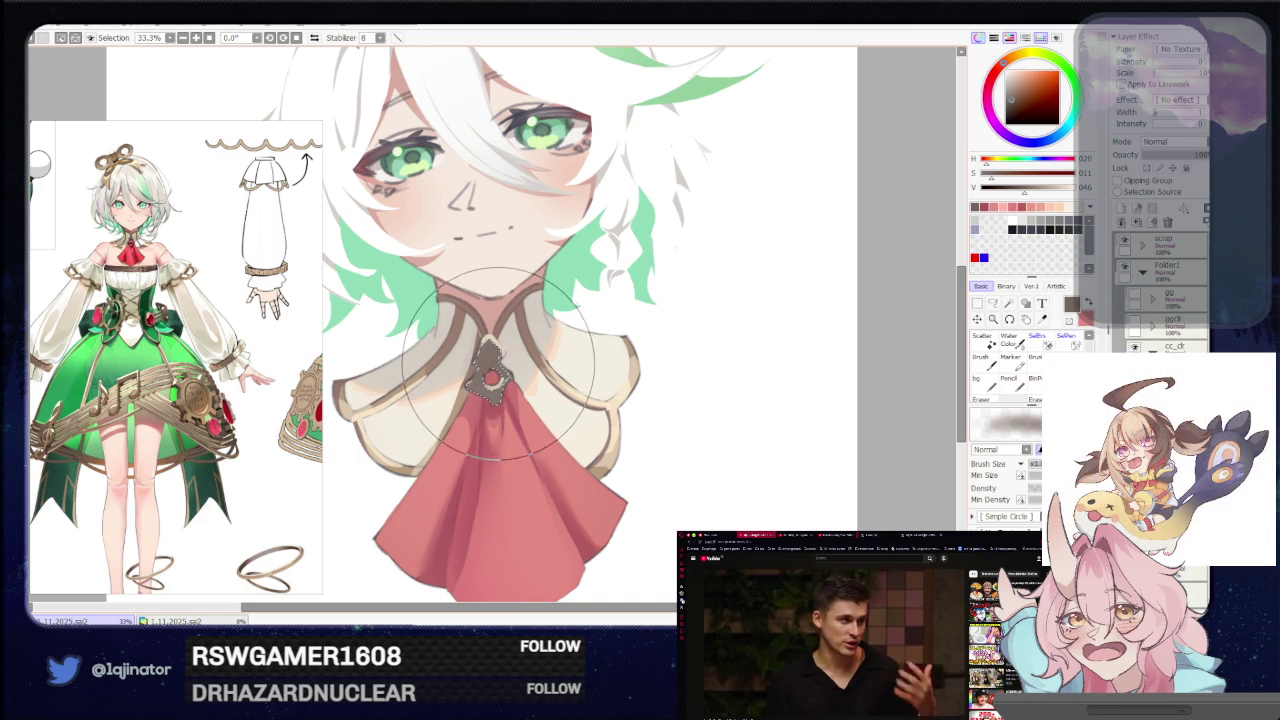
click(993, 302)
key(b)
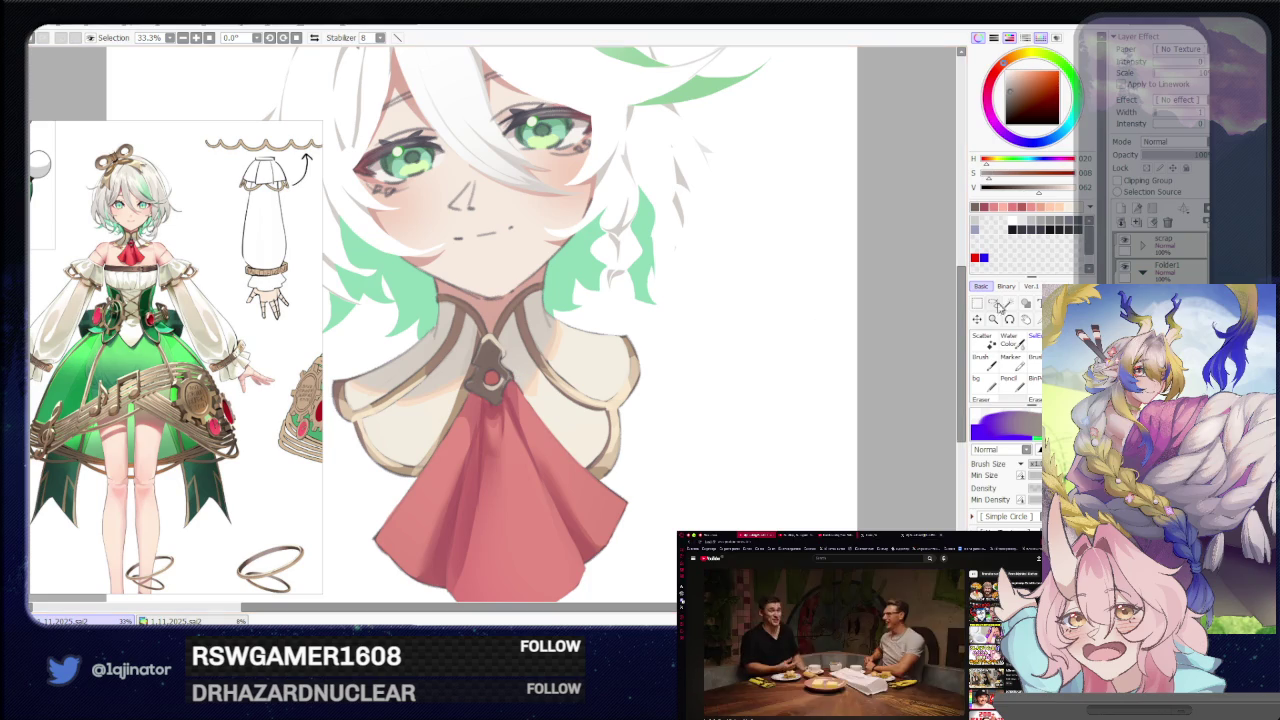
key(l)
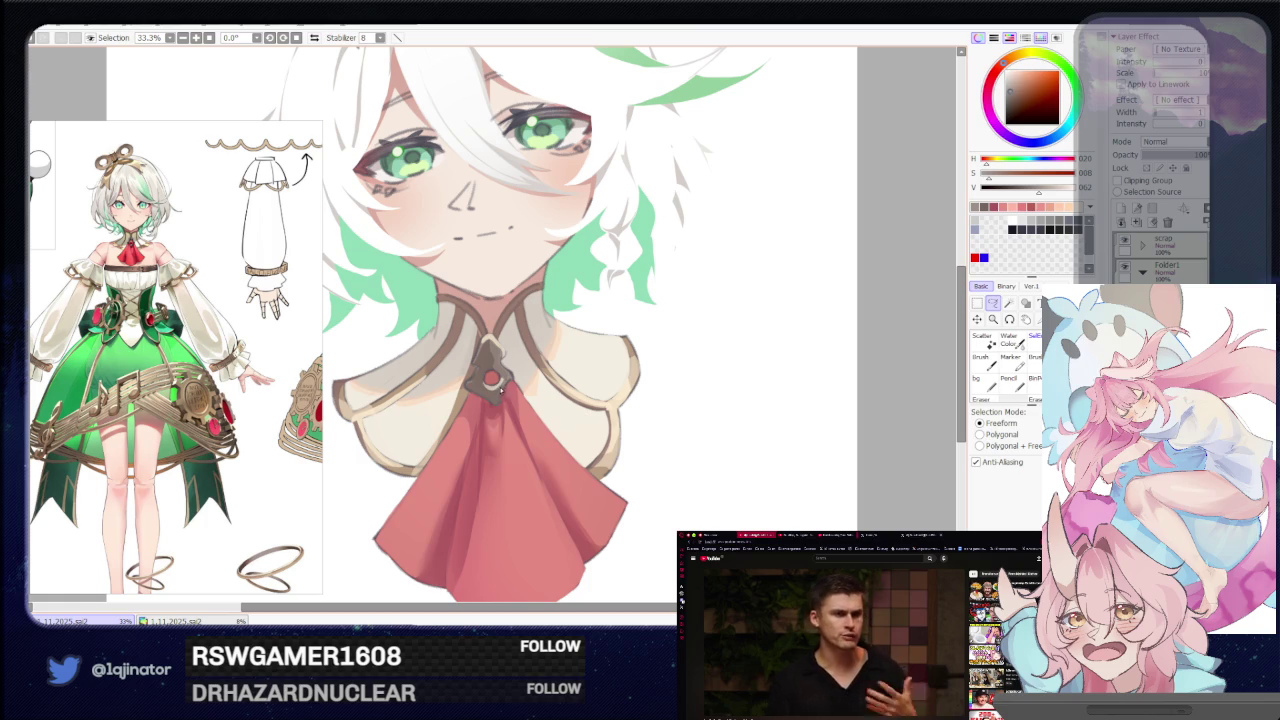
scroll(742, 405, down, 2)
scroll(742, 405, down, 1)
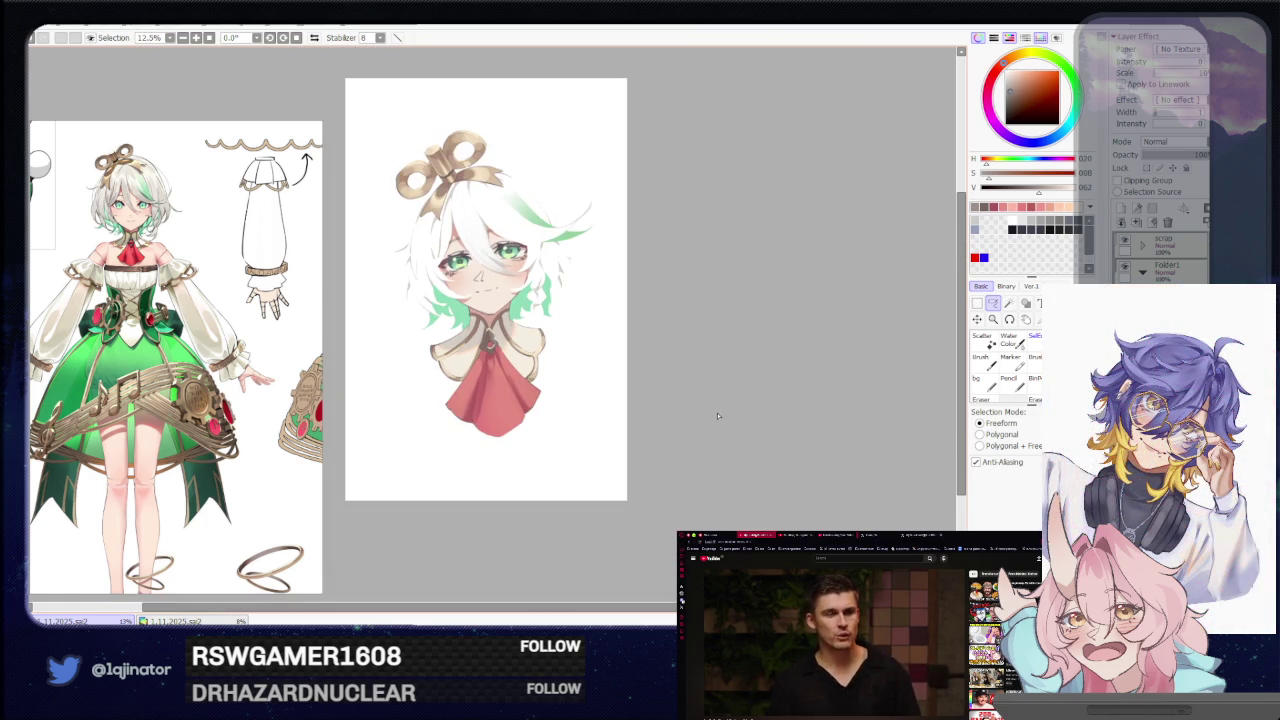
Recentre the bust, switch to the brush, and zoom from 25% to 75% onto the eyes.
drag(705, 369, 691, 424)
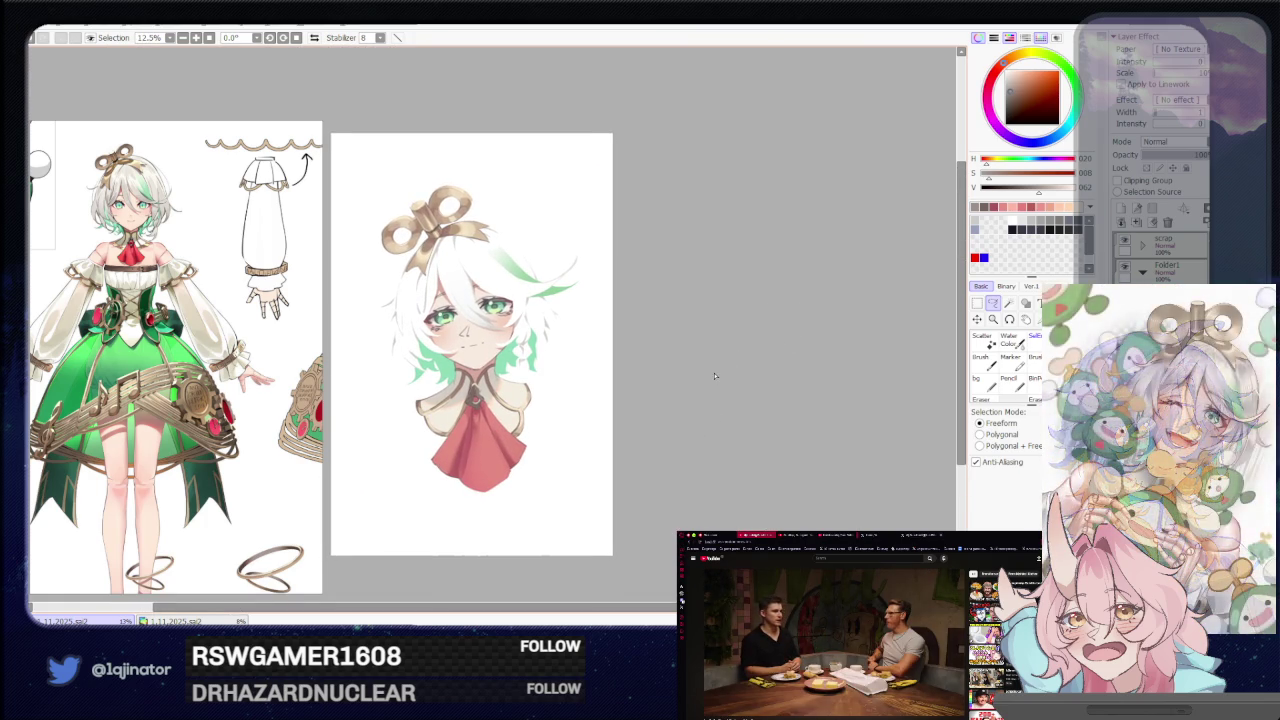
scroll(703, 392, up, 2)
mouse_move(788, 404)
mouse_down()
mouse_move(771, 377)
mouse_move(862, 416)
mouse_up()
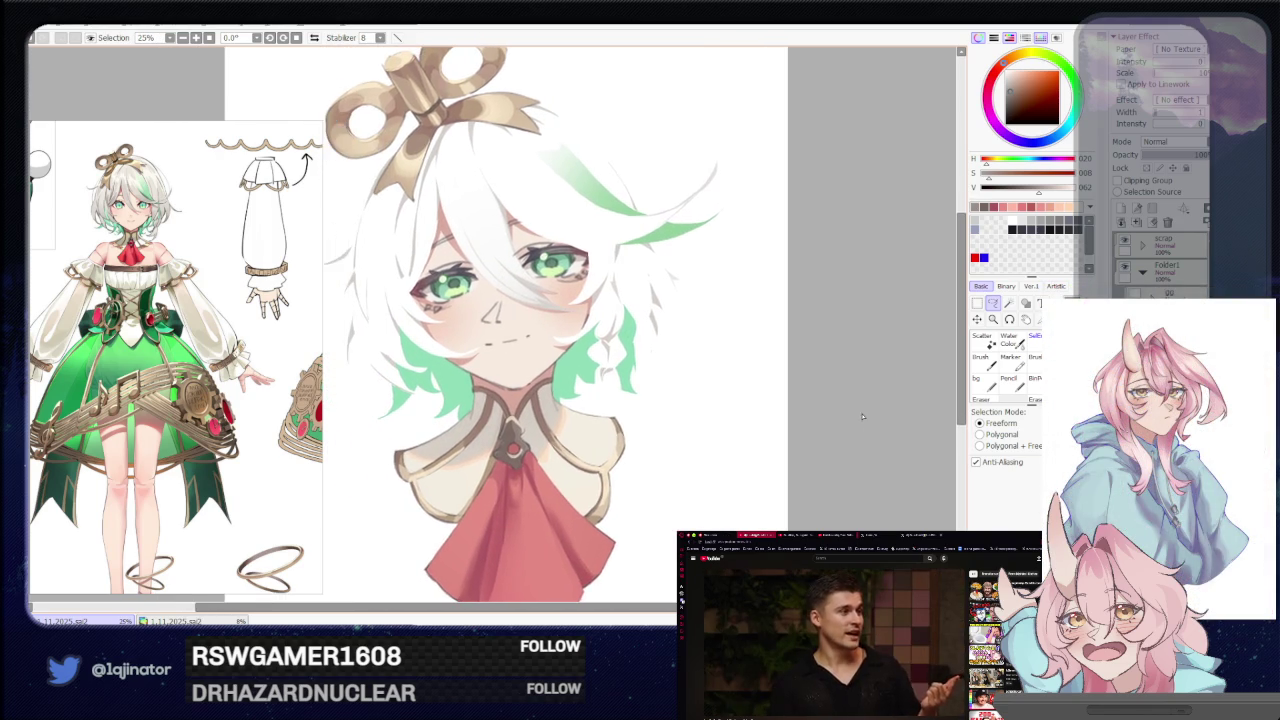
scroll(862, 416, down, 2)
scroll(862, 416, up, 1)
scroll(862, 416, up, 1)
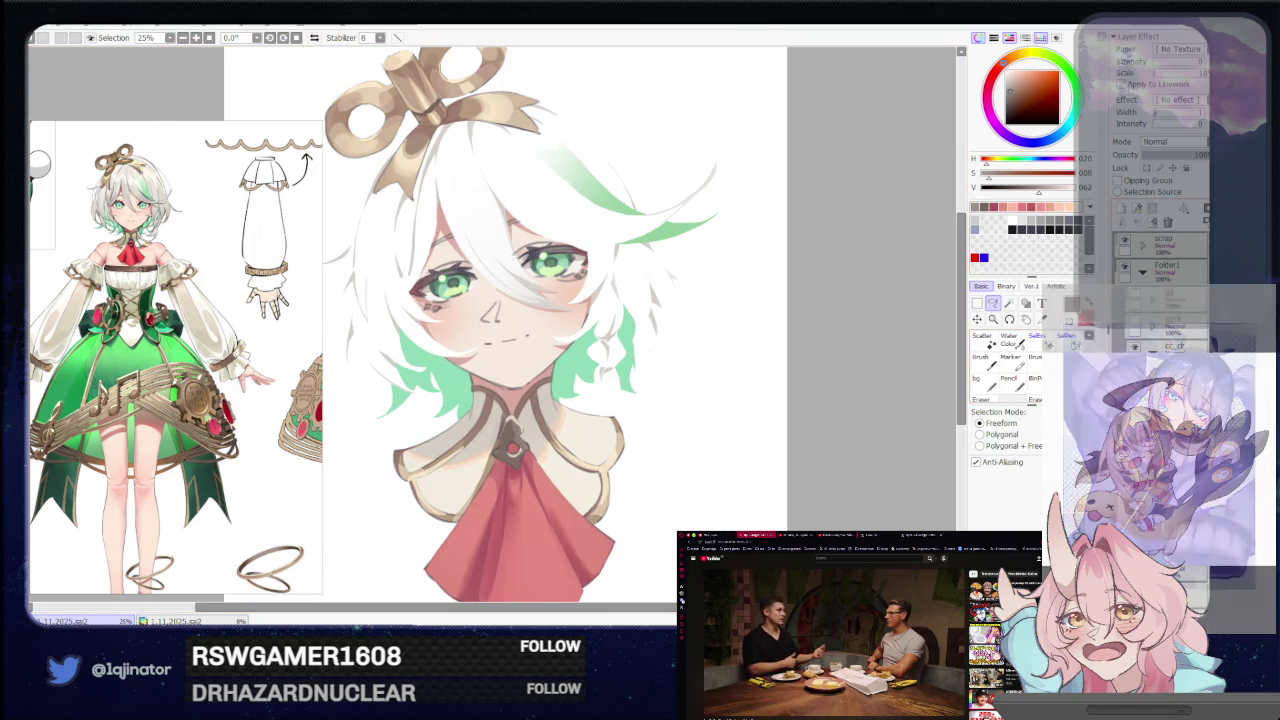
key(b)
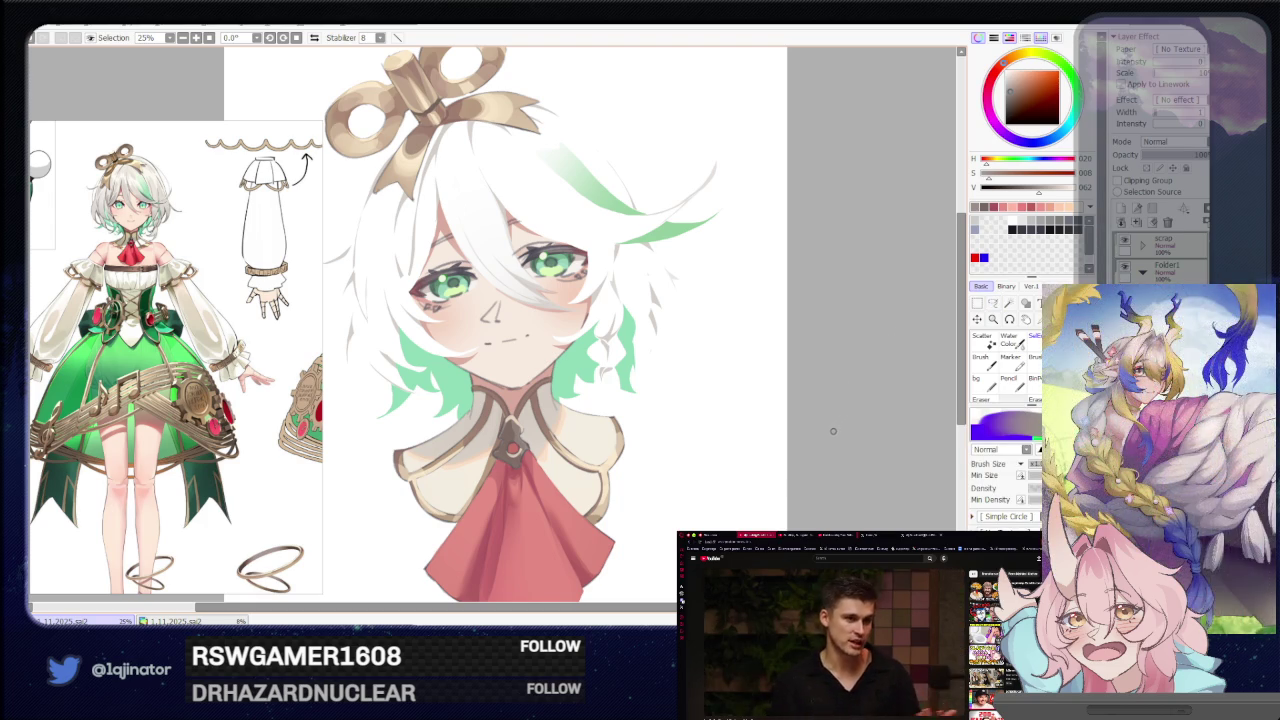
drag(833, 433, 829, 418)
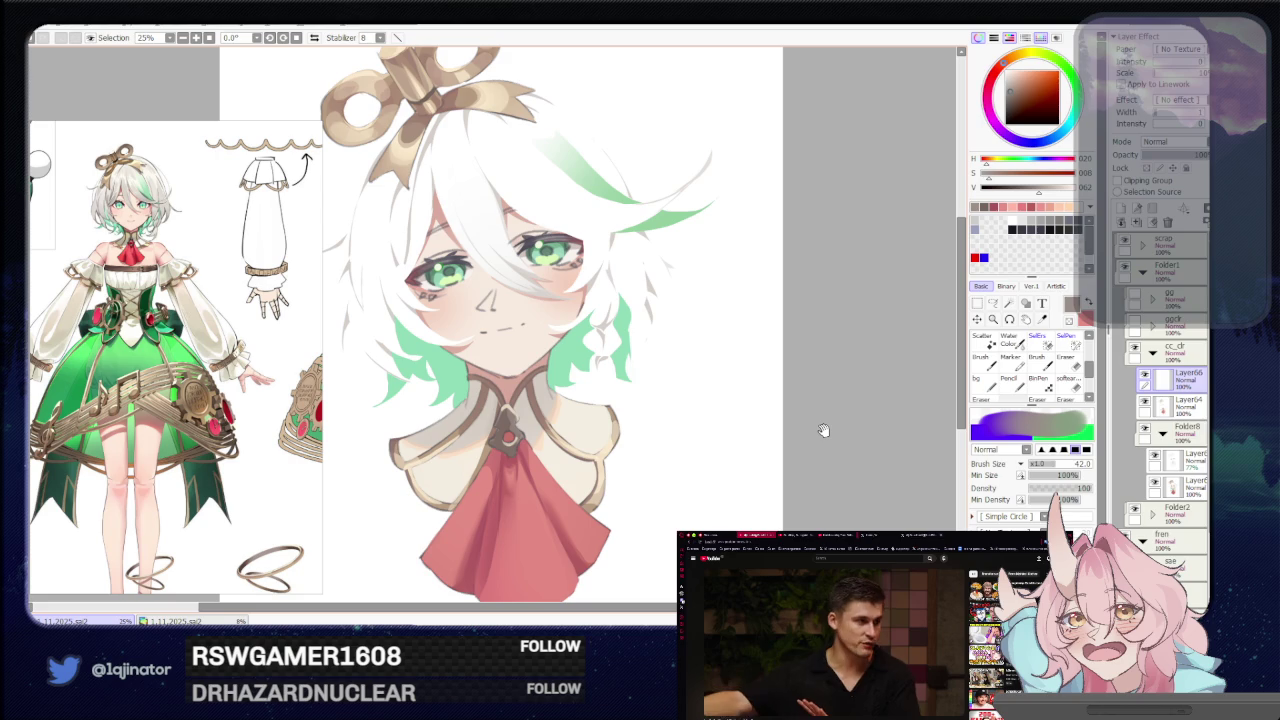
mouse_move(826, 428)
mouse_down()
mouse_move(826, 412)
mouse_move(821, 422)
mouse_up()
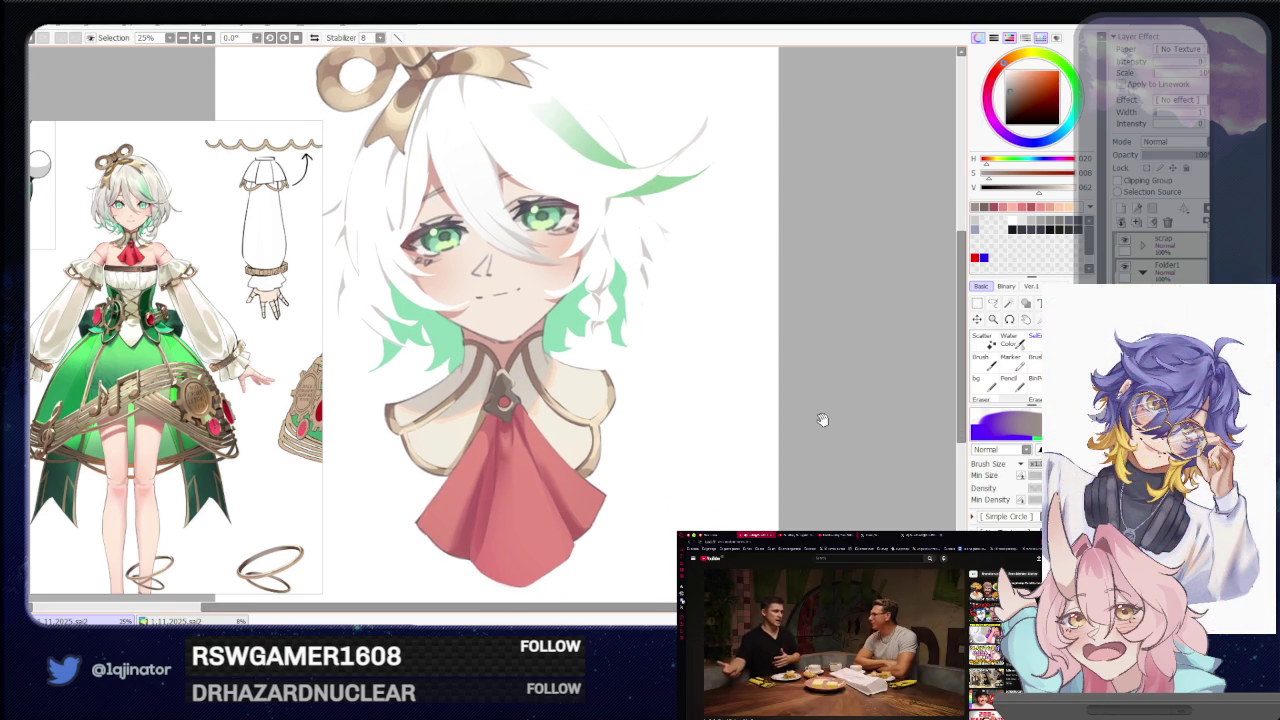
drag(823, 421, 829, 432)
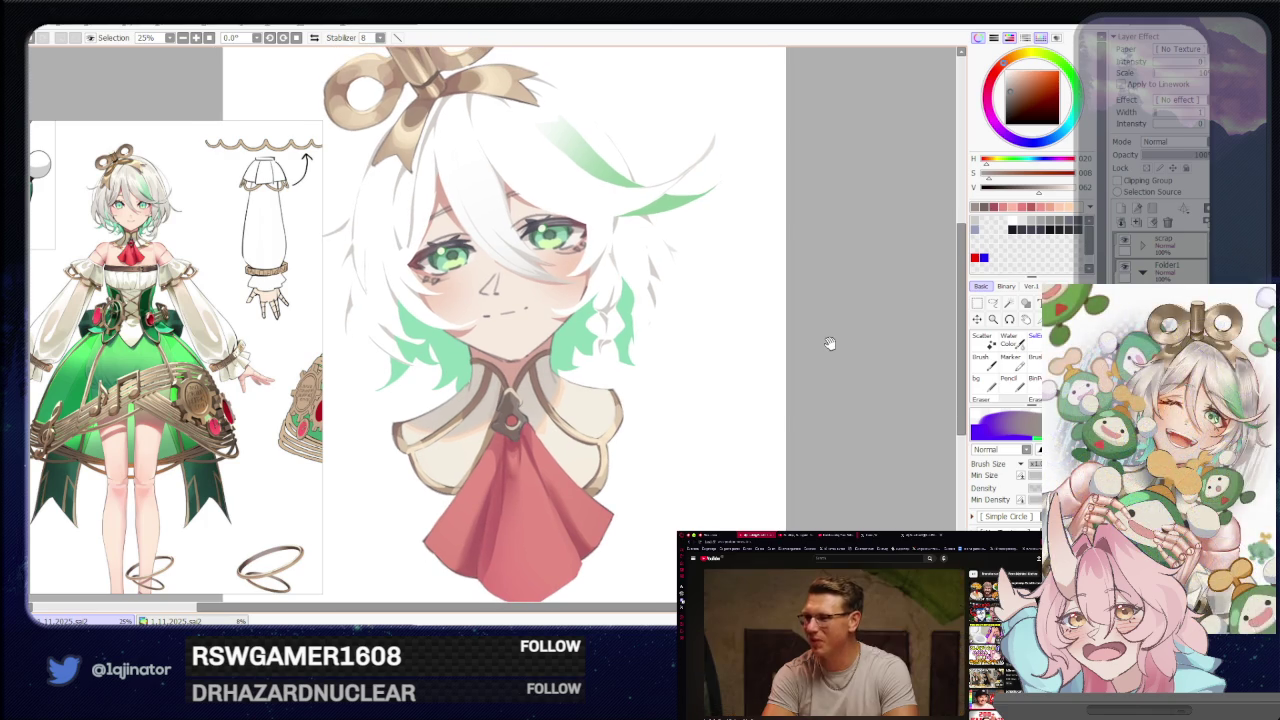
drag(834, 383, 836, 400)
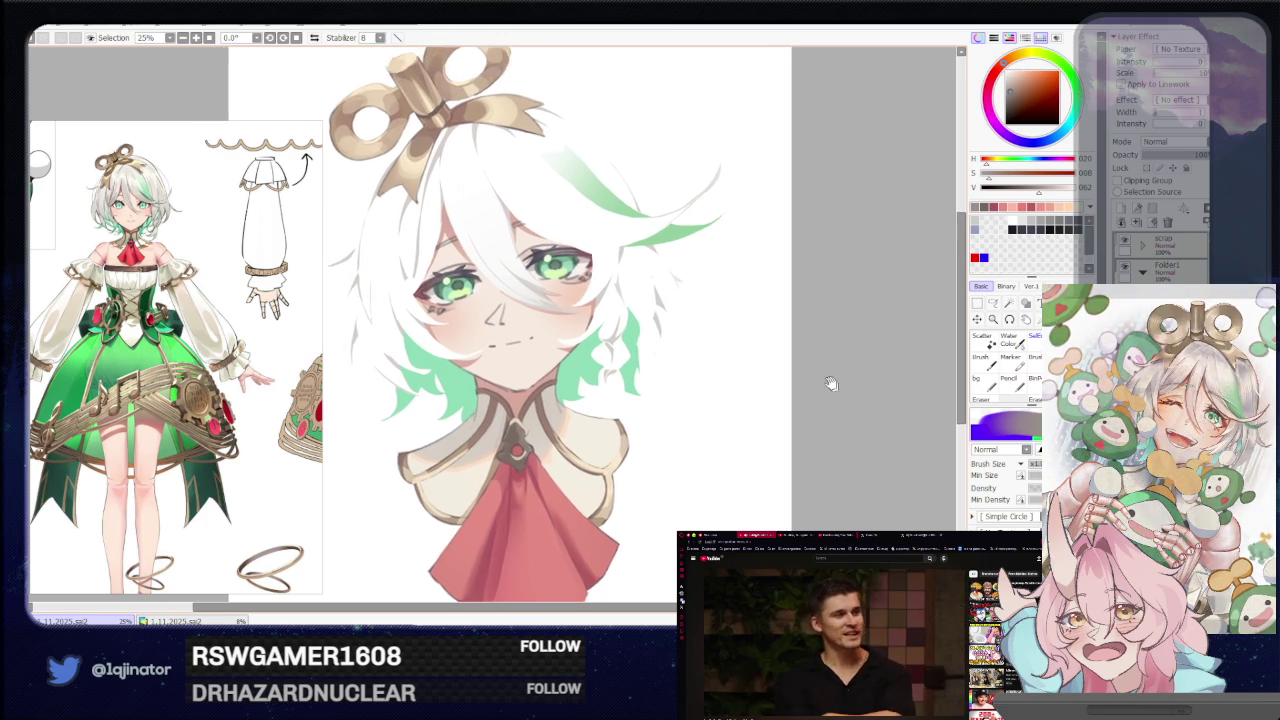
scroll(536, 277, up, 4)
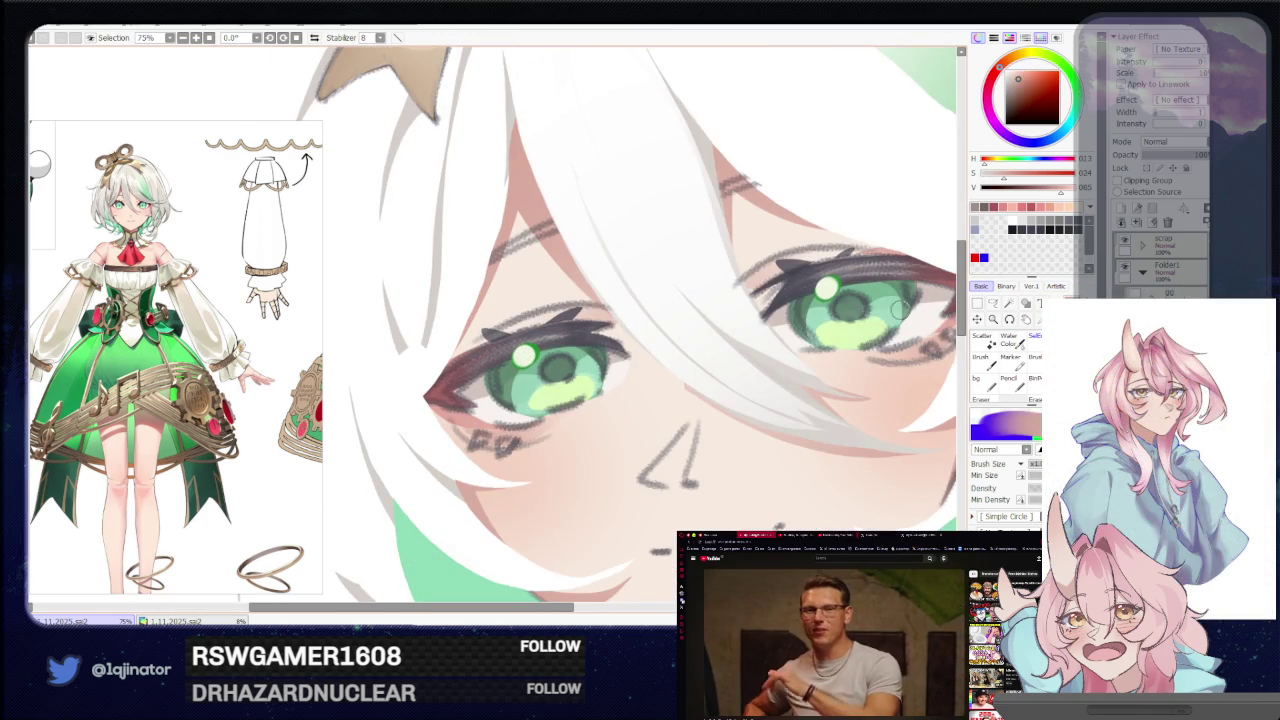
click(990, 304)
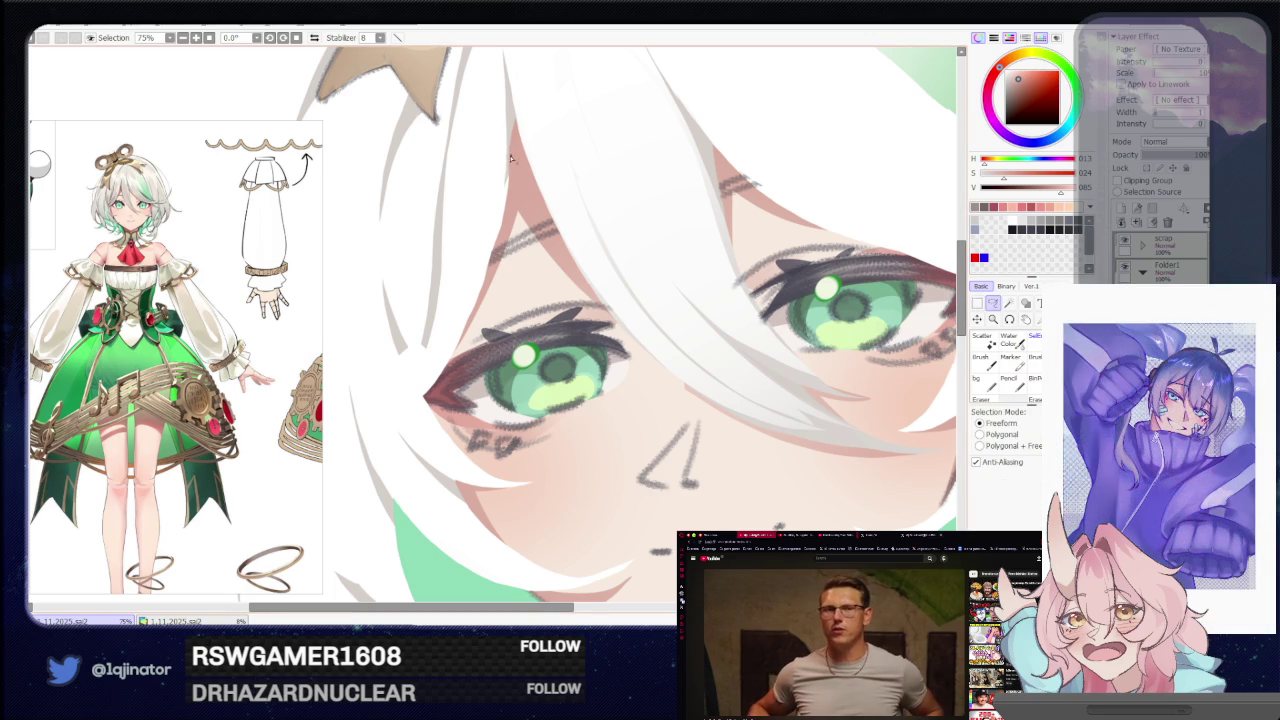
drag(503, 216, 474, 317)
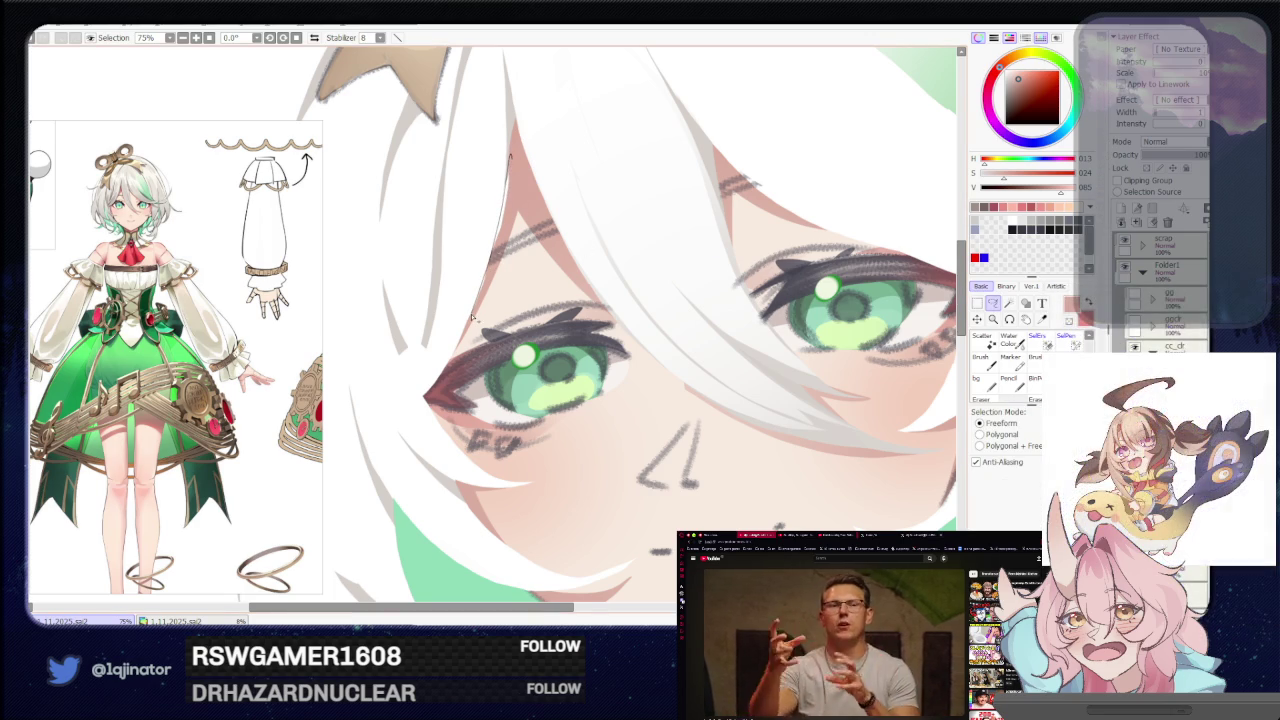
key(e)
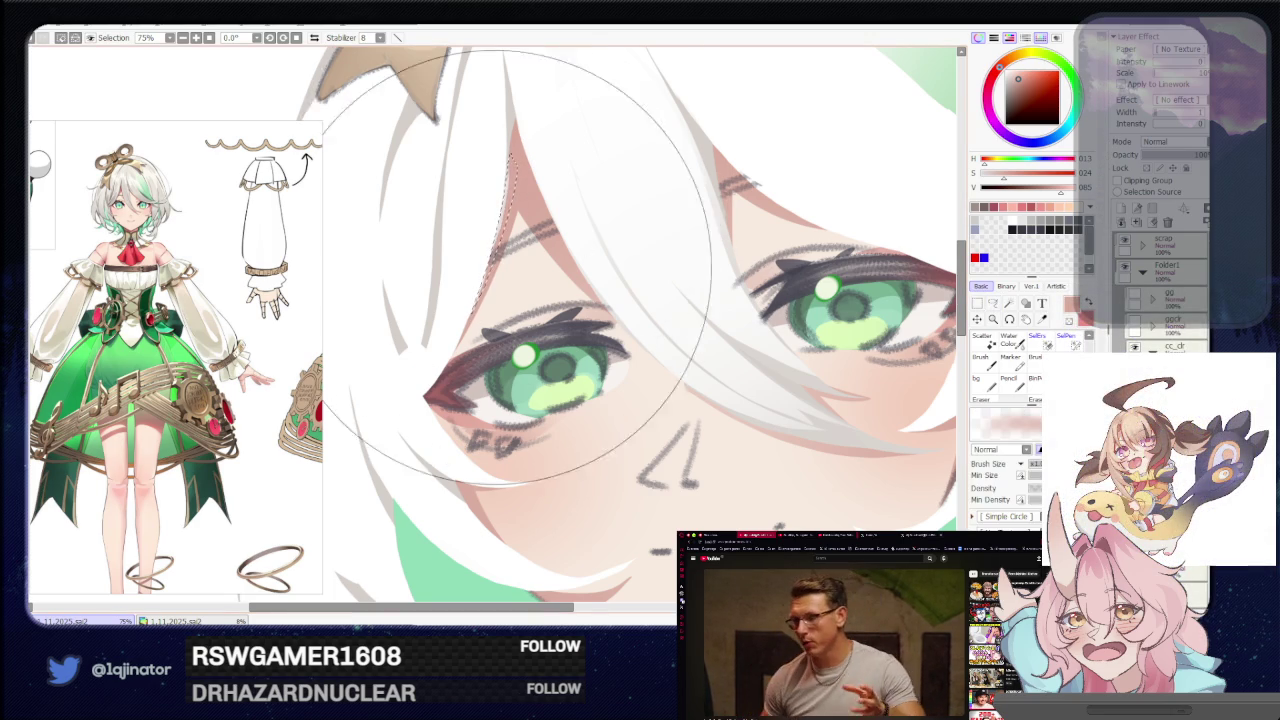
scroll(713, 313, down, 5)
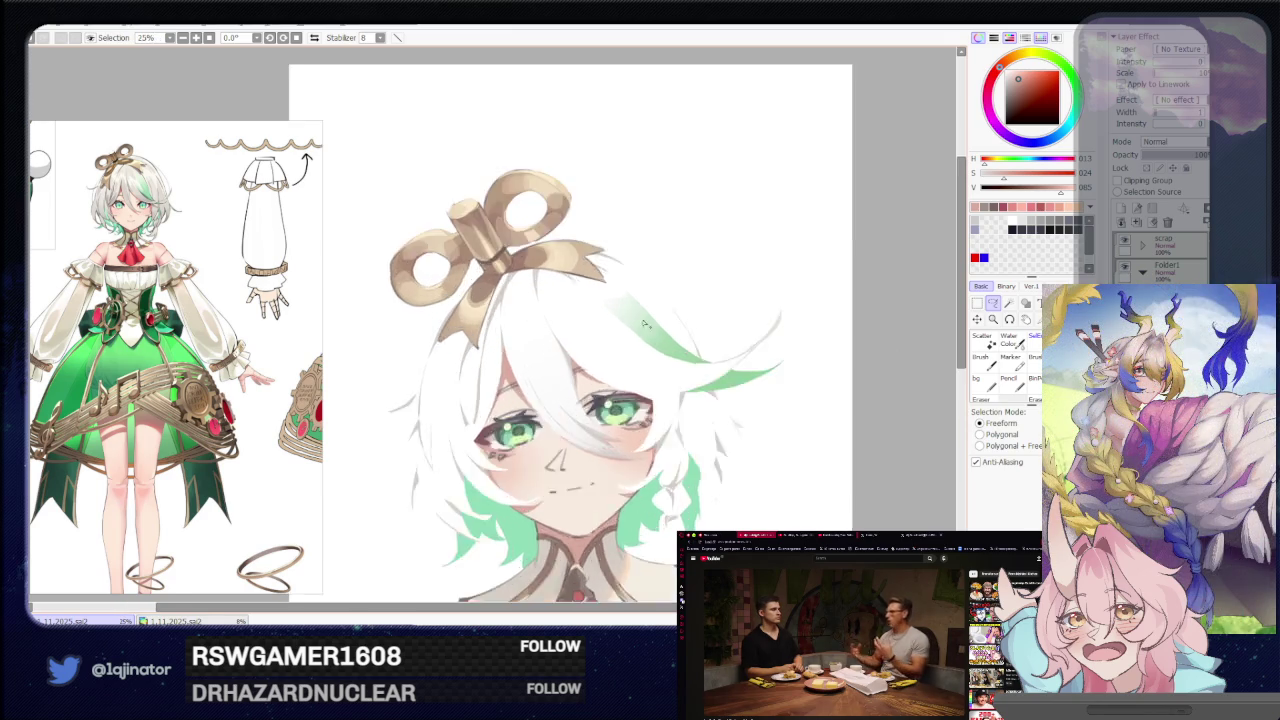
scroll(500, 360, up, 5)
key(b)
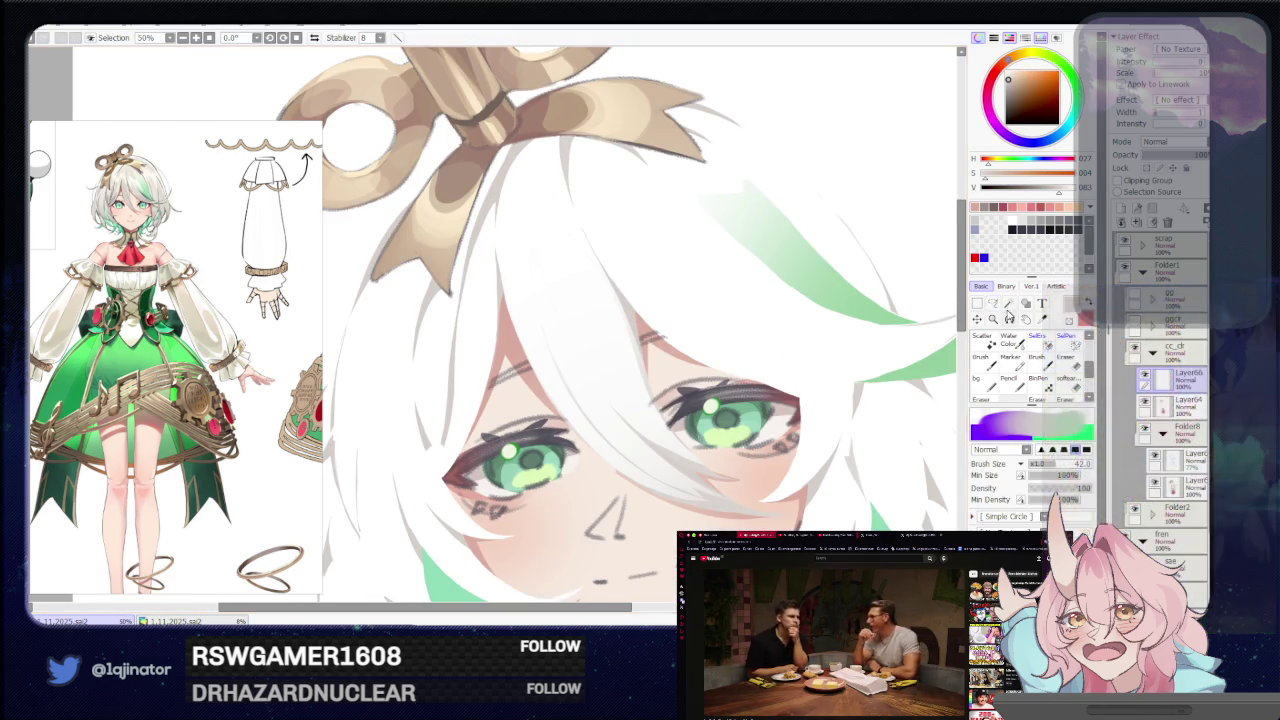
key(l)
drag(590, 352, 648, 324)
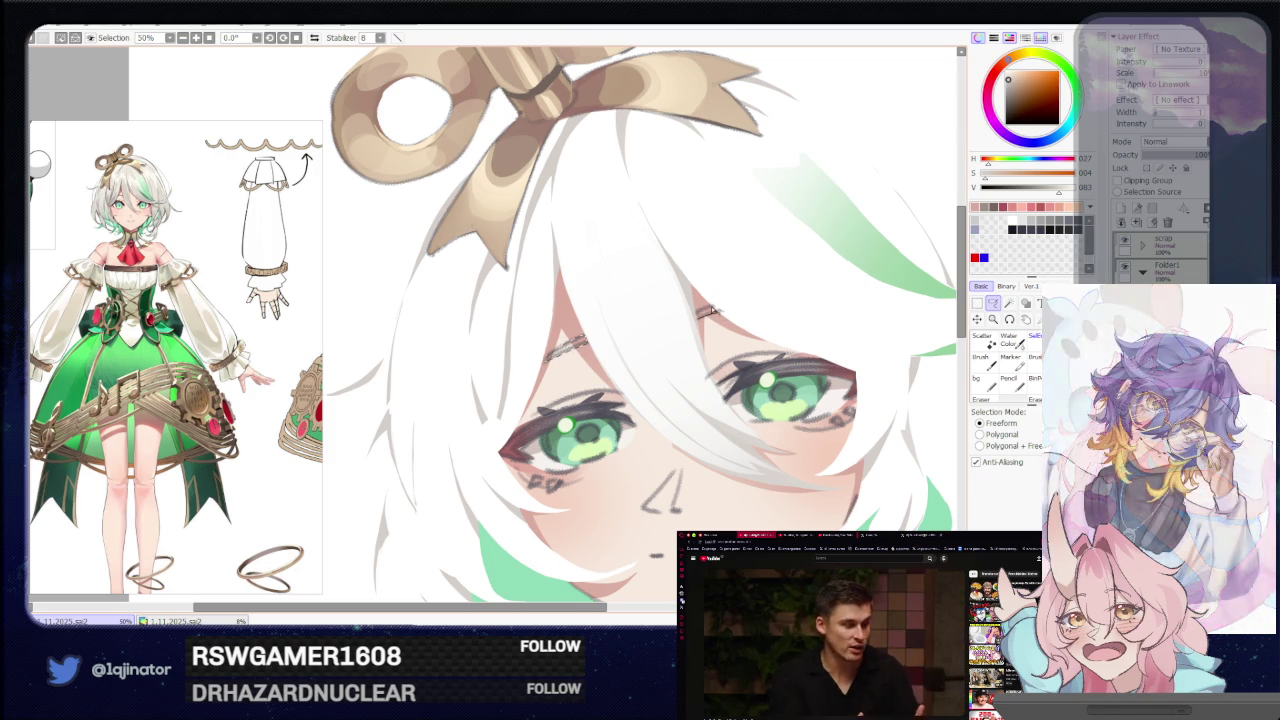
key(b)
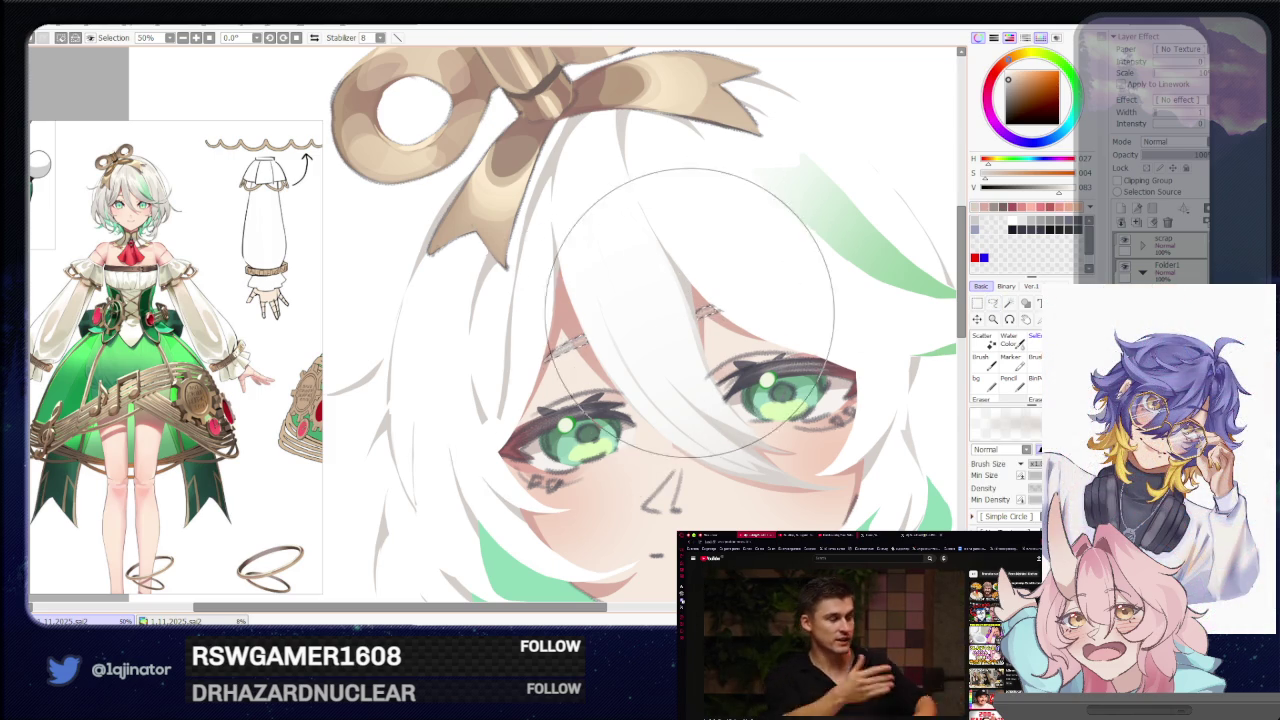
scroll(683, 318, down, 2)
scroll(870, 290, down, 1)
Sample the hair's green, then pick a dark red from the colour wheel.
alt+click(605, 404)
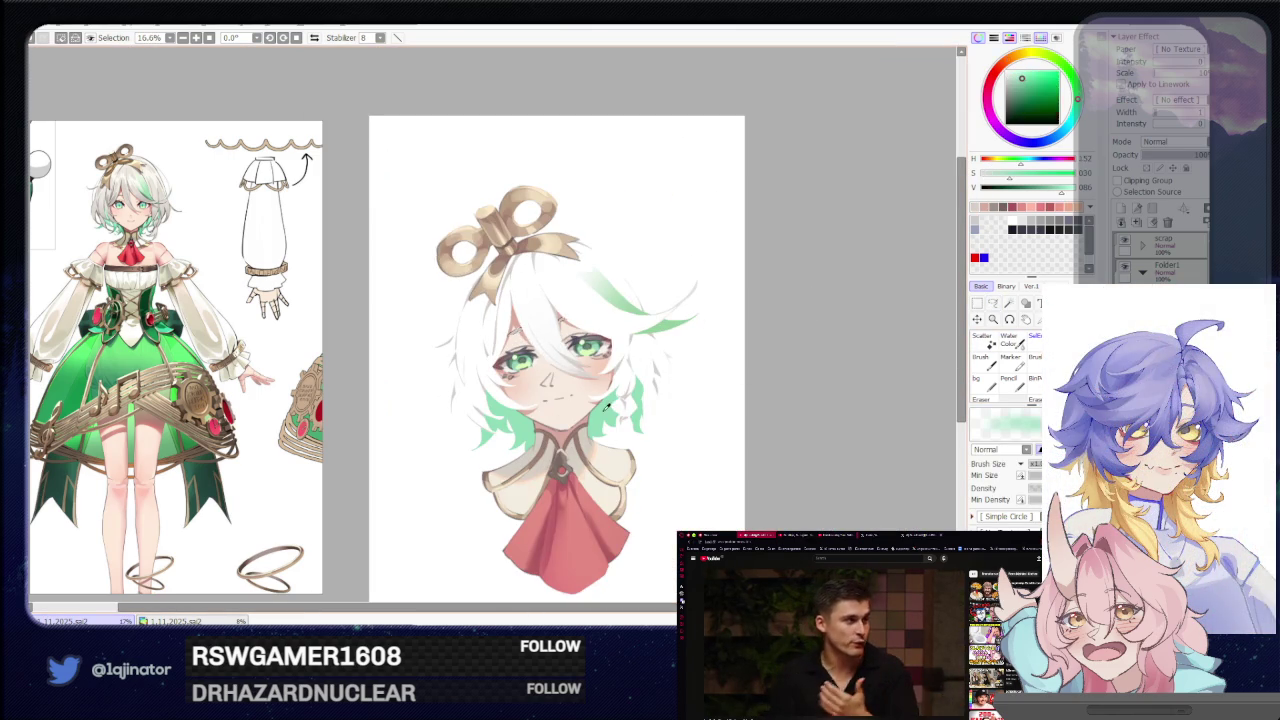
key(l)
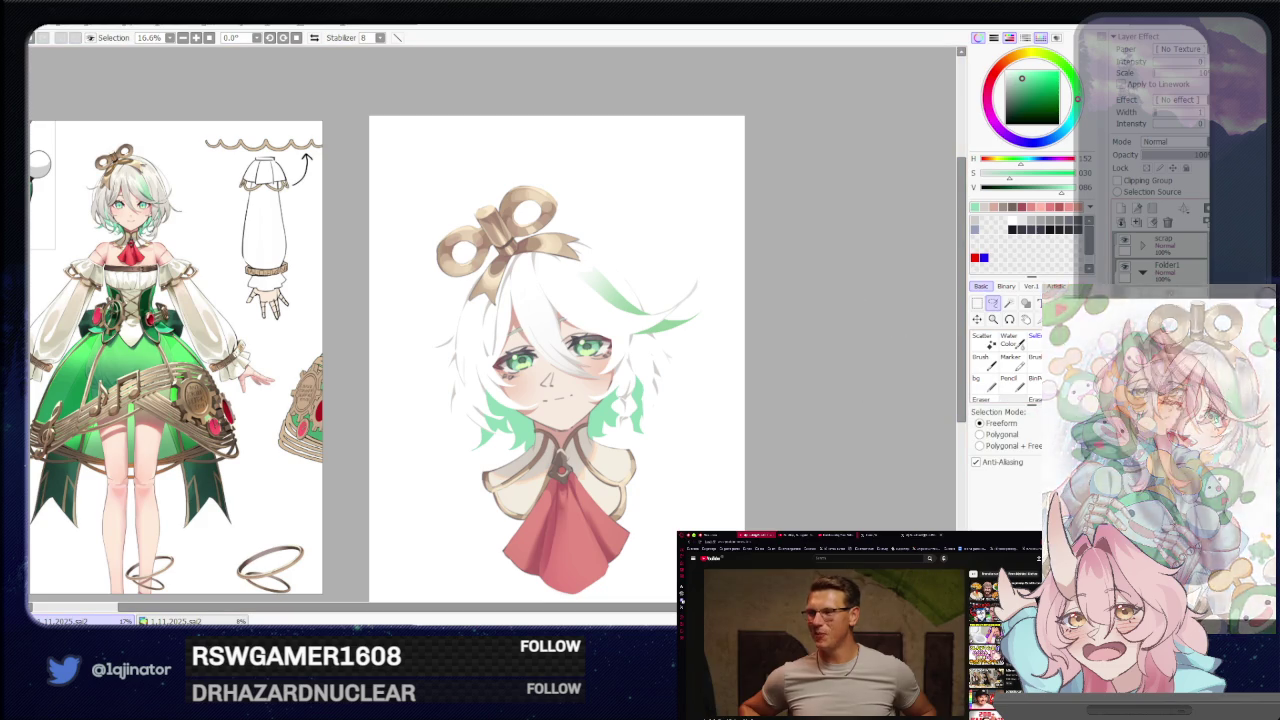
scroll(760, 417, up, 1)
key(b)
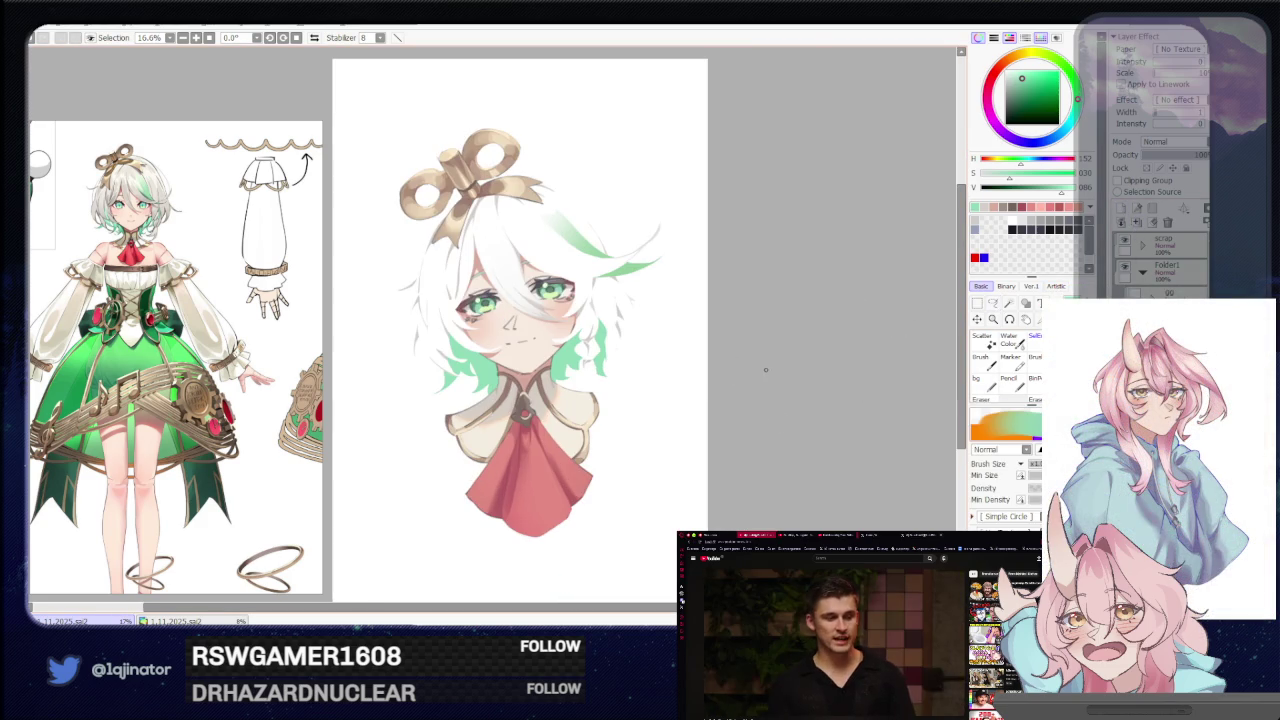
scroll(751, 394, up, 1)
drag(806, 394, 789, 387)
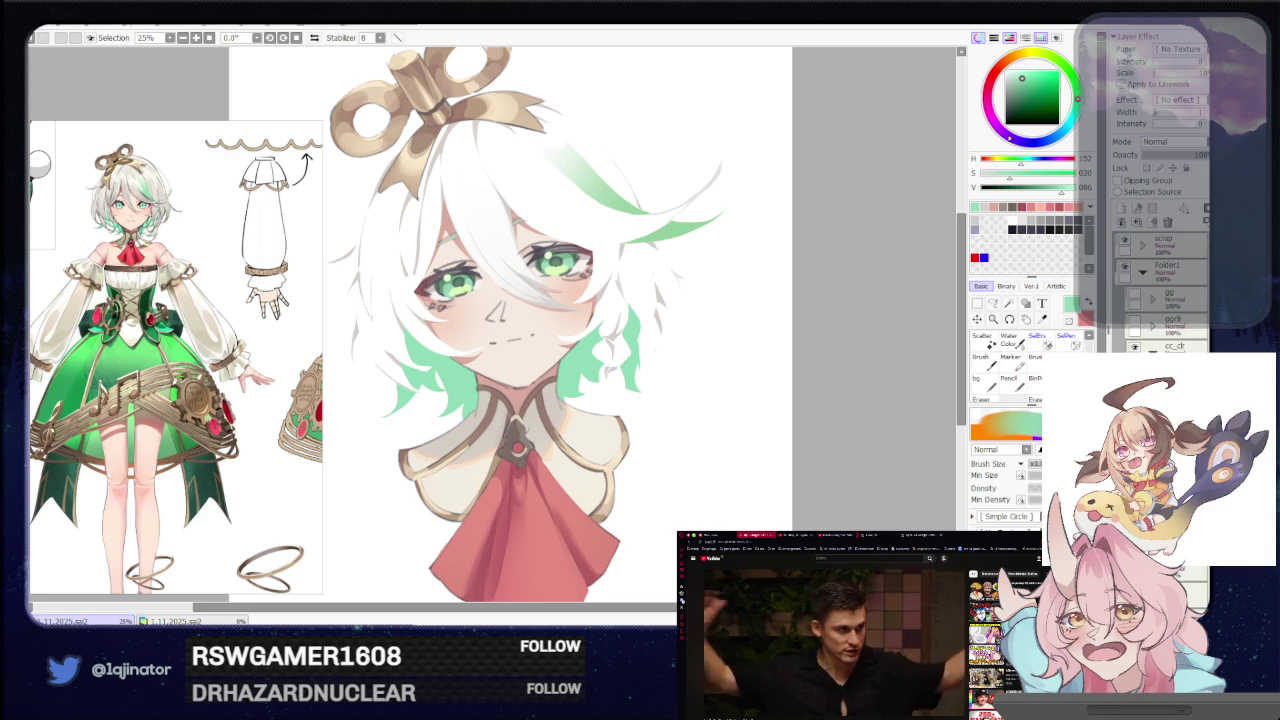
click(1030, 90)
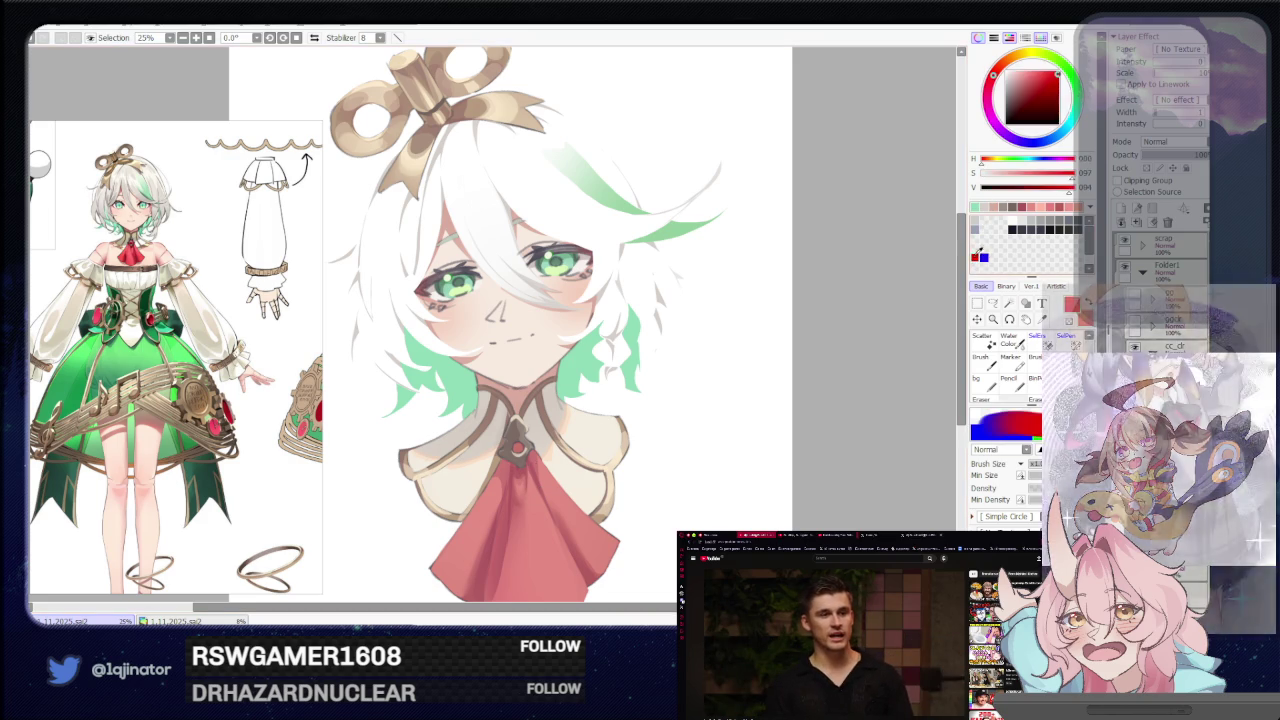
Check the chin and collar area by mirroring, rotating and resetting the view.
key(a)
scroll(614, 388, up, 1)
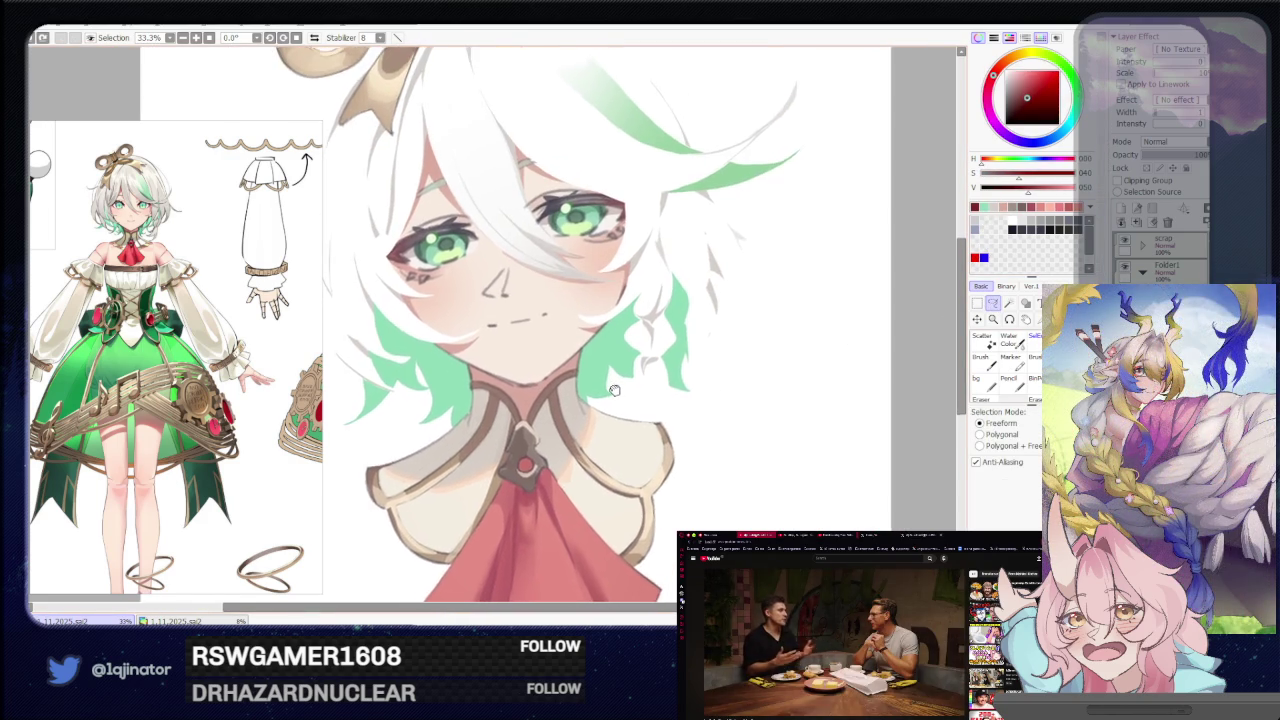
scroll(610, 380, up, 1)
scroll(603, 368, up, 1)
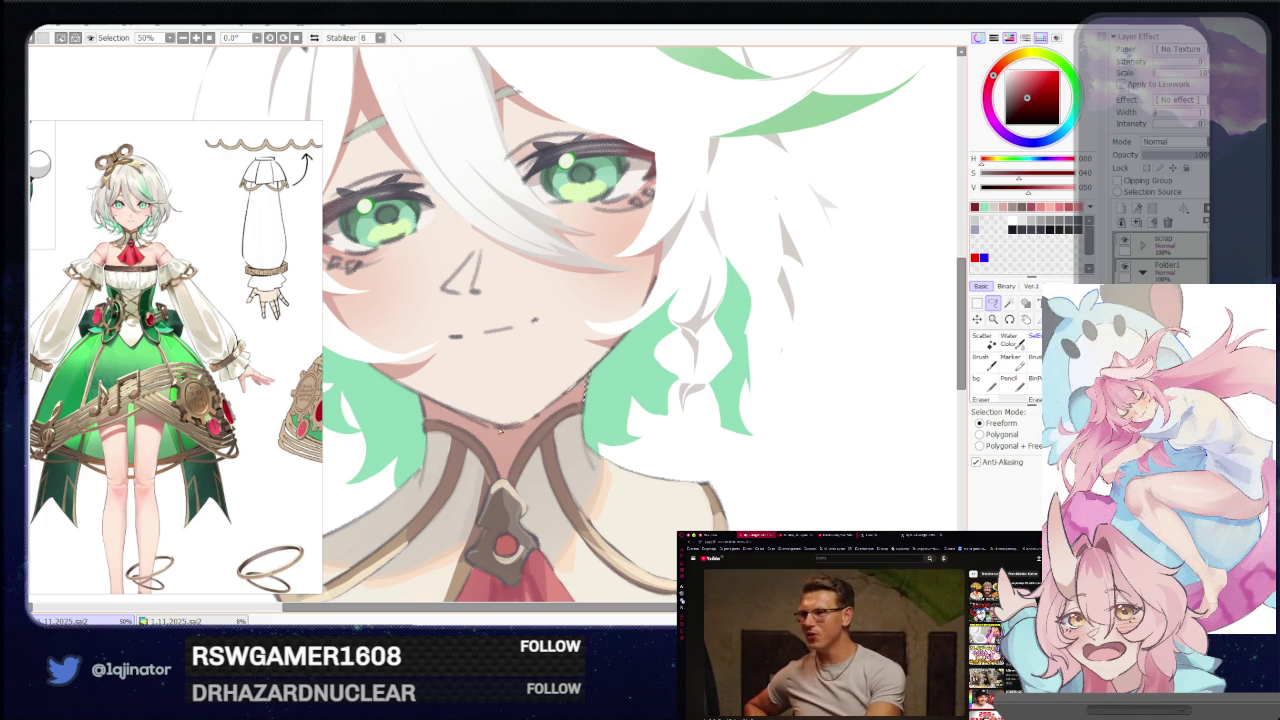
drag(429, 428, 449, 393)
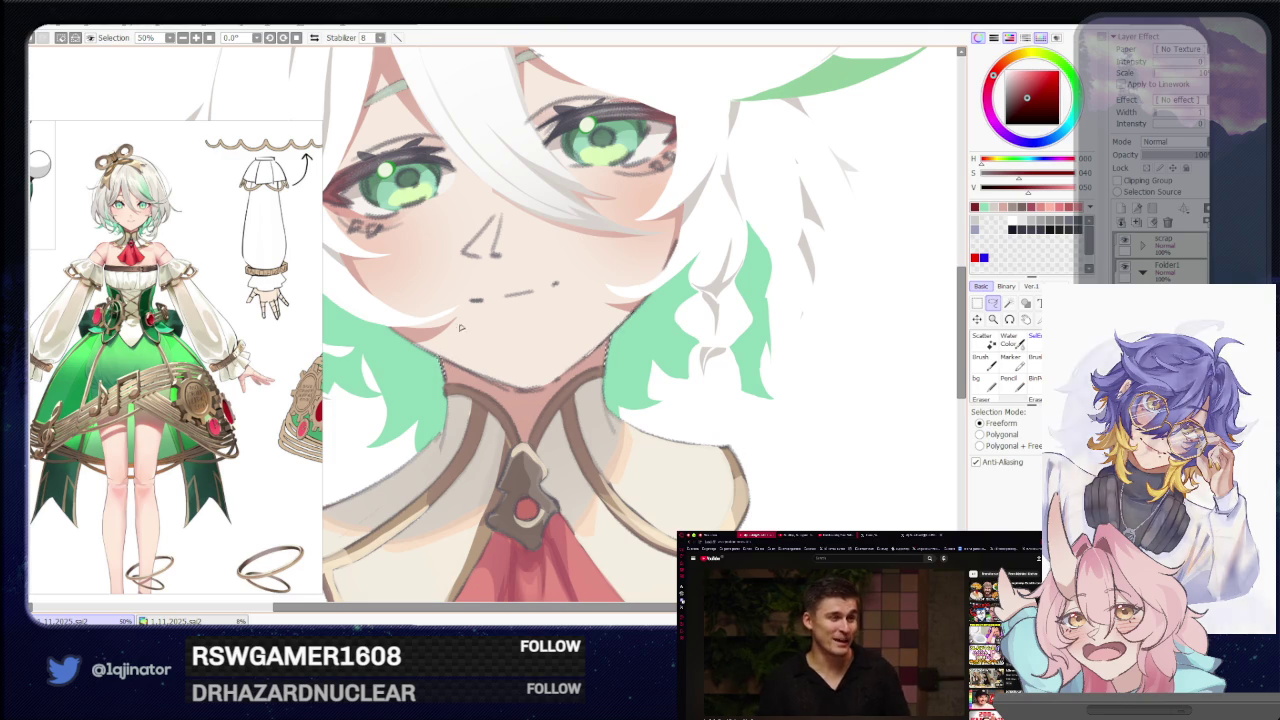
key(h)
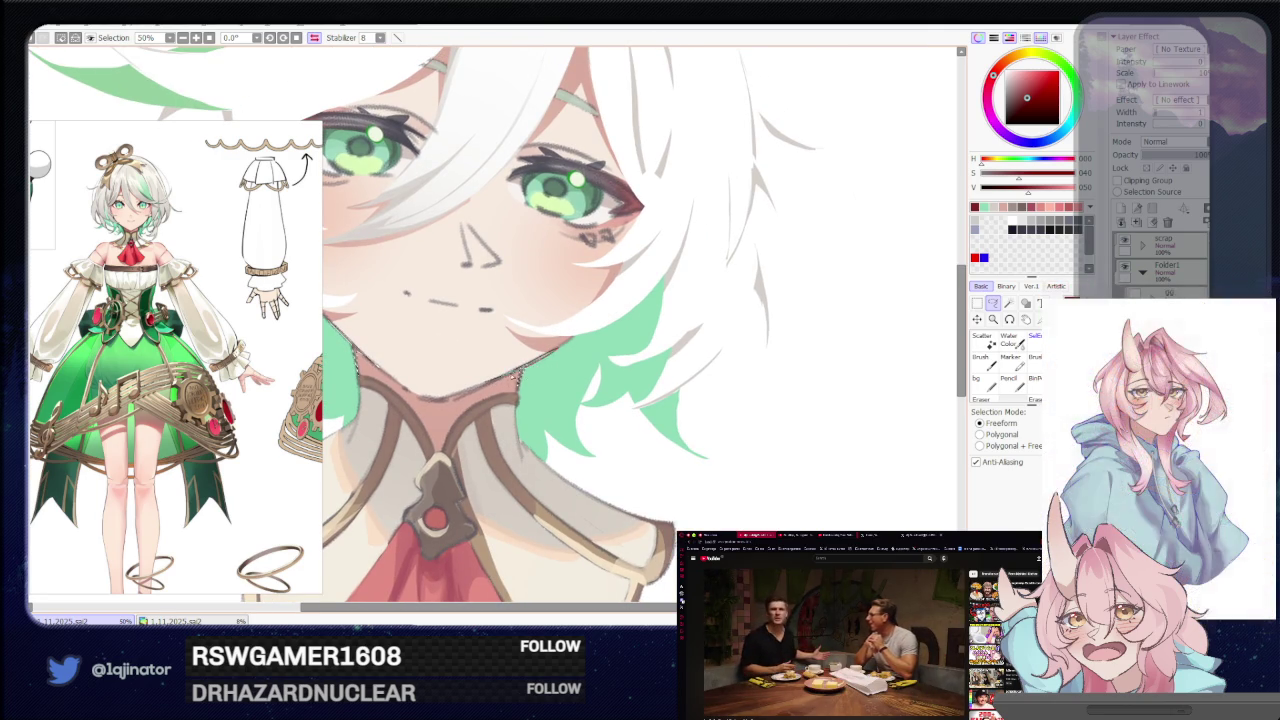
drag(436, 414, 527, 398)
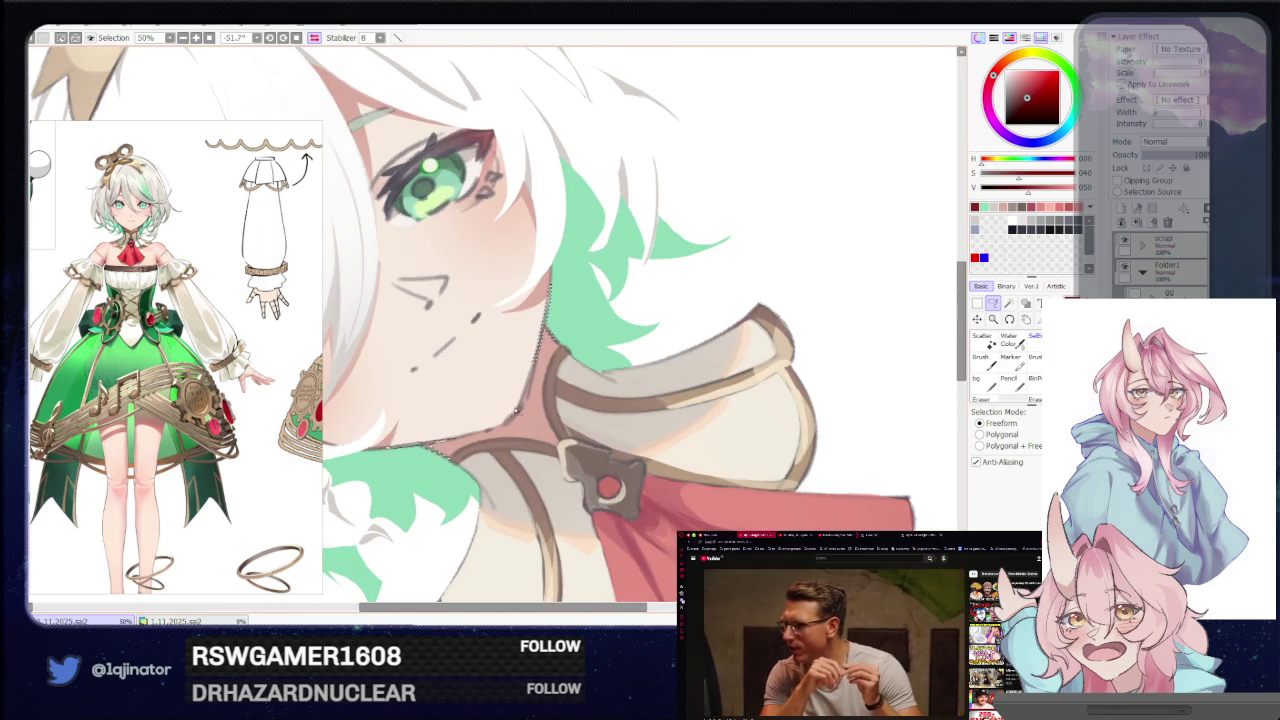
key(Home)
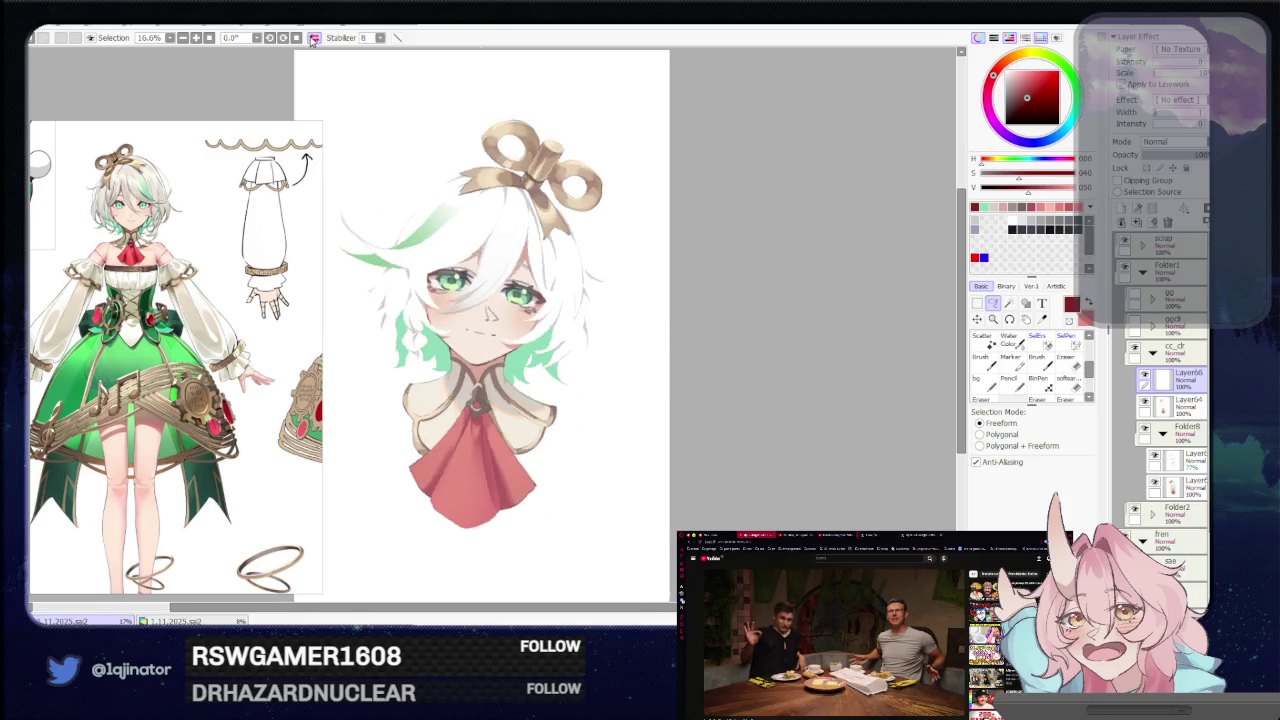
scroll(575, 416, up, 3)
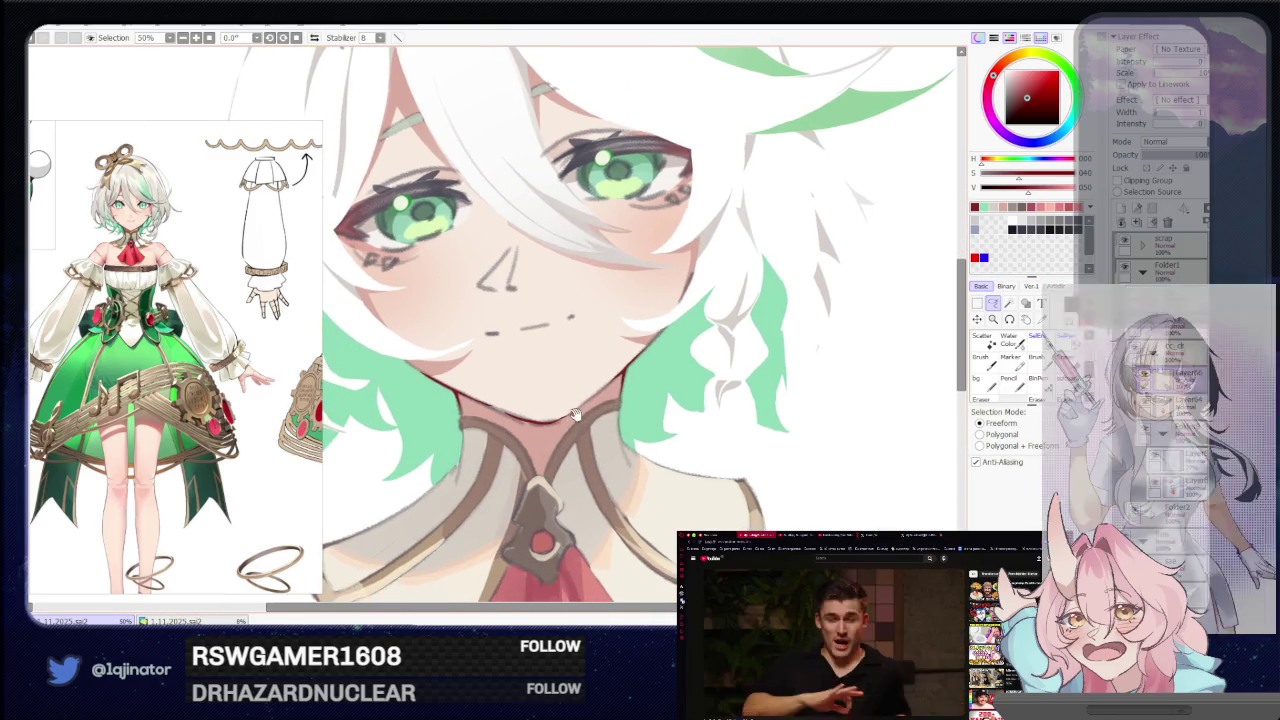
drag(575, 416, 557, 385)
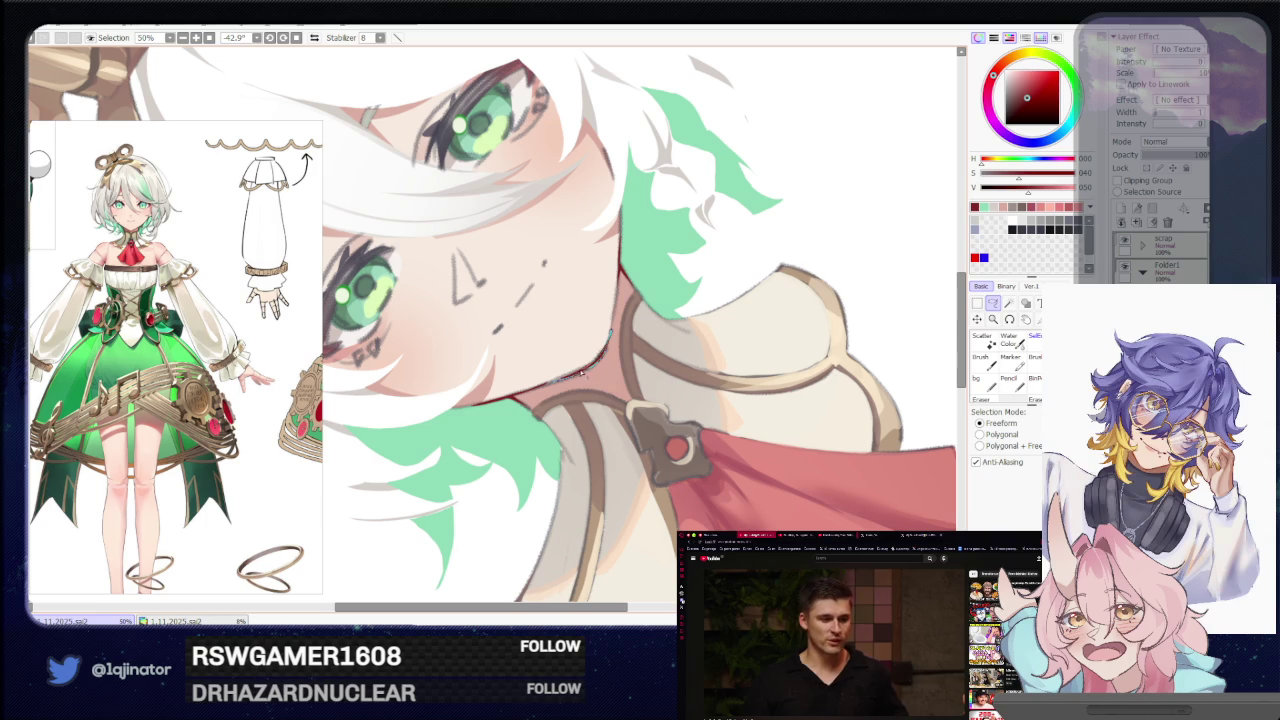
Lasso-select along the jaw edge and rotate the face back near upright.
drag(611, 337, 553, 380)
drag(668, 365, 572, 418)
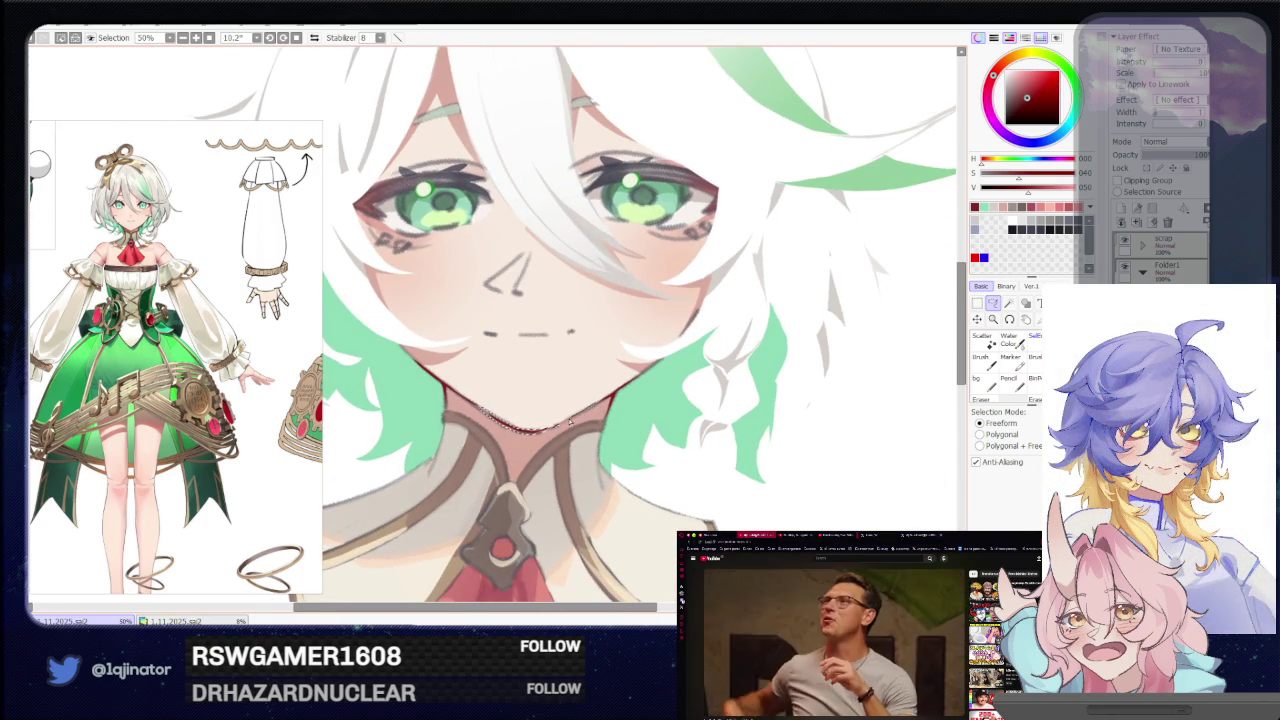
key(b)
key(minus)
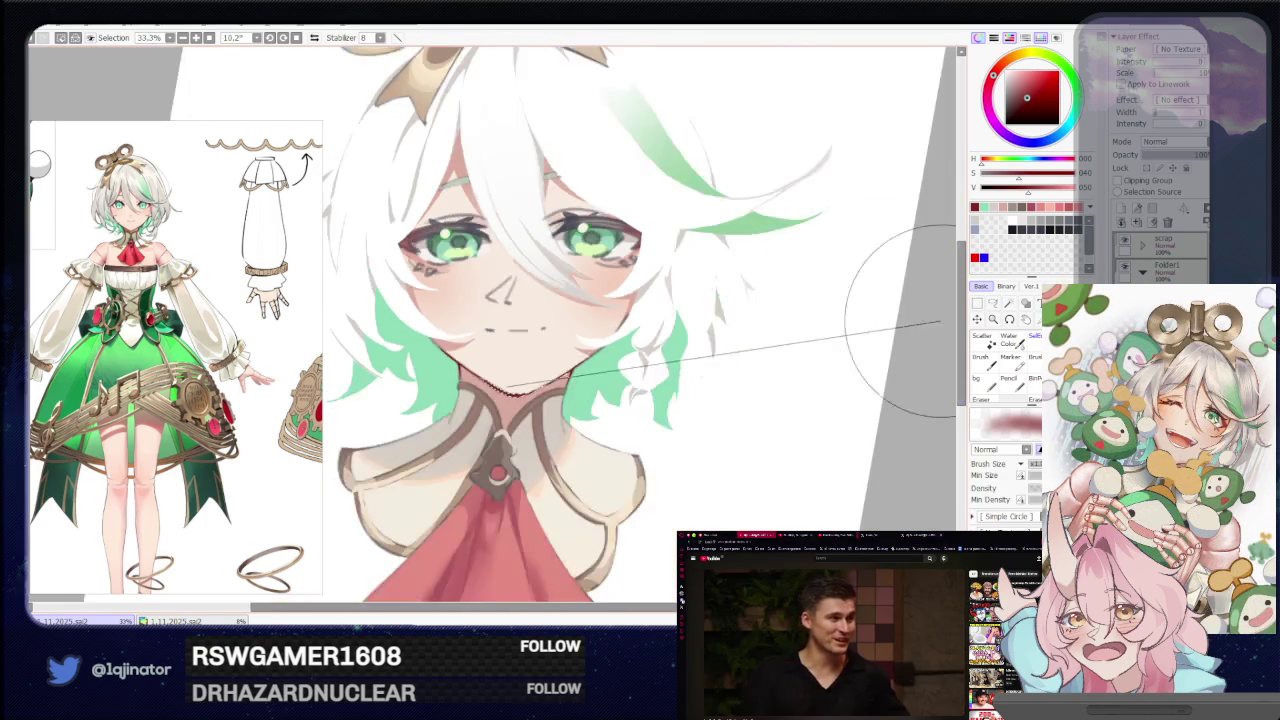
key(l)
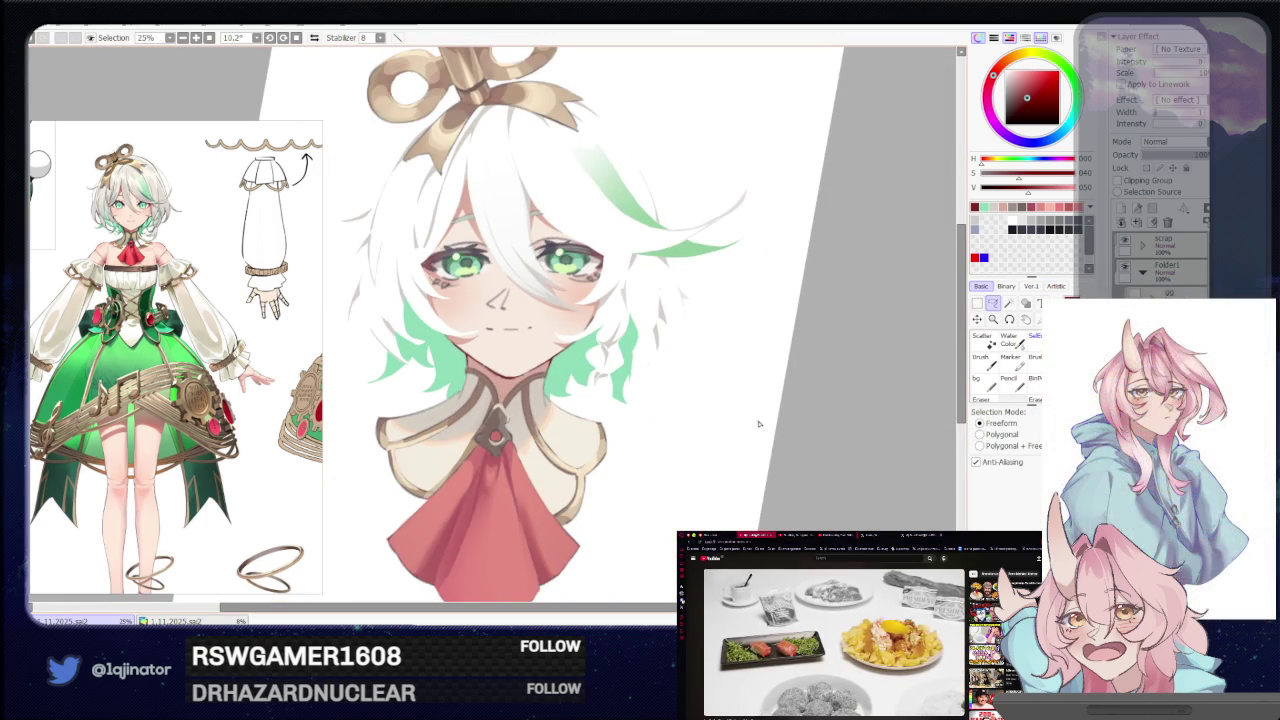
Zoom in on the lower face and make the red slightly less saturated and brighter.
mouse_move(729, 451)
mouse_down()
mouse_move(749, 420)
mouse_move(736, 403)
mouse_up()
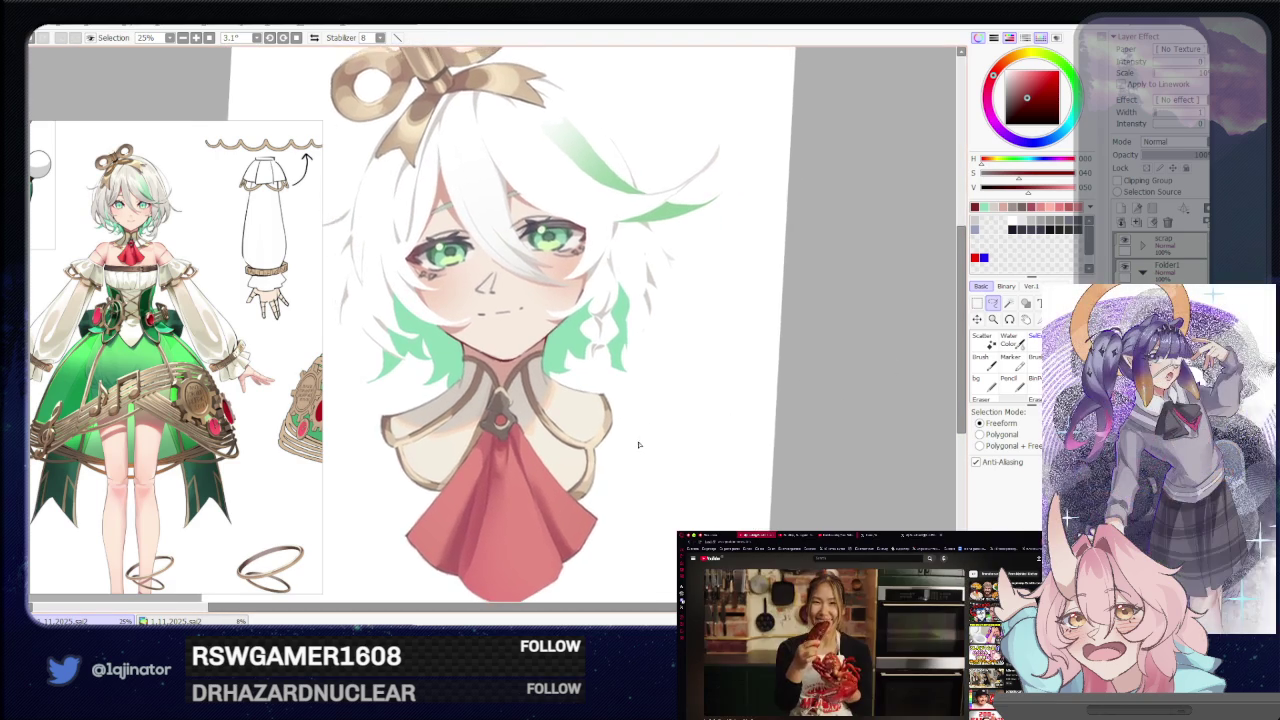
key(ctrl+plus)
drag(451, 432, 449, 444)
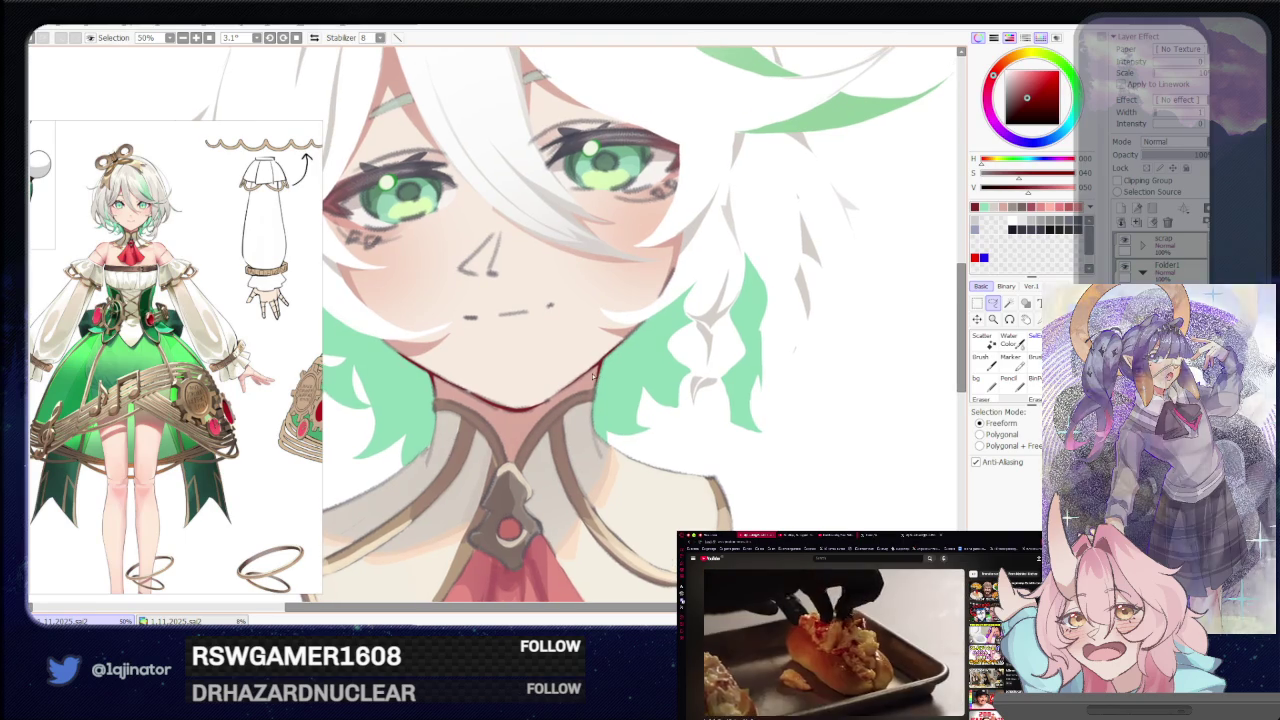
drag(461, 338, 456, 393)
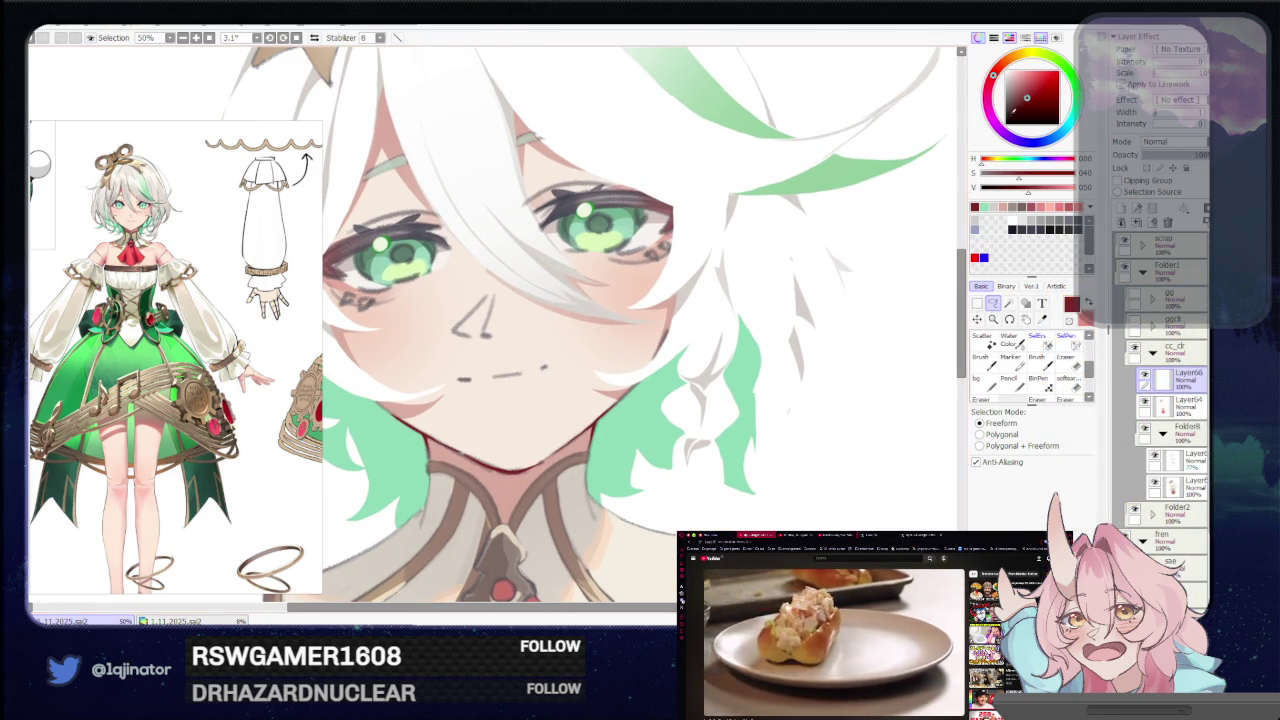
click(1025, 95)
click(1021, 93)
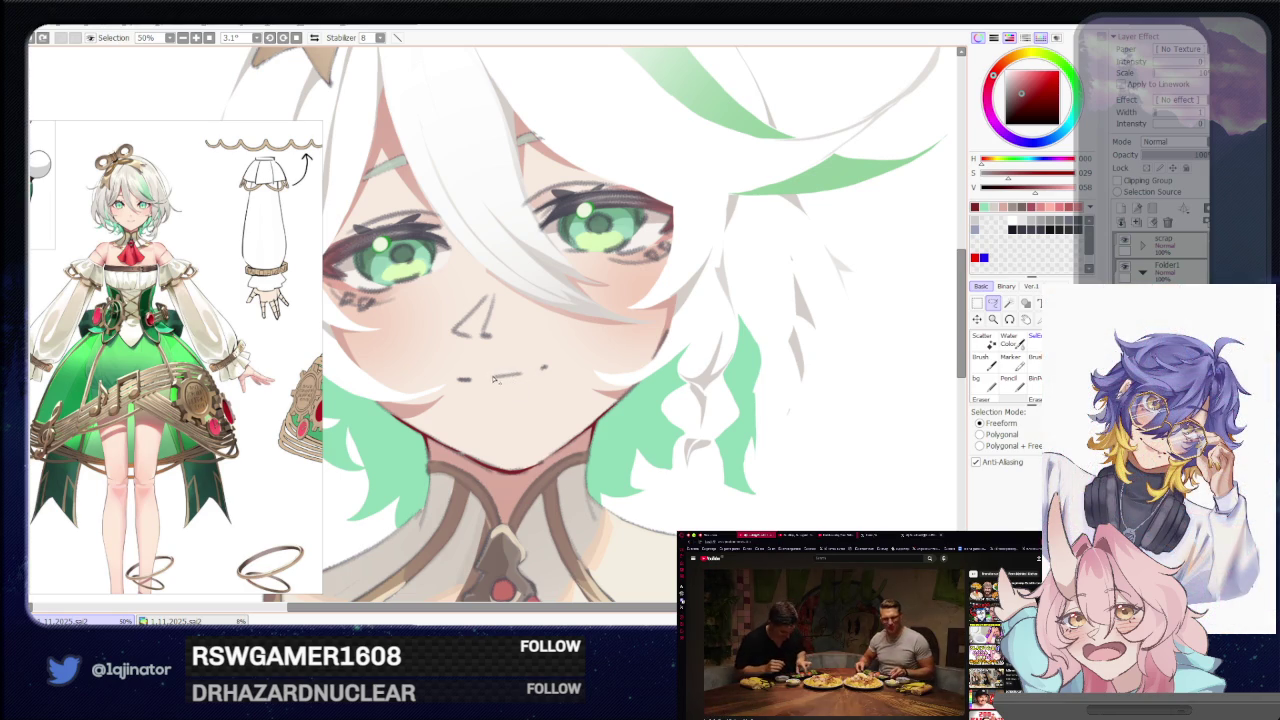
Lasso-select the character's small mouth line.
drag(520, 378, 462, 383)
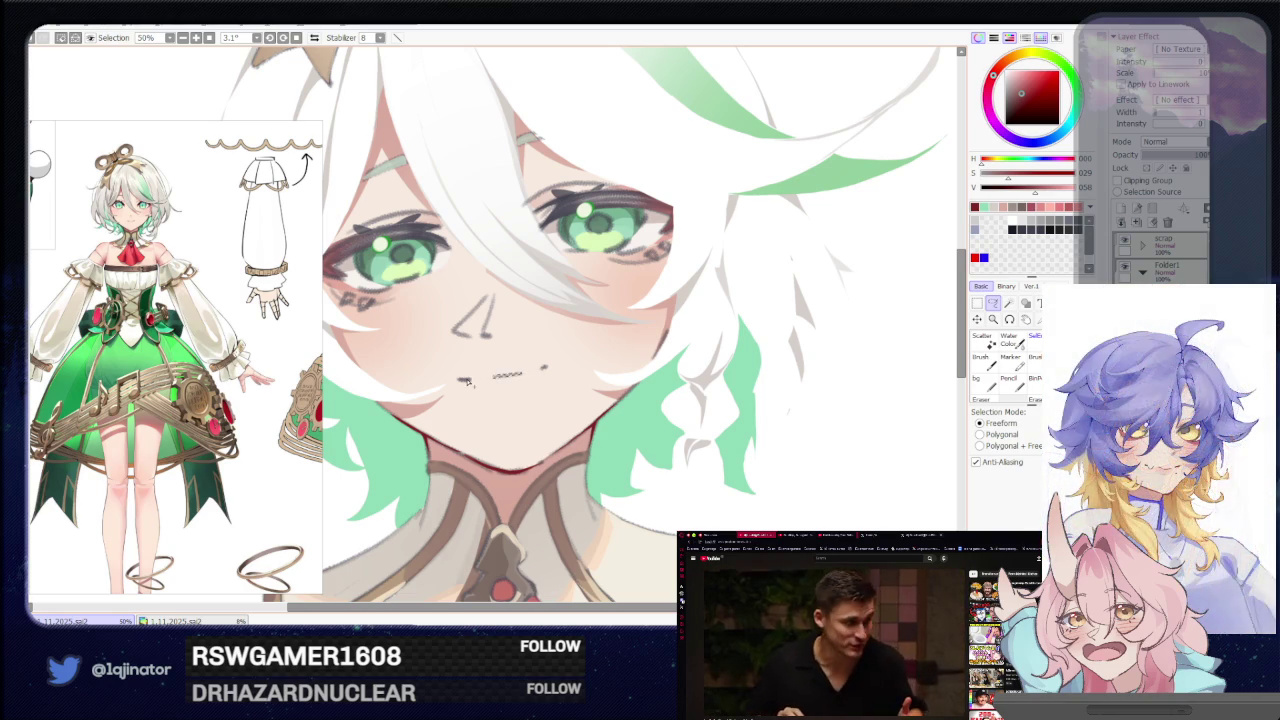
key(b)
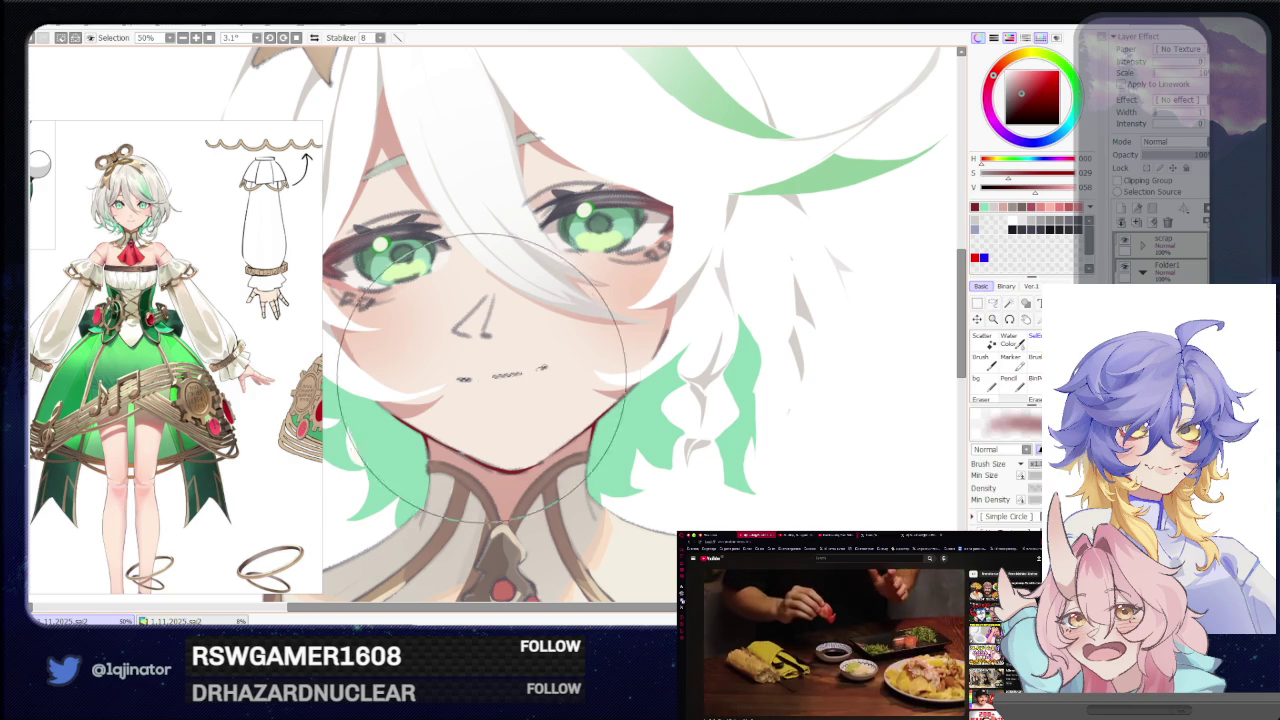
scroll(757, 300, down, 5)
scroll(500, 324, up, 2)
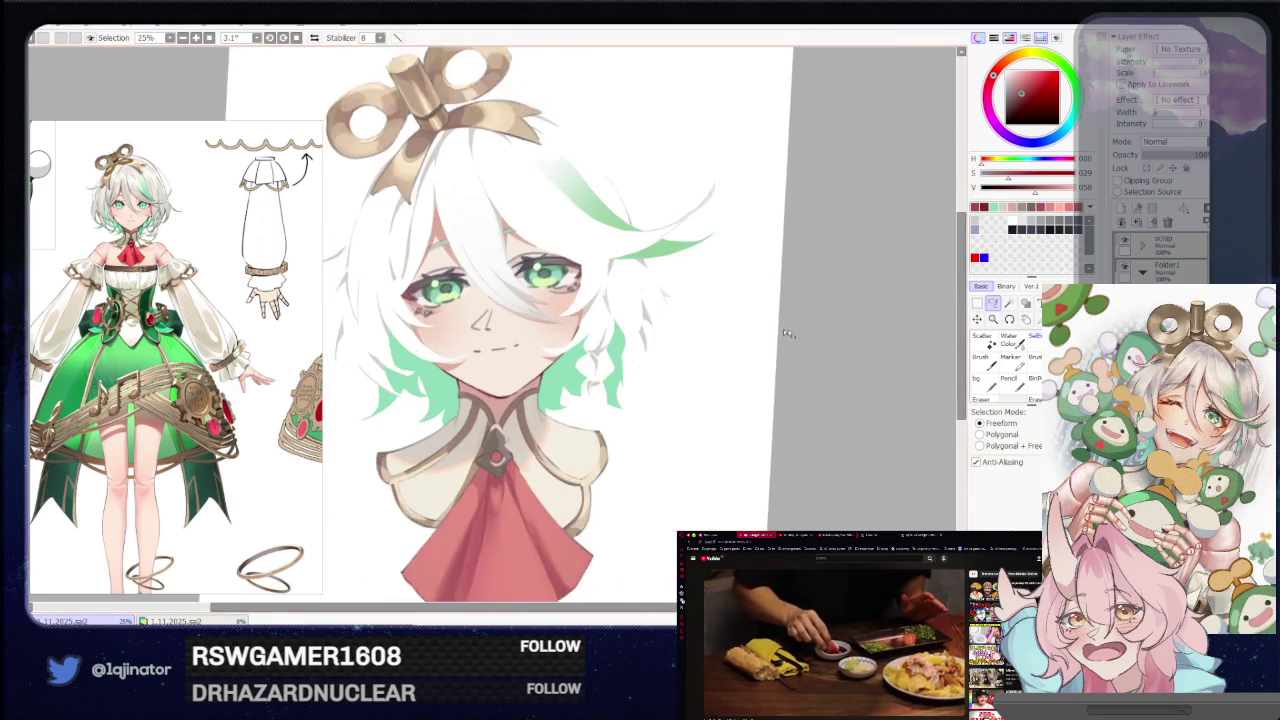
Sample the pale skin tone, then pick a dark red as the painting colour.
scroll(500, 324, up, 1)
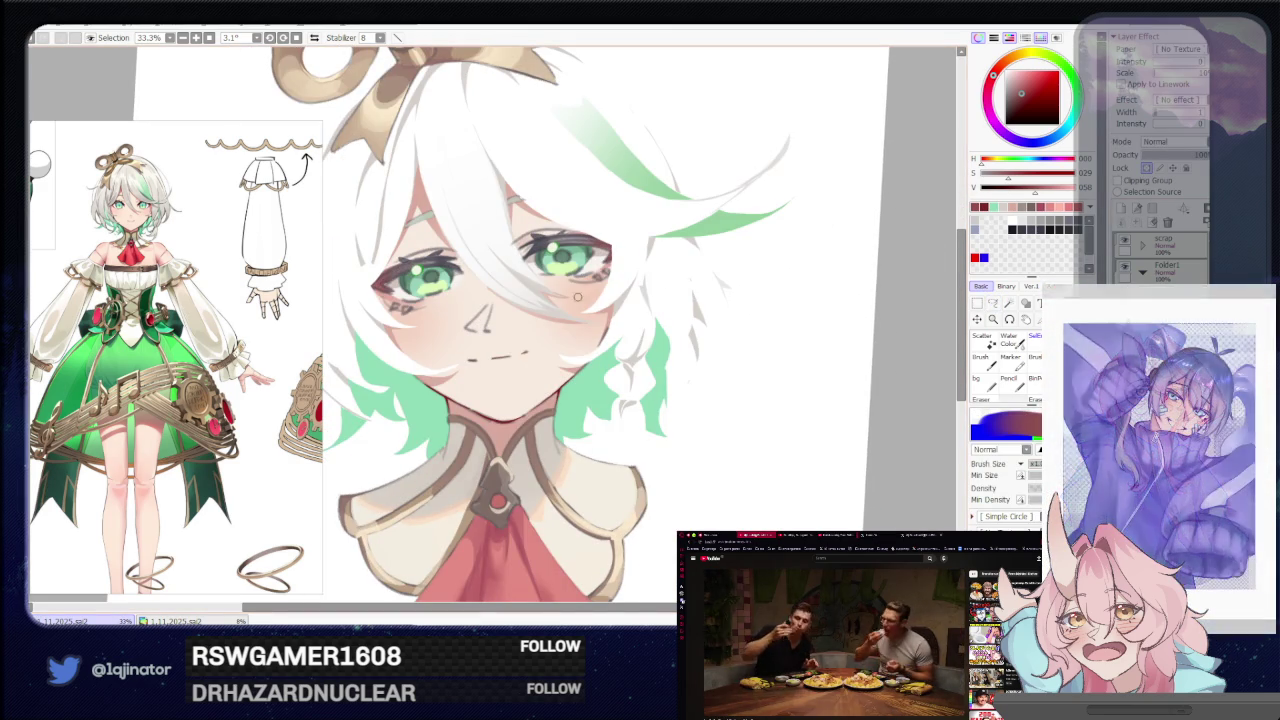
alt+click(602, 314)
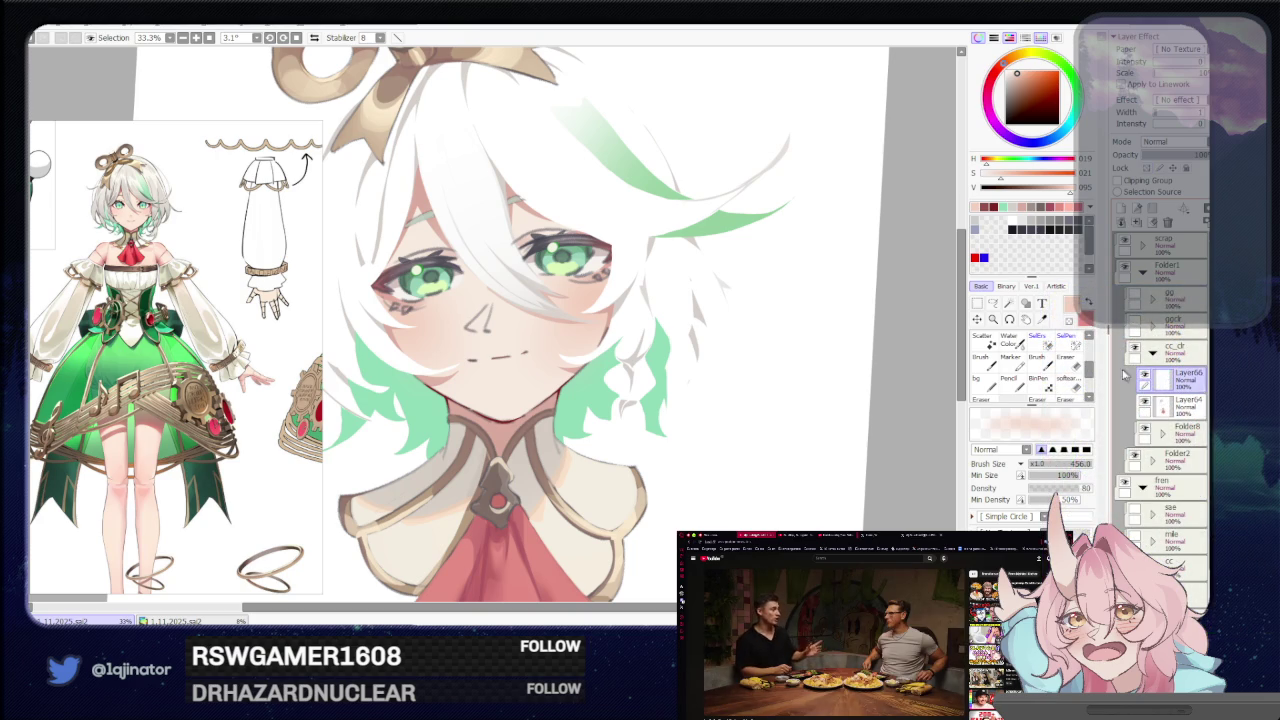
alt+click(555, 393)
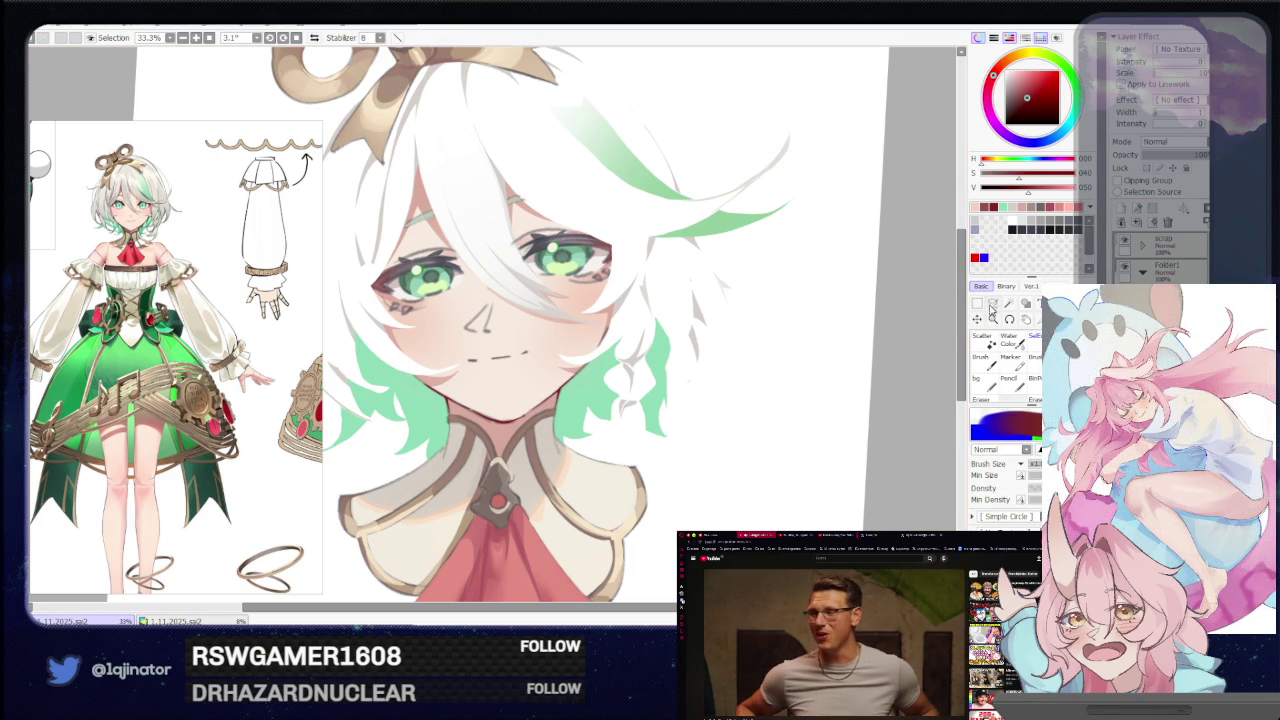
click(993, 304)
scroll(610, 362, up, 1)
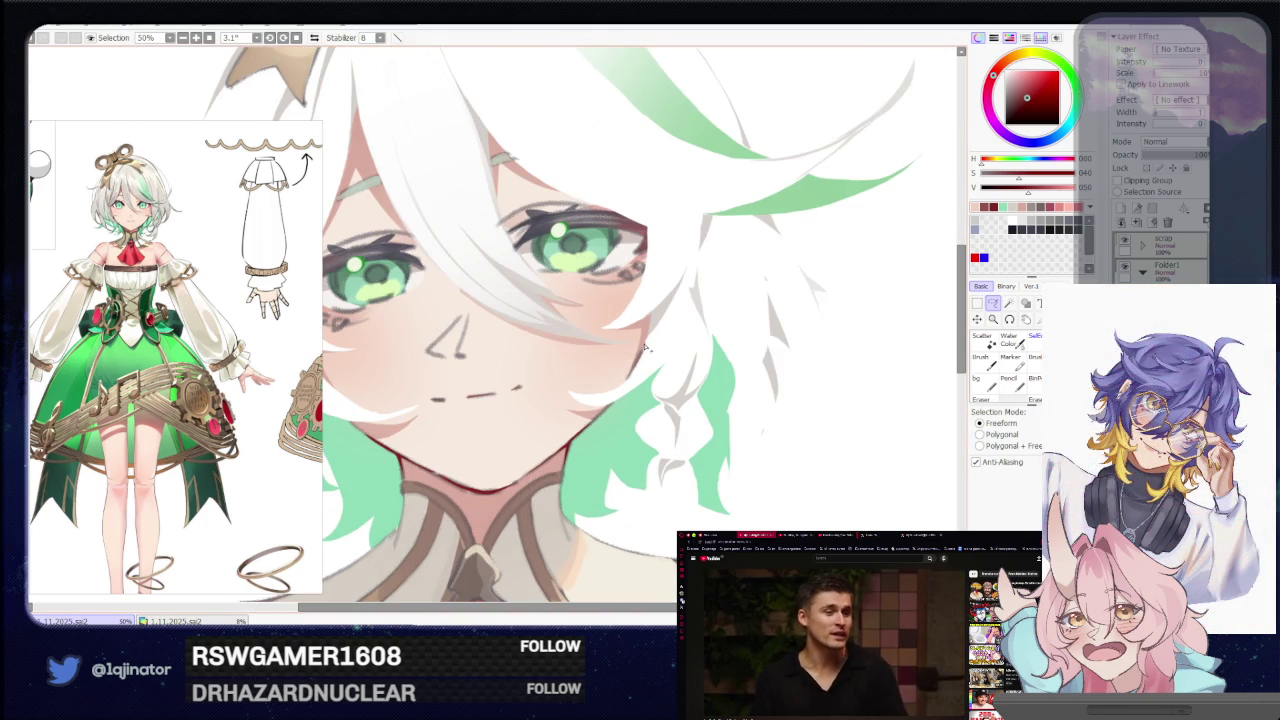
drag(641, 355, 660, 353)
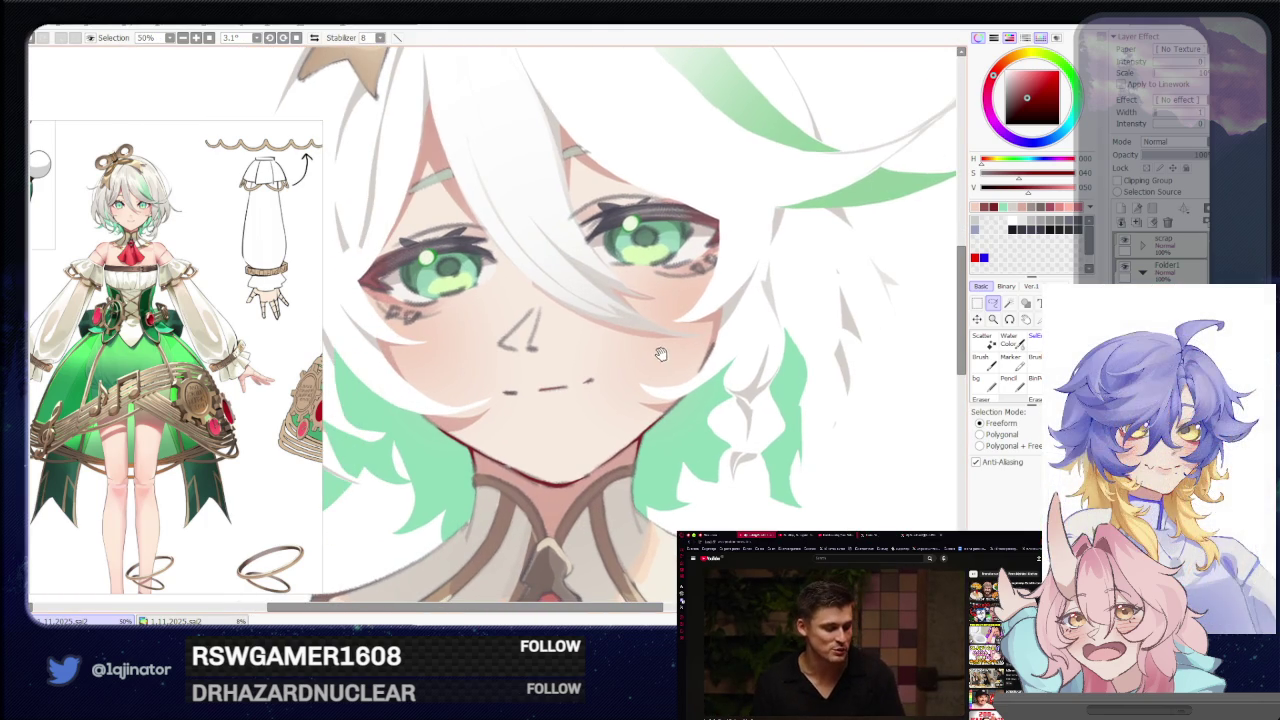
Pan and zoom around the eyes and upper hair to review them, then zoom out.
drag(567, 345, 502, 460)
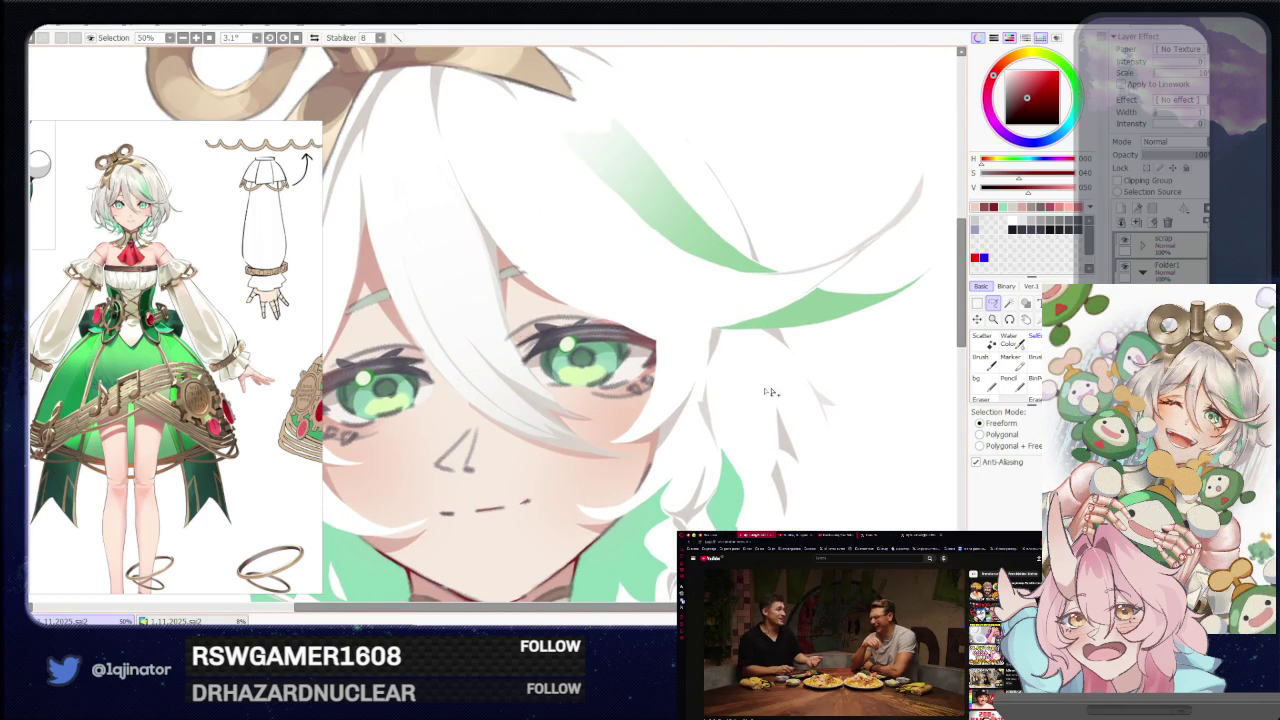
scroll(520, 333, down, 1)
scroll(520, 333, up, 1)
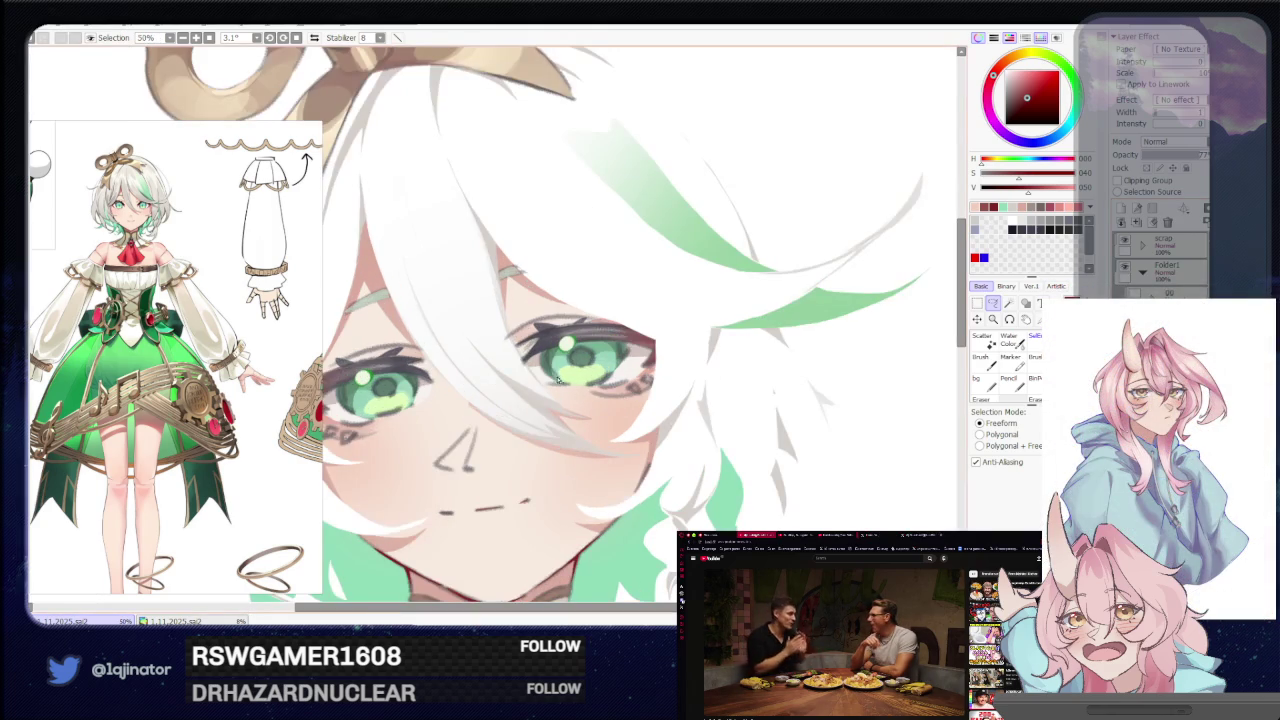
key(b)
scroll(506, 330, down, 1)
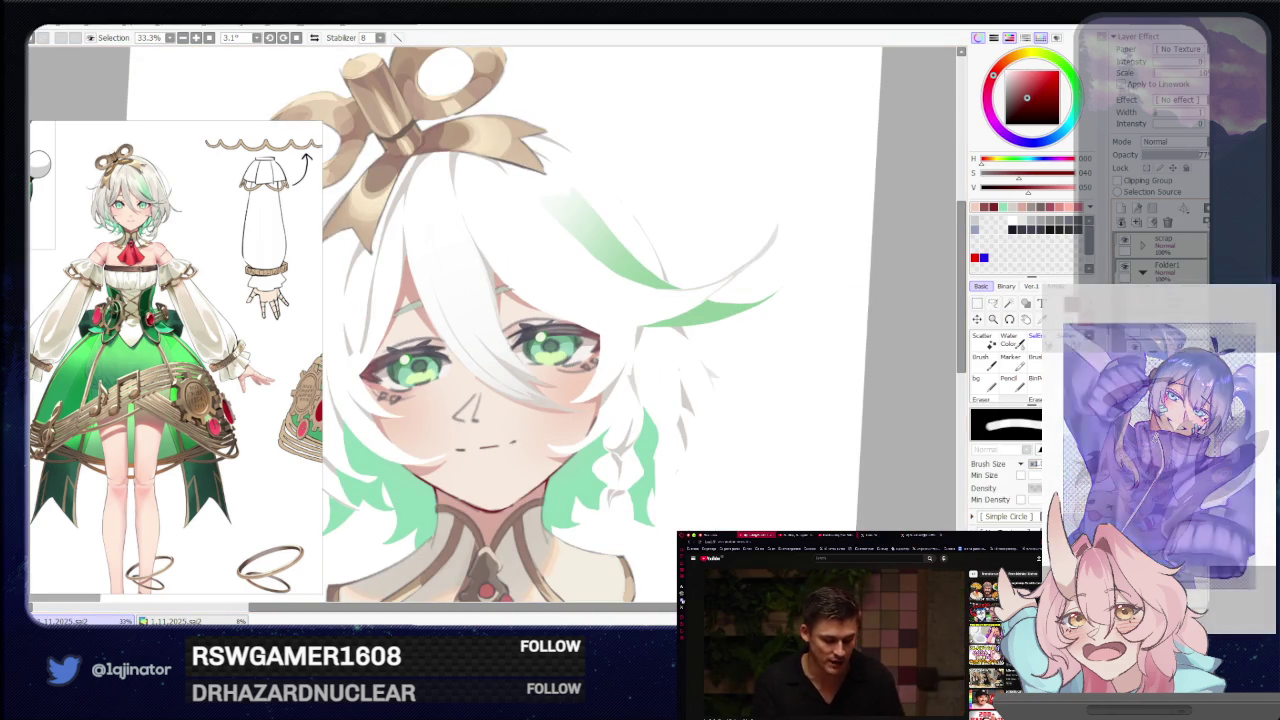
key(m)
scroll(562, 313, up, 1)
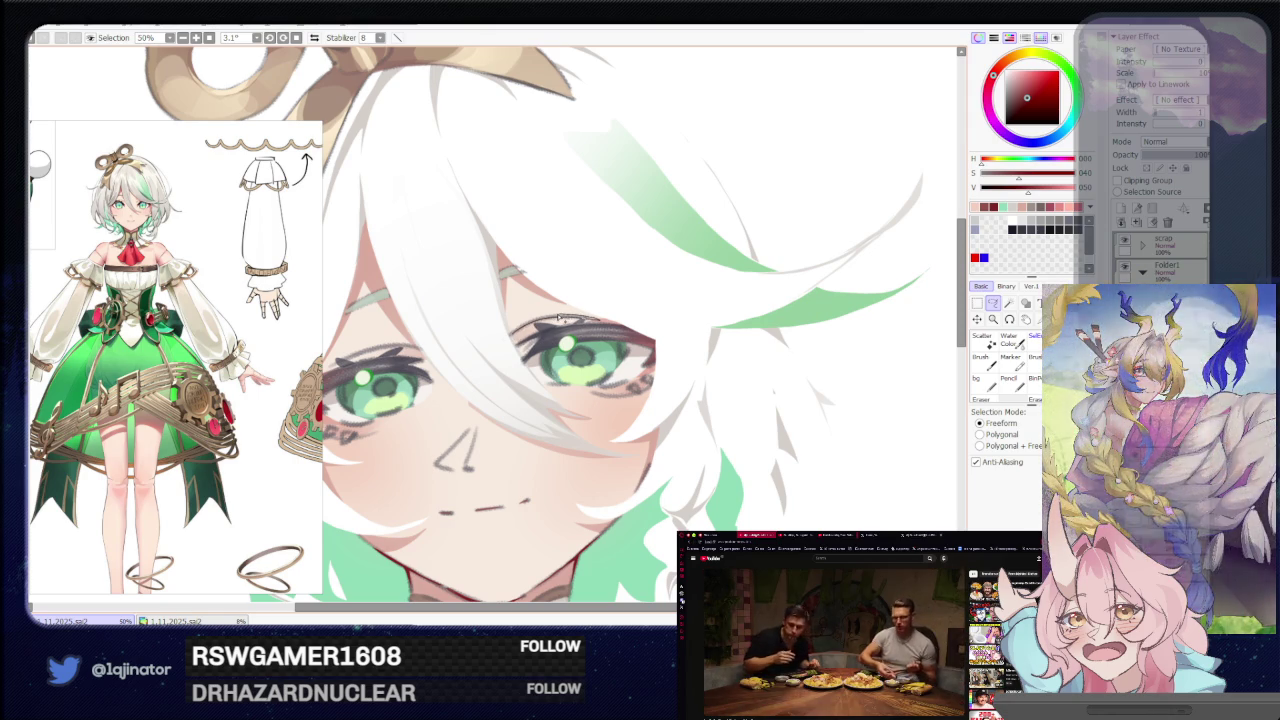
scroll(512, 340, left, 3)
scroll(512, 340, left, 2)
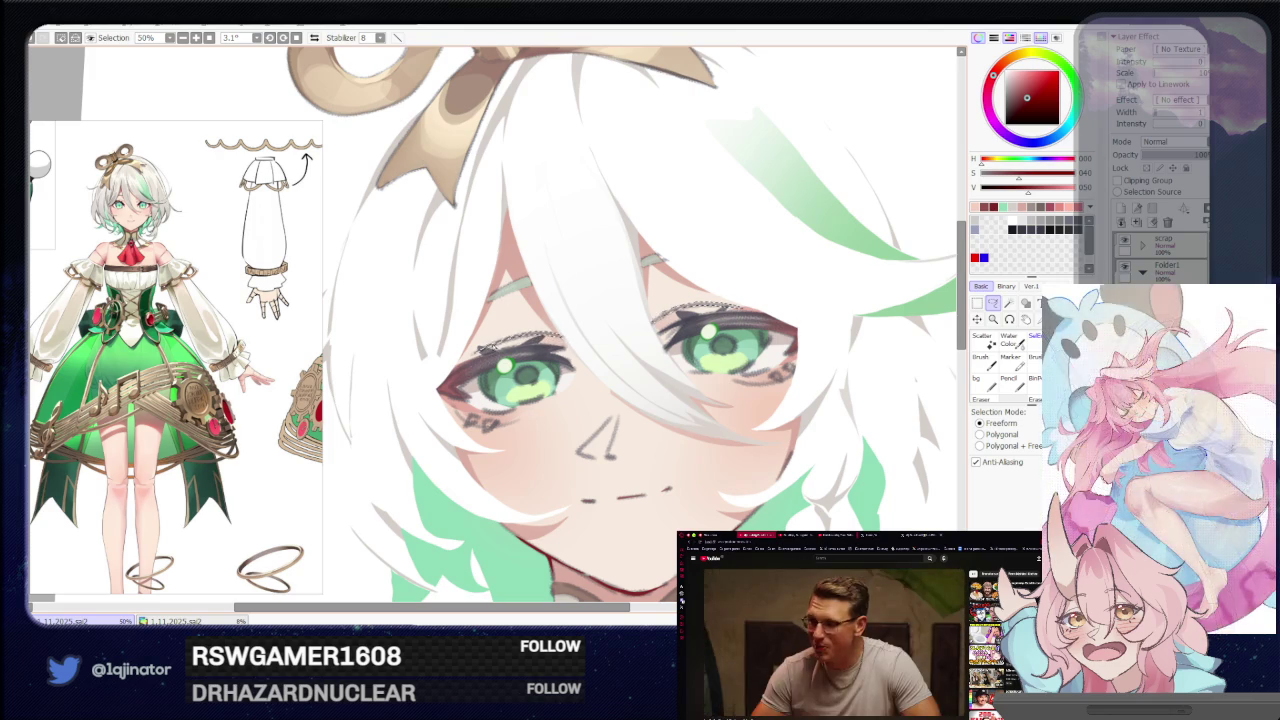
key(b)
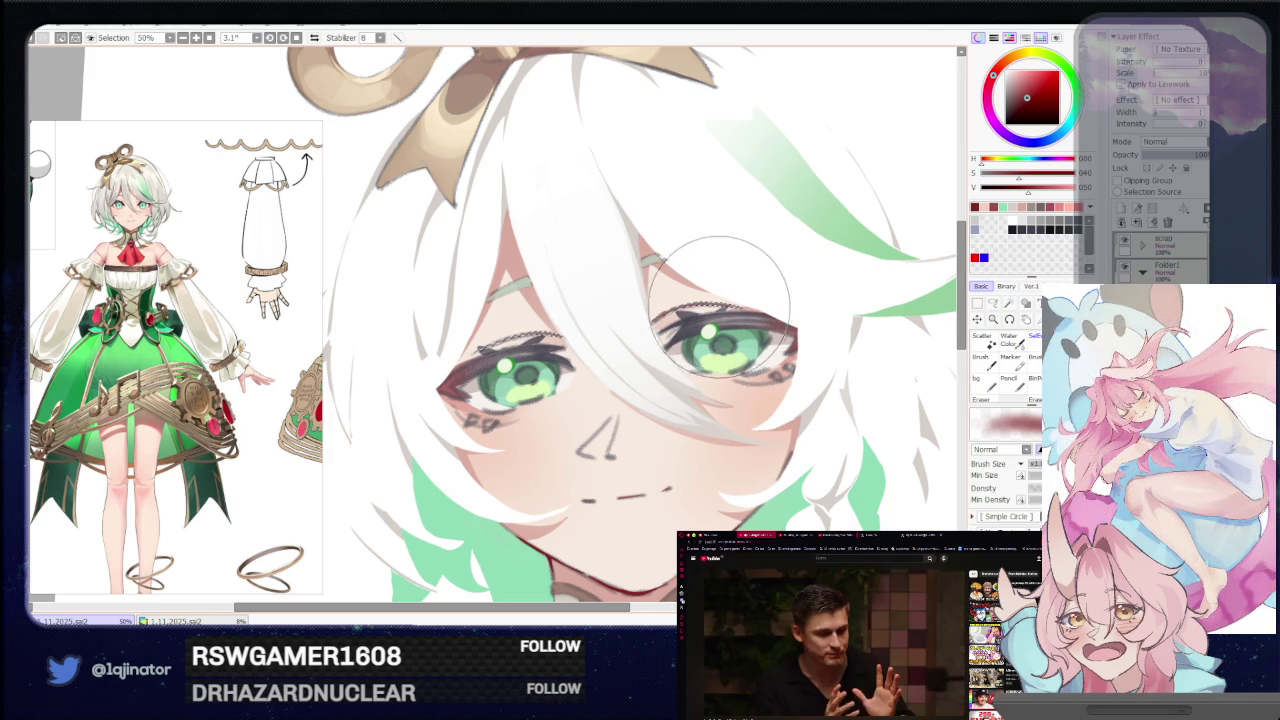
key(minus)
key(minus)
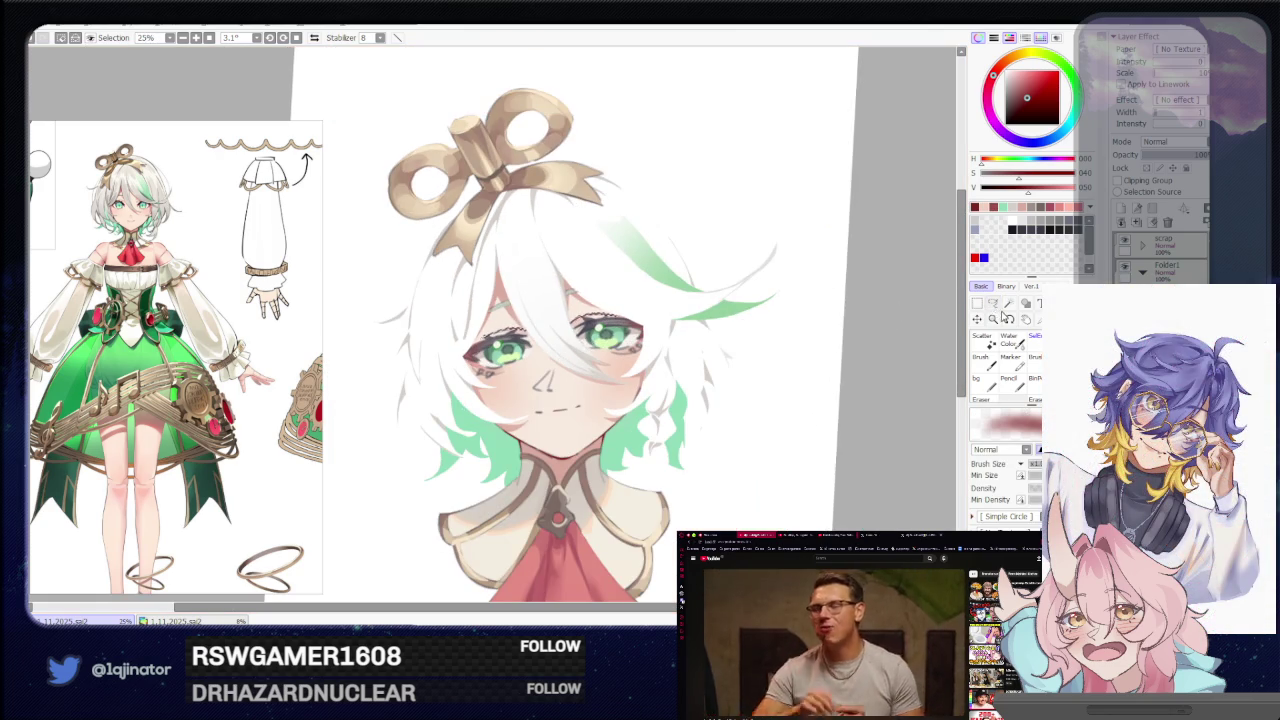
Lighten the red slightly and zoom in close on the eyes.
key(plus)
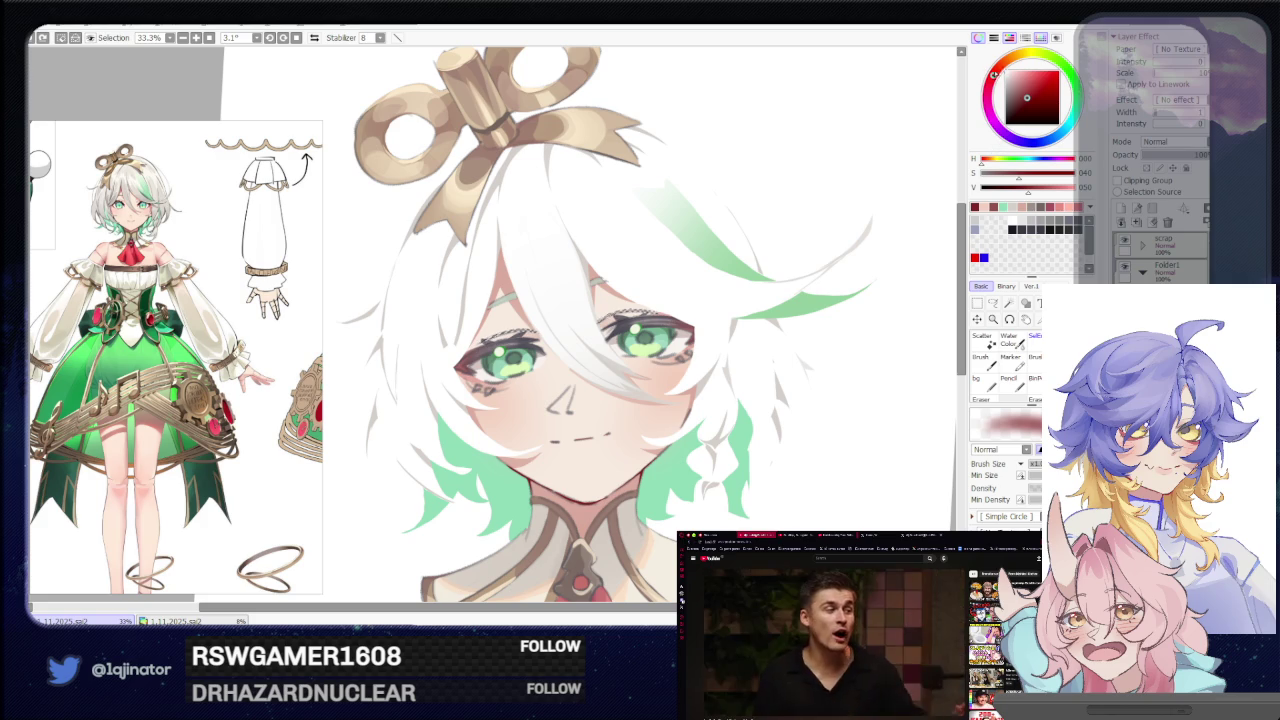
click(1022, 93)
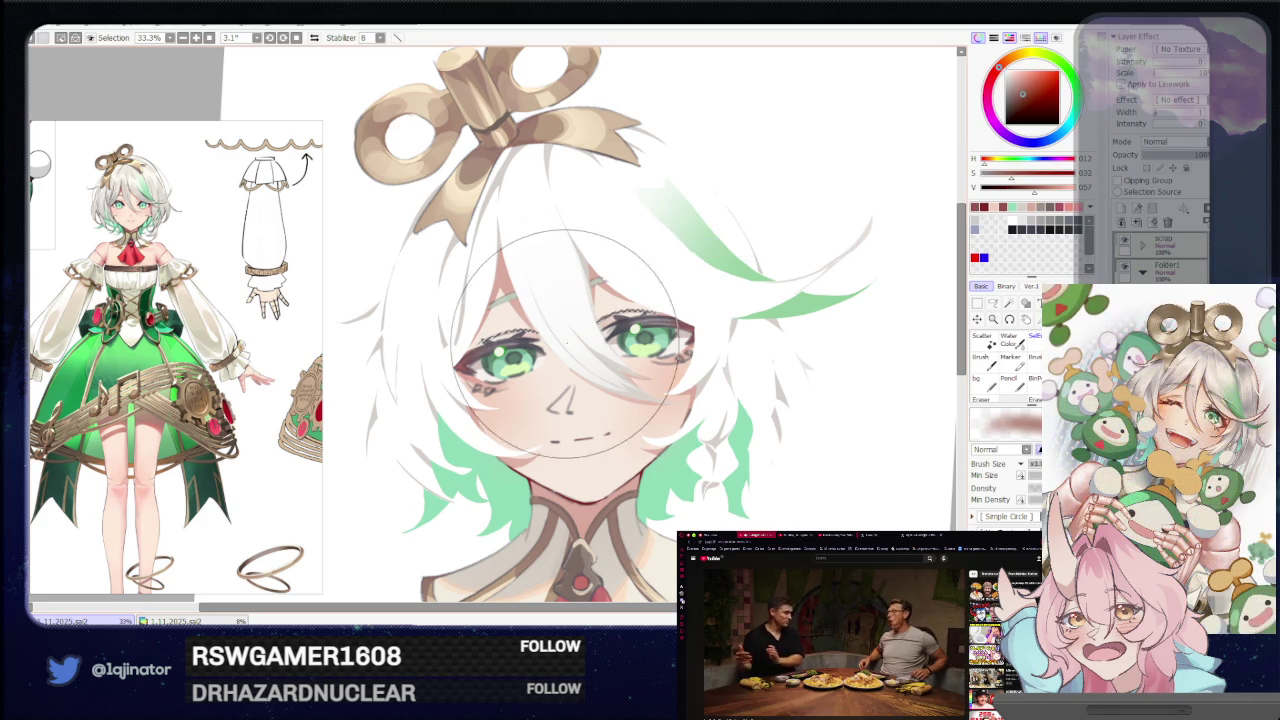
key(minus)
key(minus)
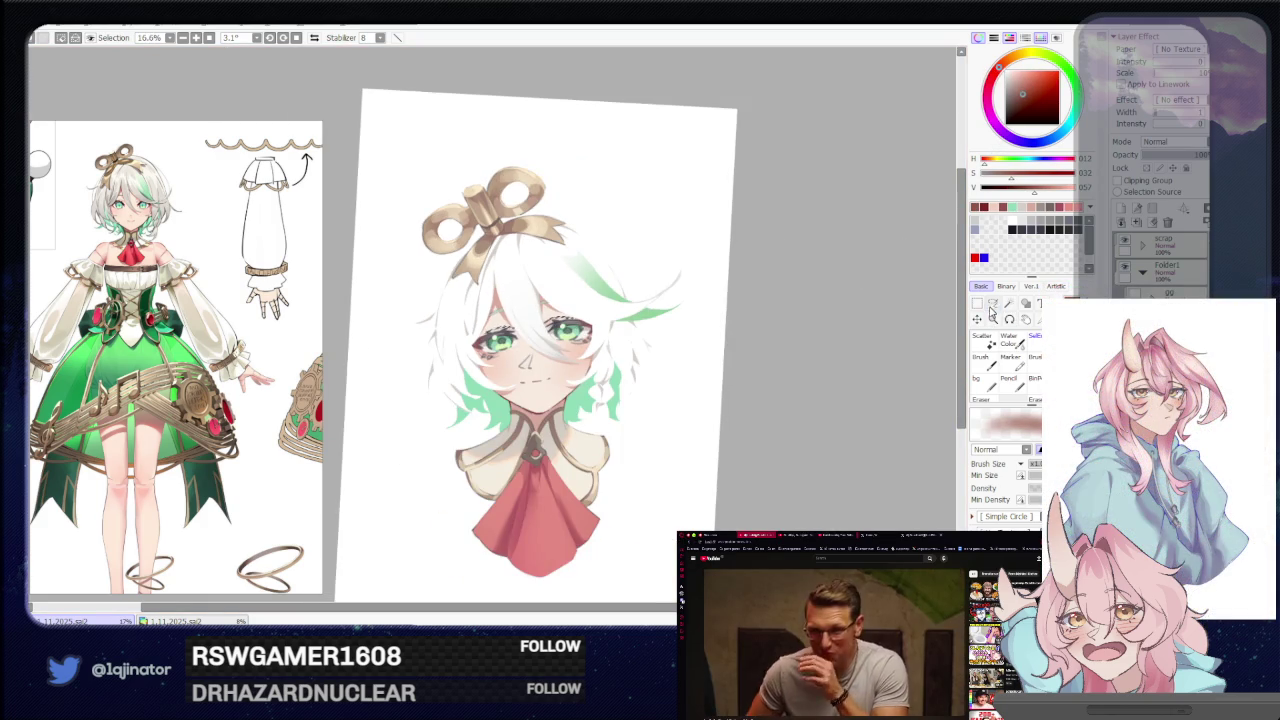
click(992, 308)
key(plus)
key(plus)
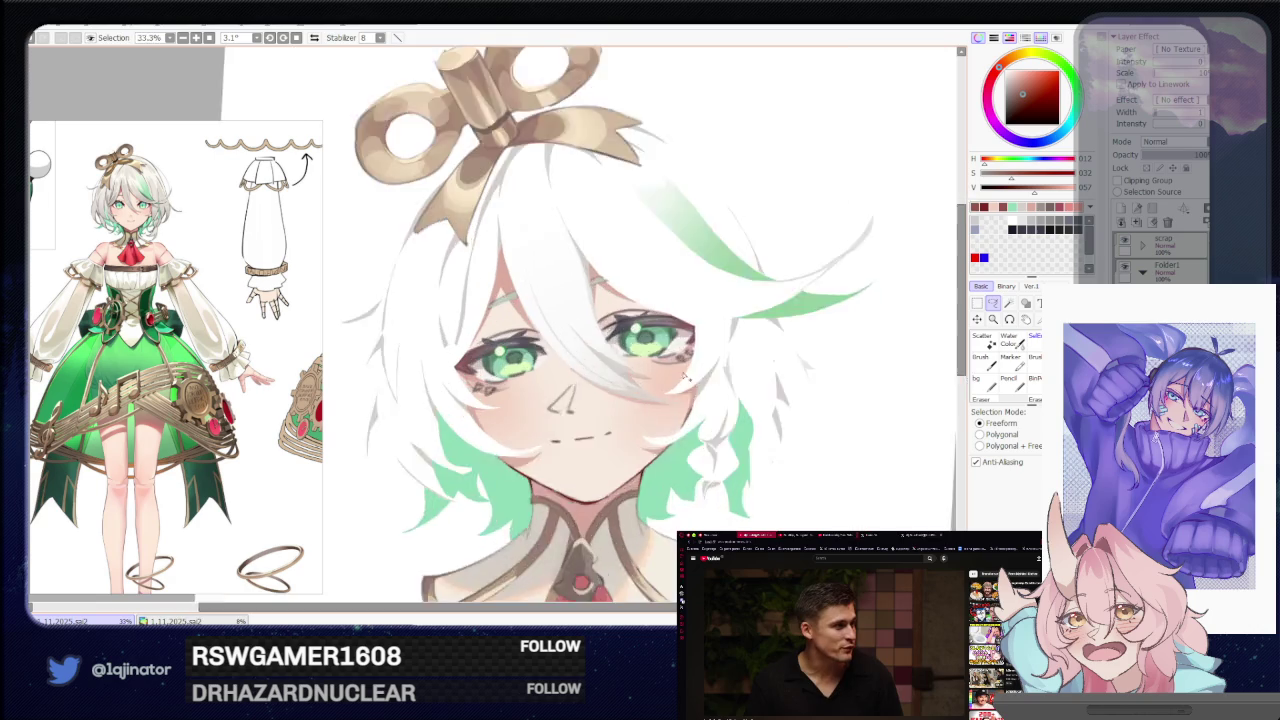
key(plus)
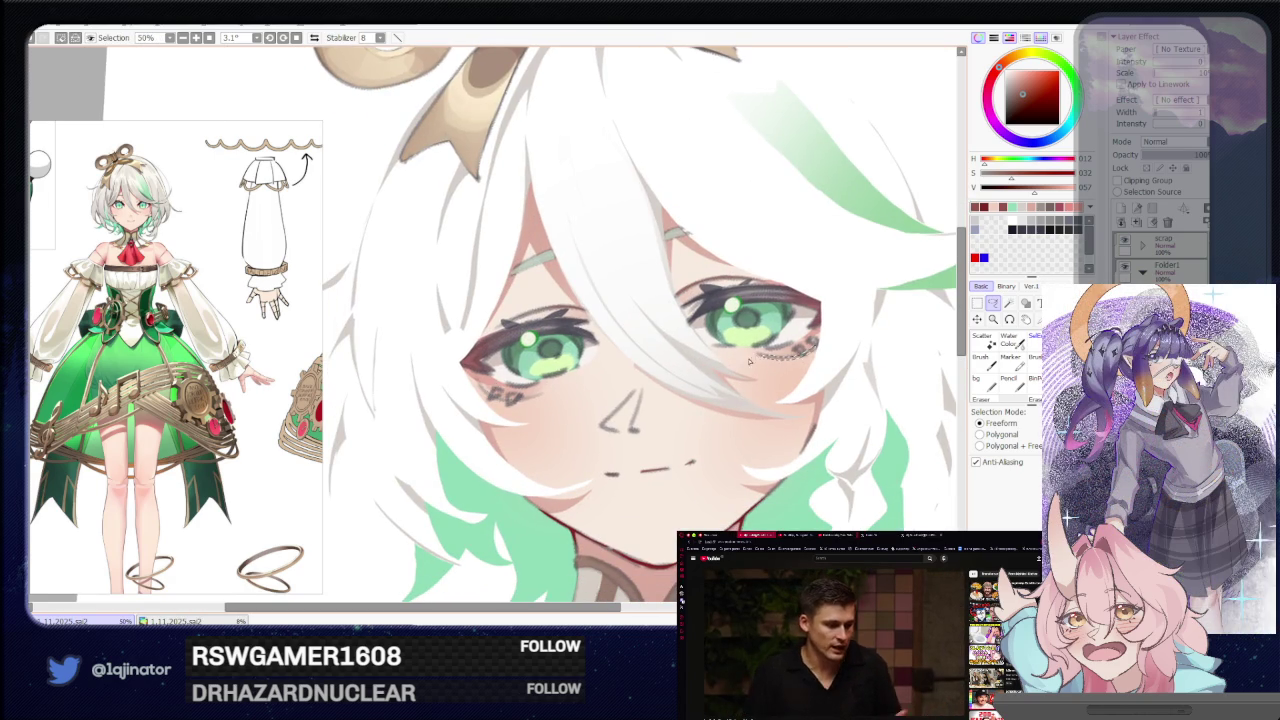
Add a small lash stroke under the left eye, then zoom out to check it.
drag(503, 399, 520, 405)
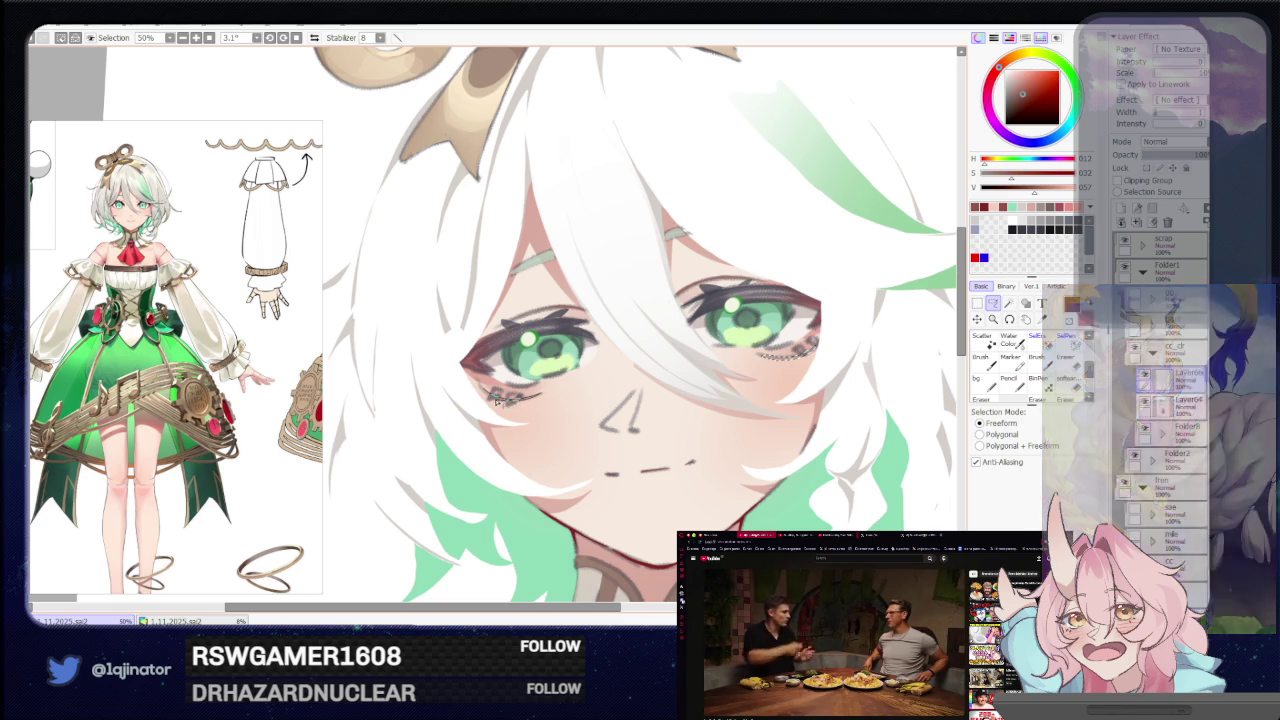
key(b)
scroll(554, 376, down, 3)
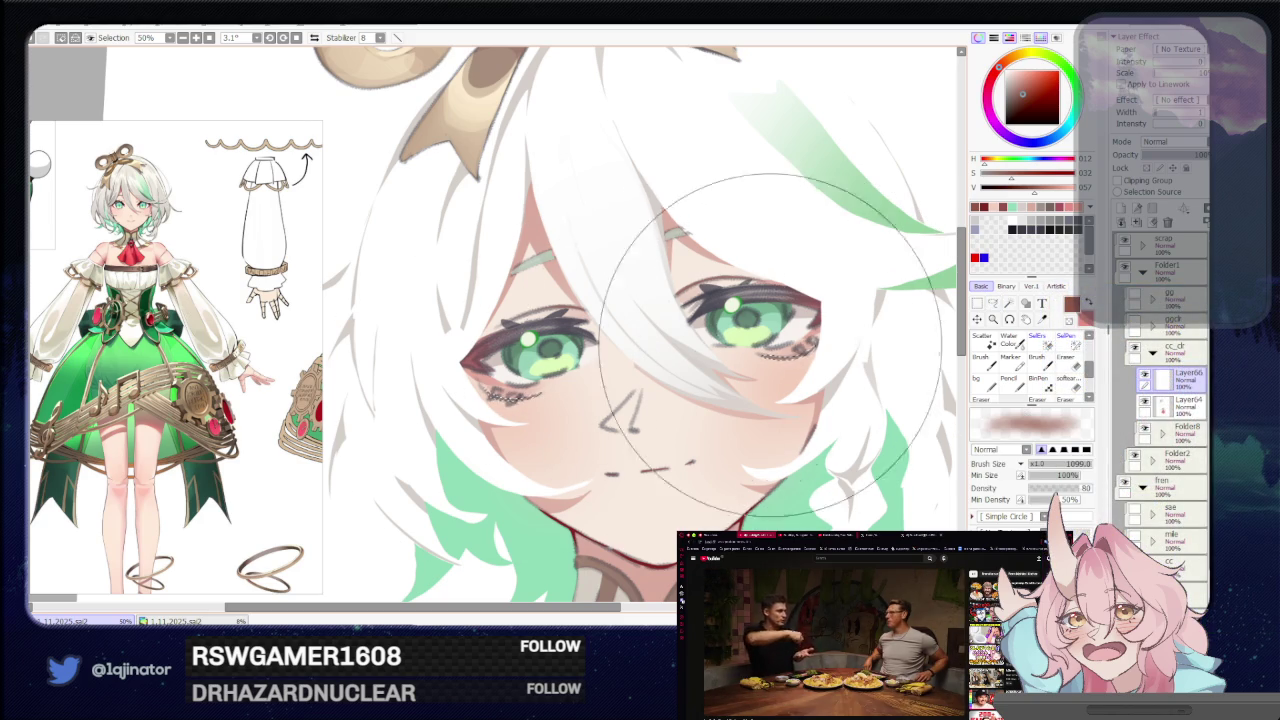
key(m)
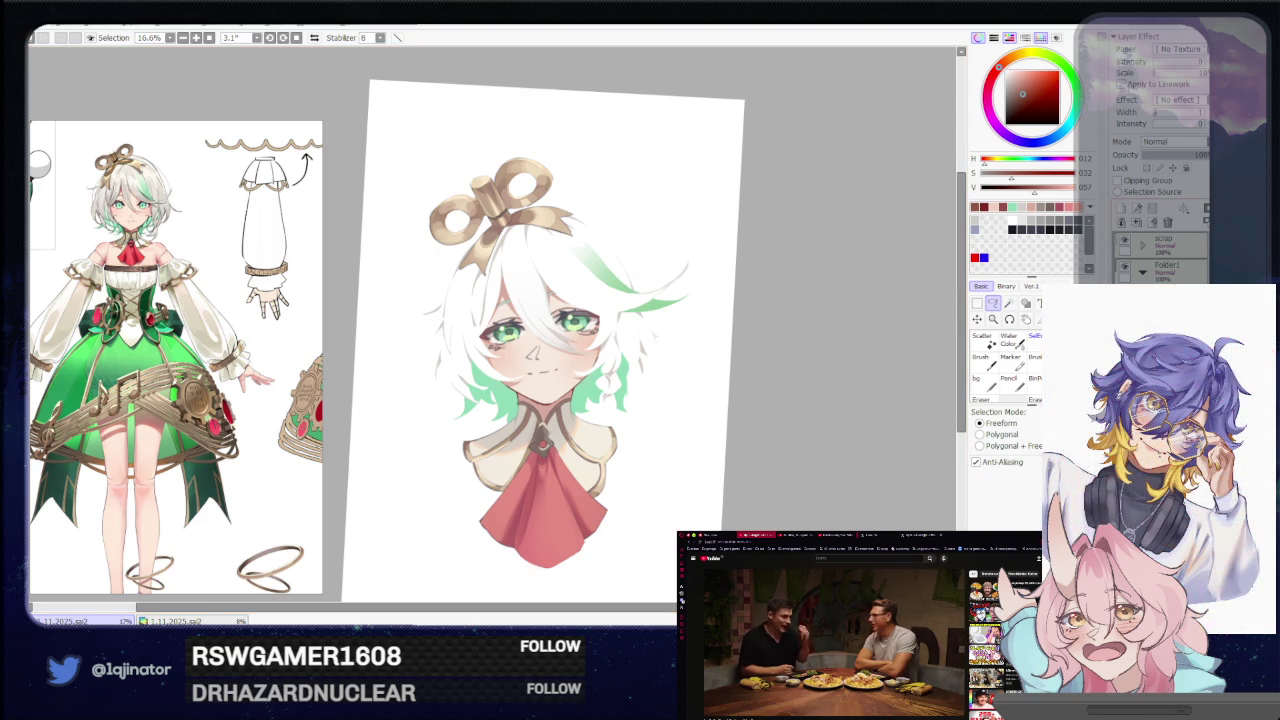
scroll(640, 447, up, 1)
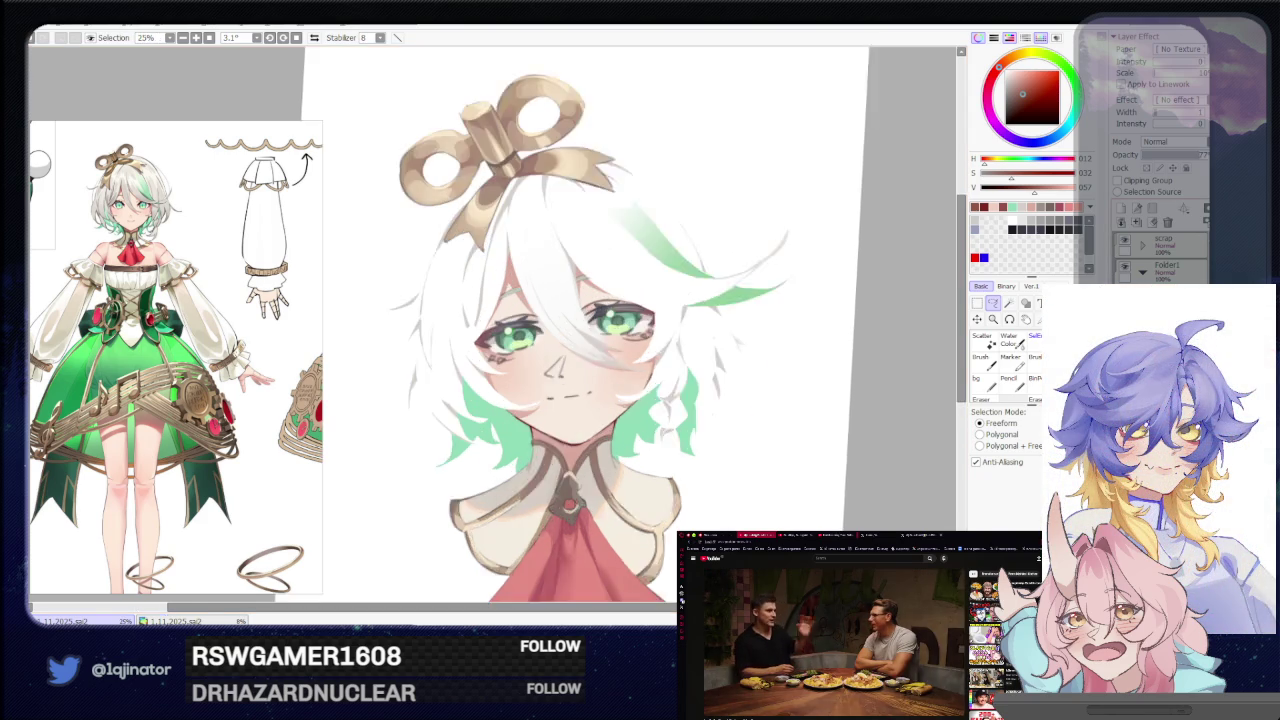
scroll(640, 447, up, 1)
key(b)
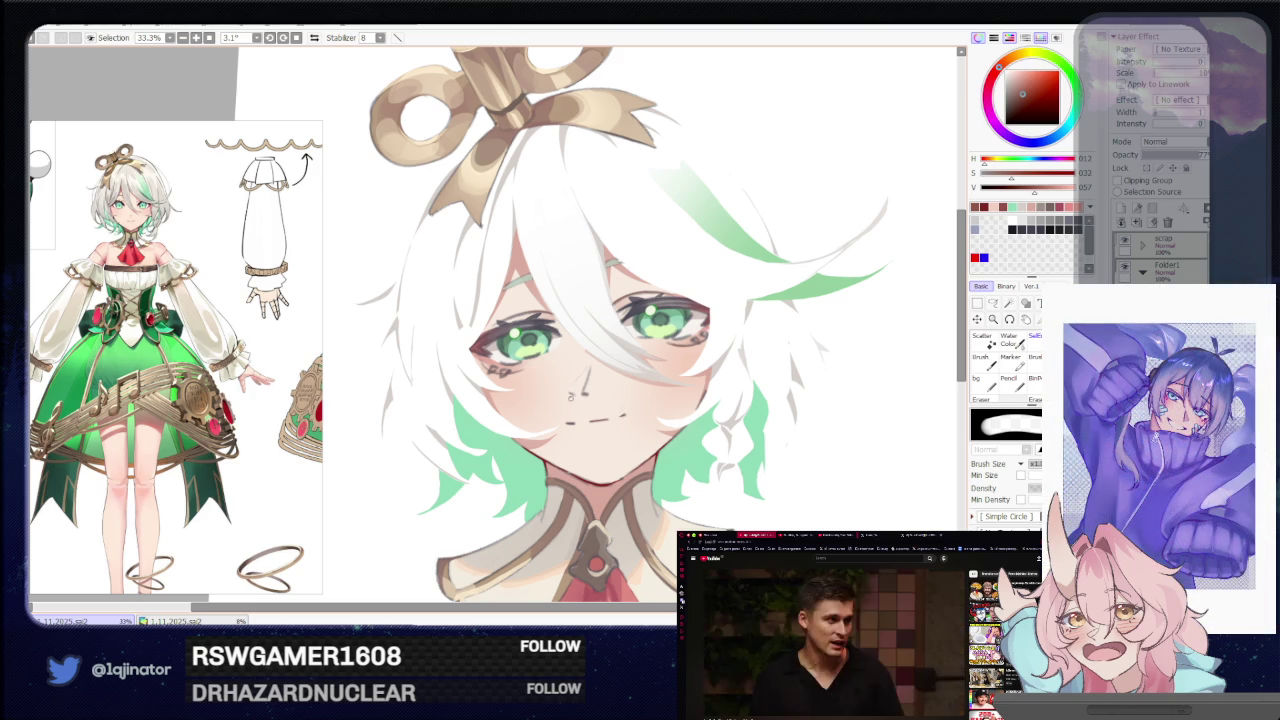
Try a different textured brush with a lighter and then a very dark blue-grey colour.
click(1034, 337)
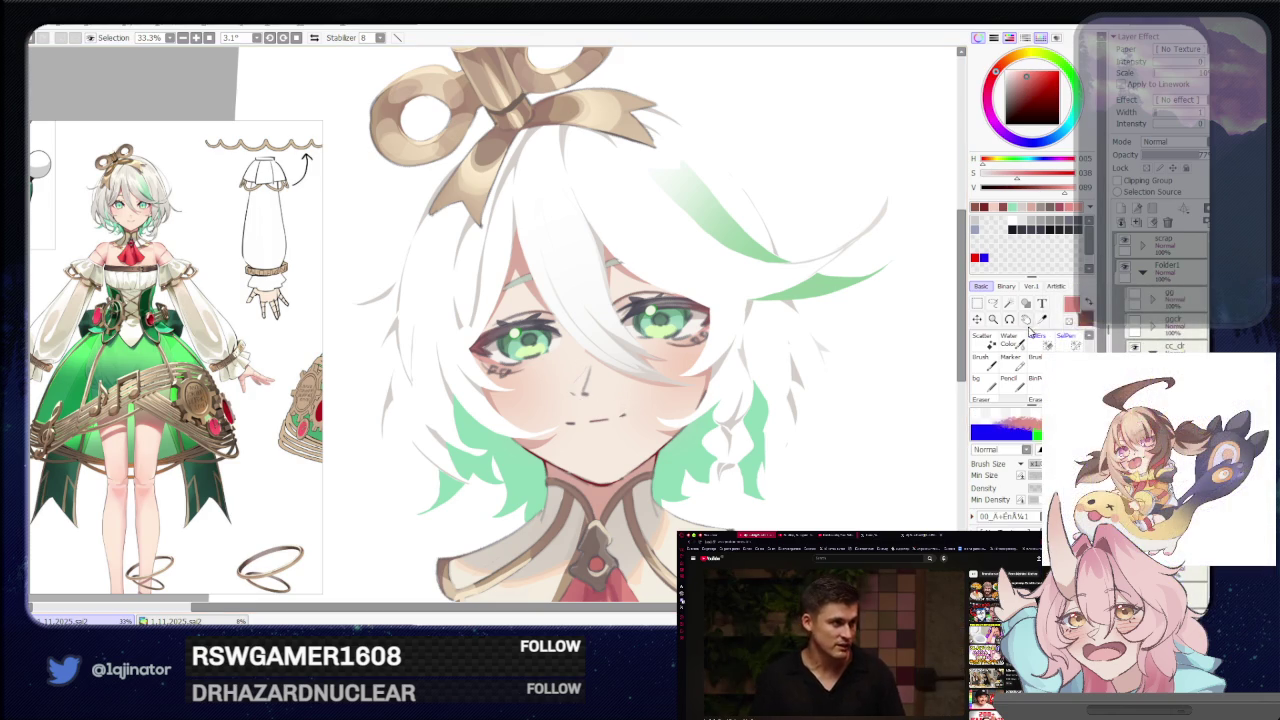
click(1022, 339)
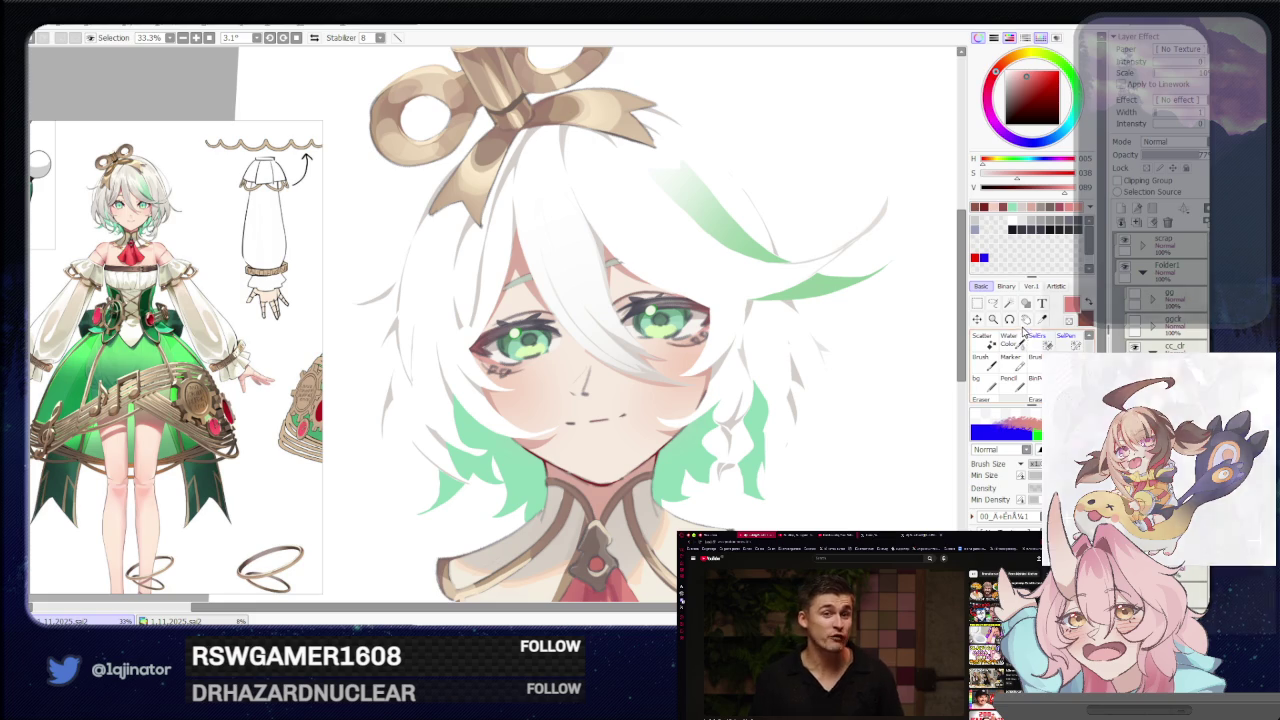
click(1035, 229)
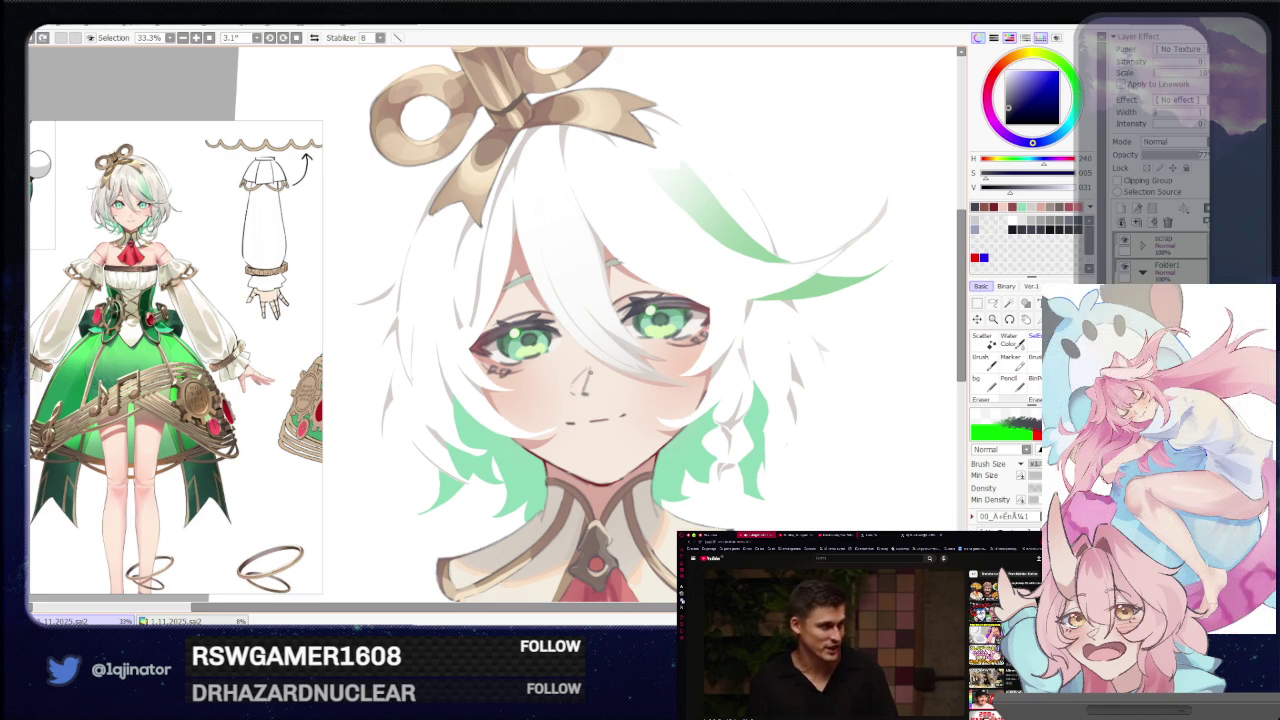
key(e)
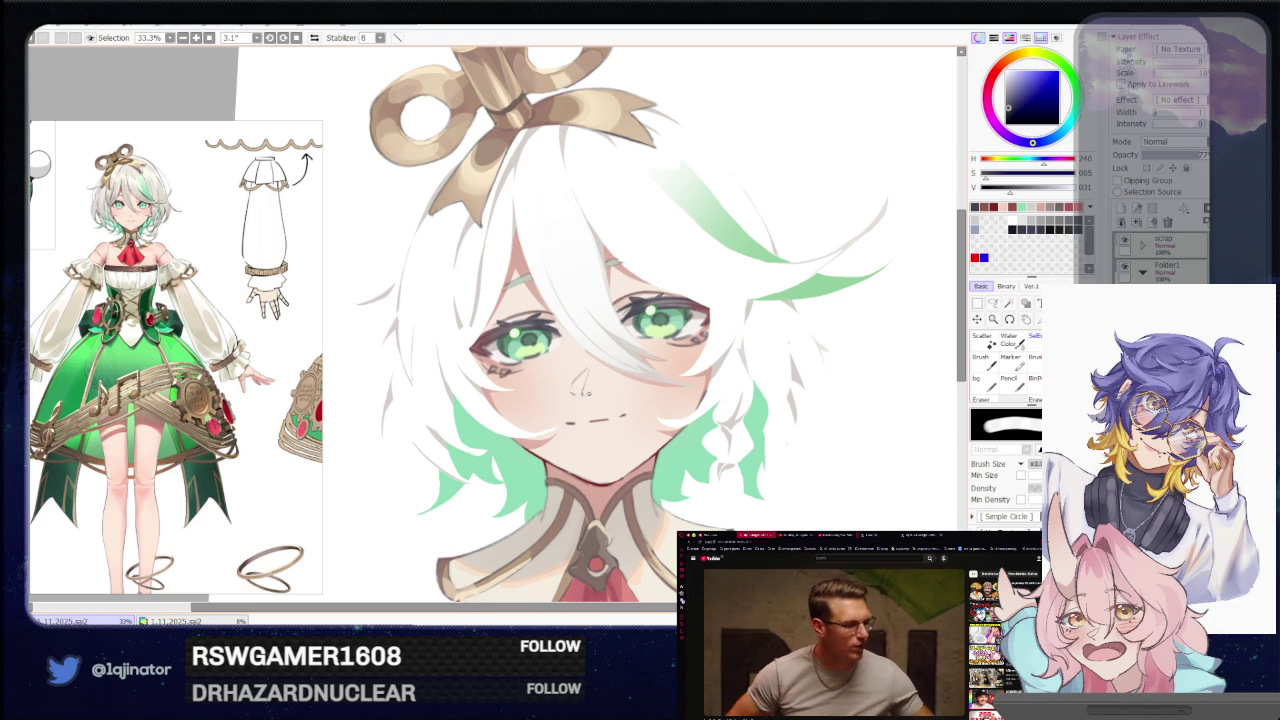
key(b)
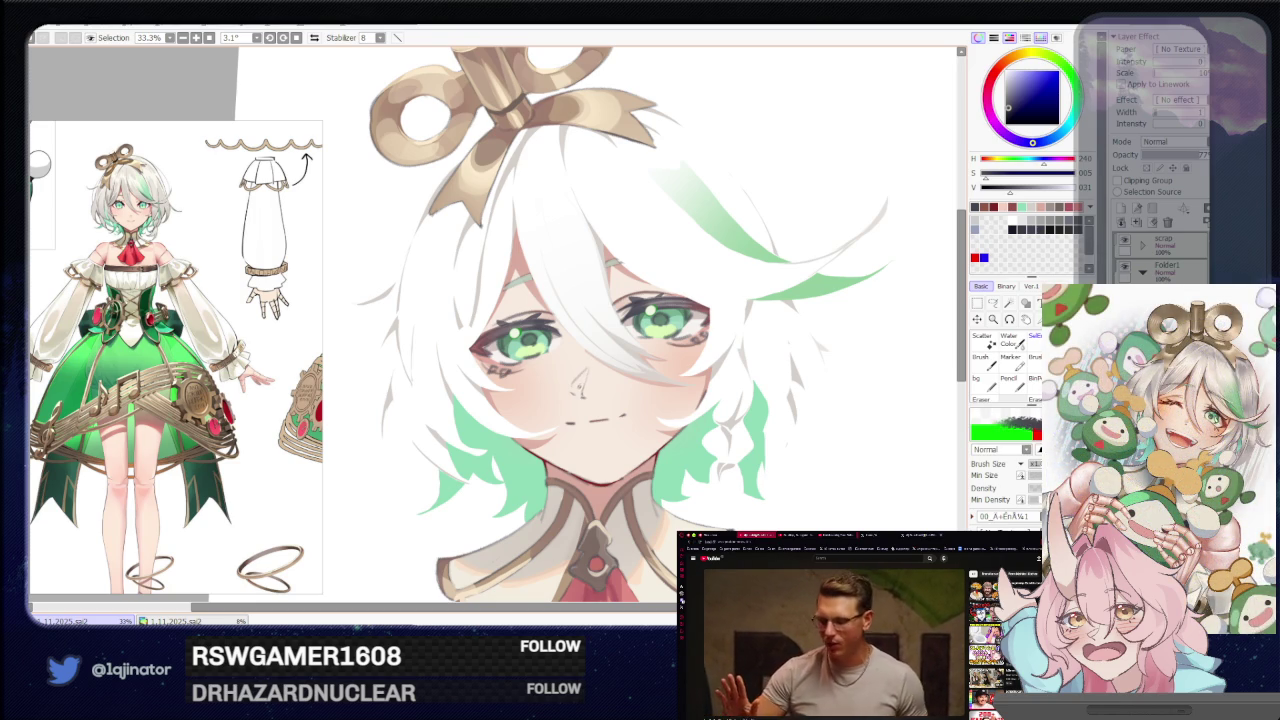
key(minus)
key(minus)
key(minus)
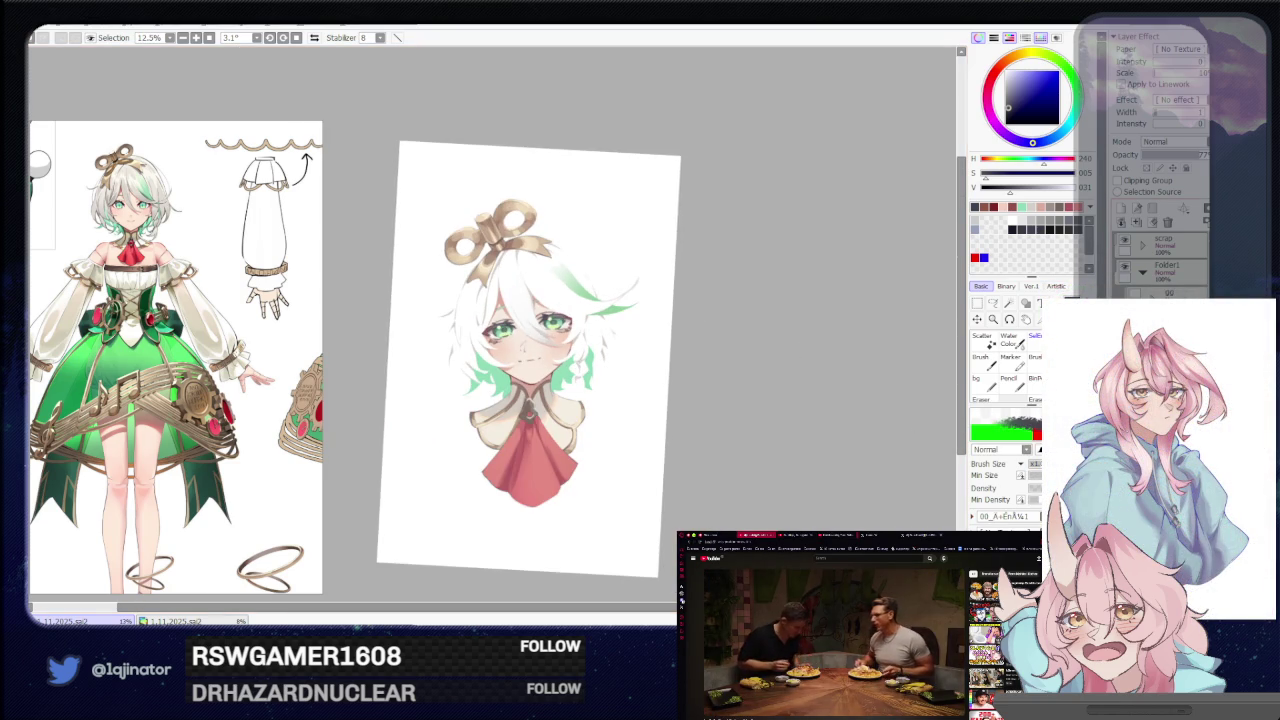
Refill the small nose shape with a sampled pale skin tone.
key(plus)
key(plus)
key(plus)
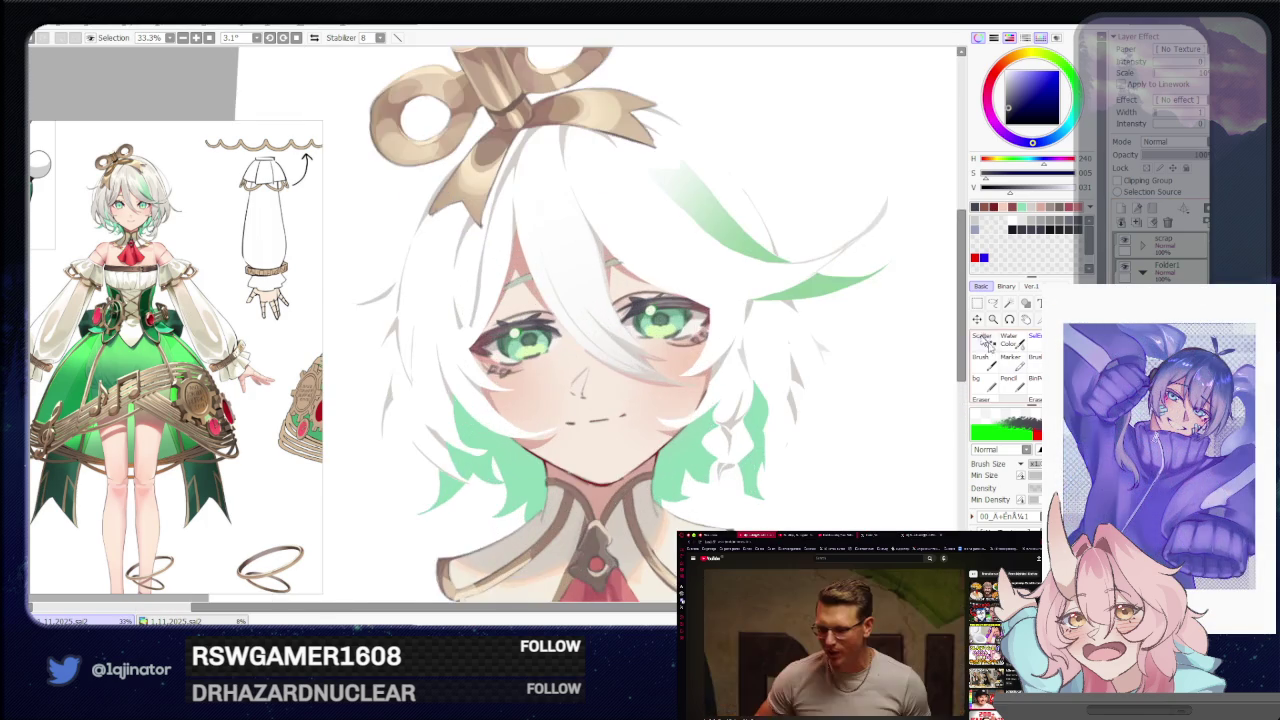
click(993, 302)
key(plus)
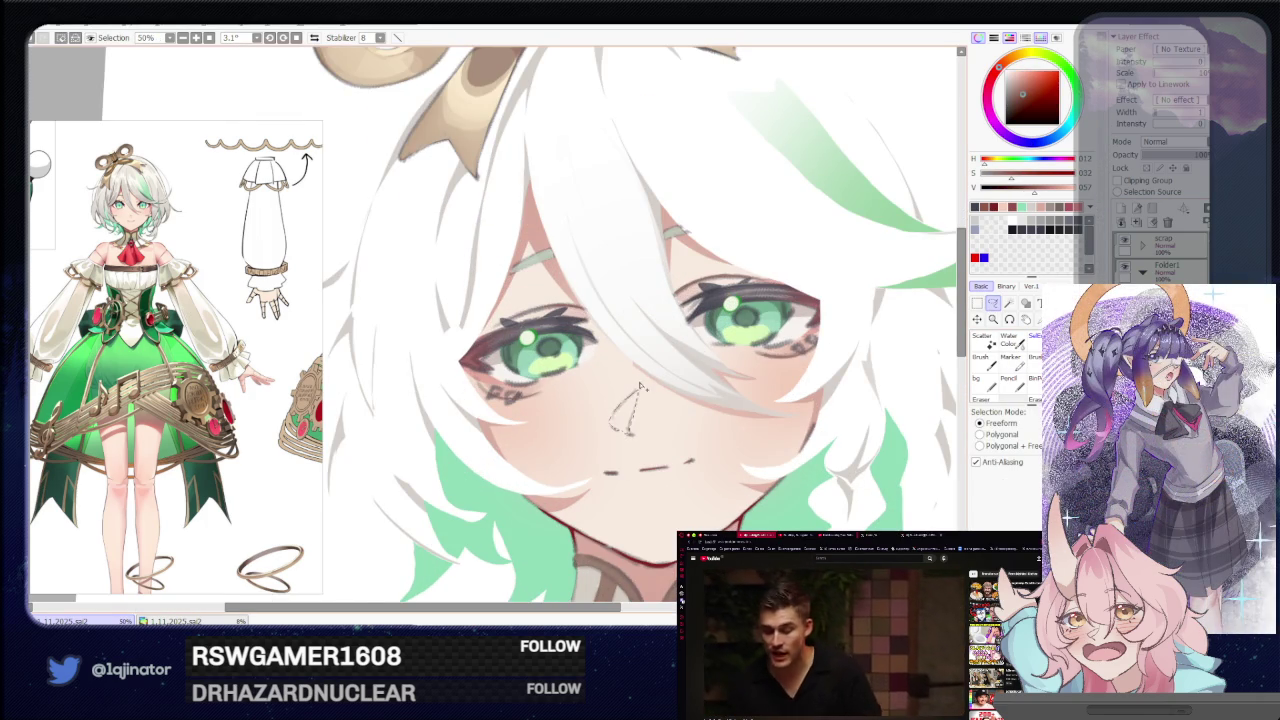
alt+click(640, 387)
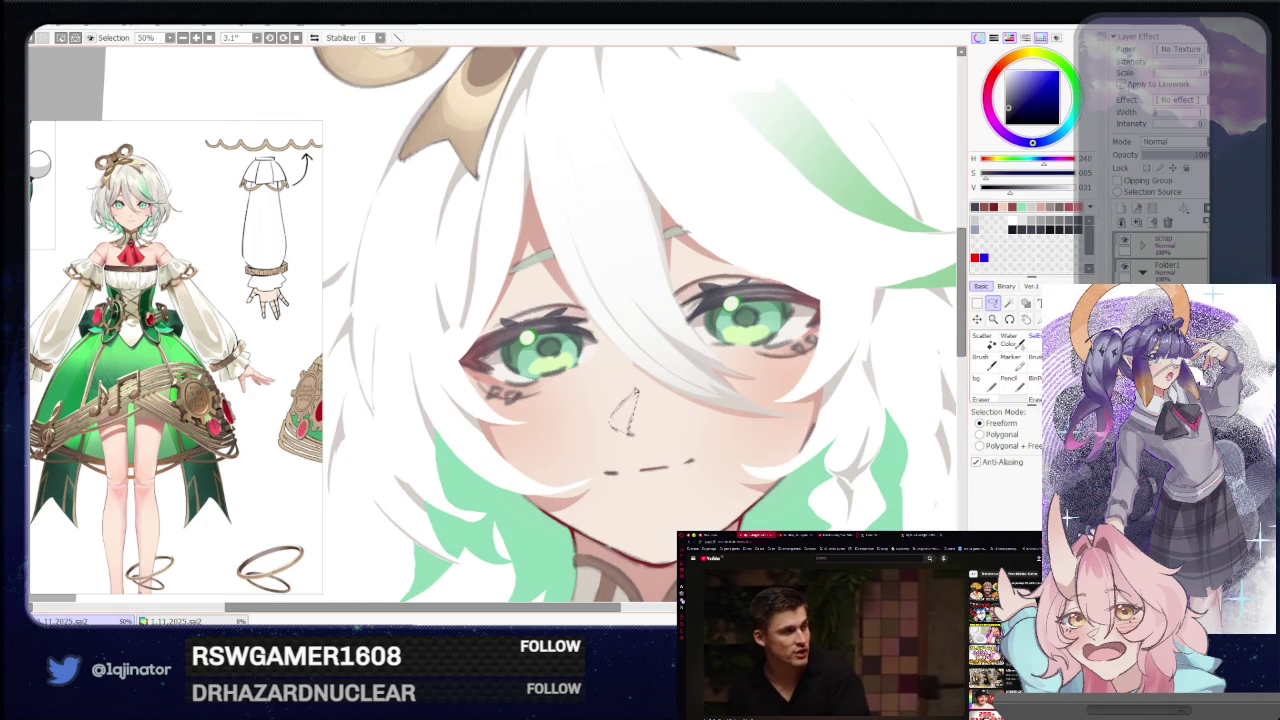
key(b)
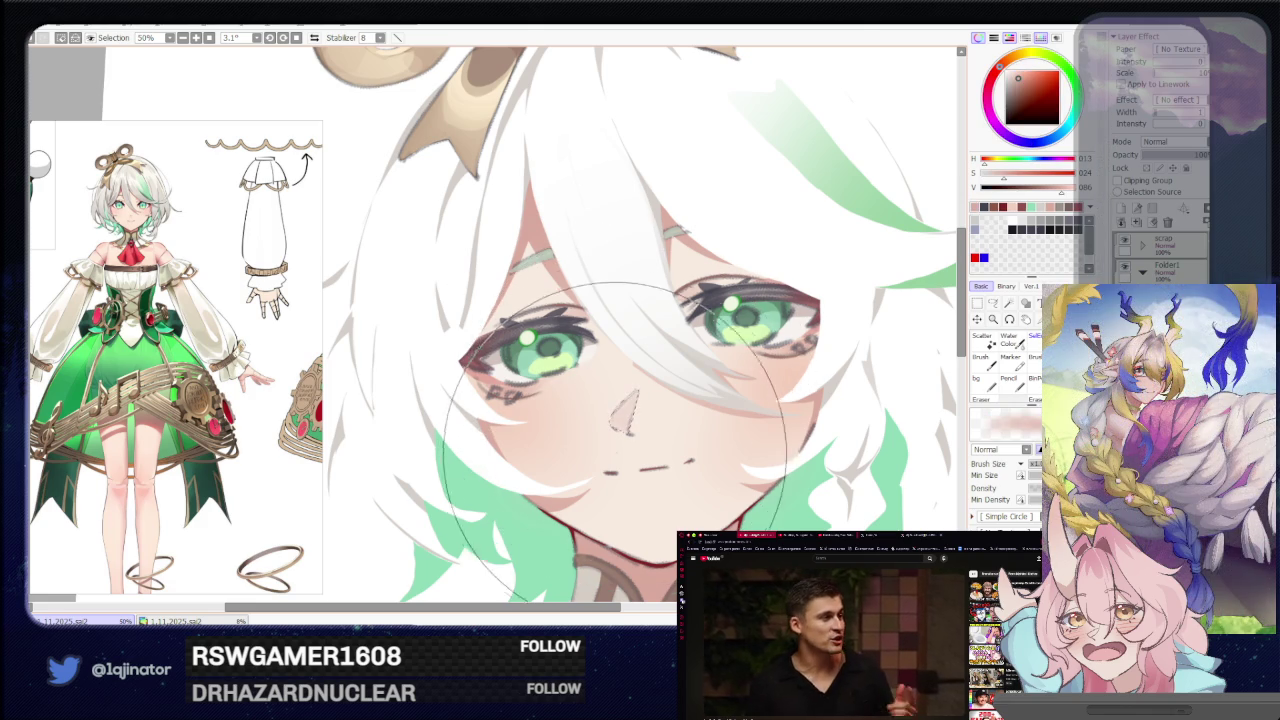
scroll(629, 368, down, 3)
key(l)
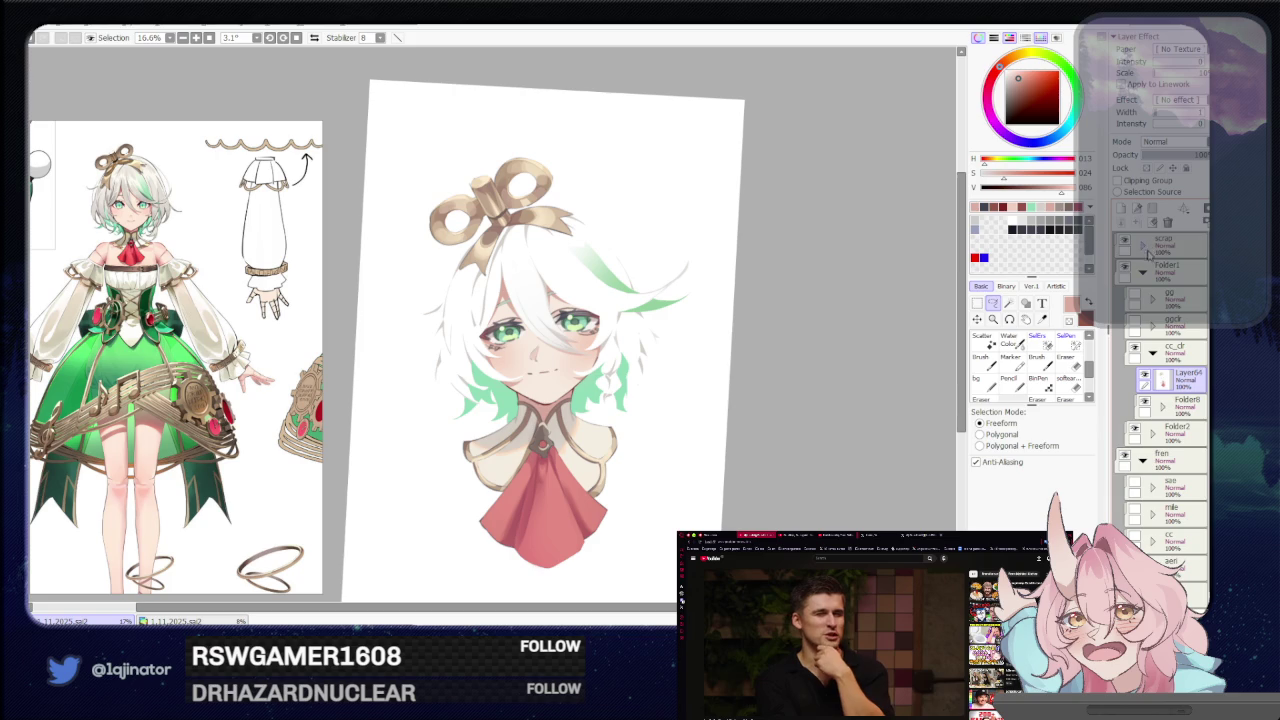
Add a new empty layer, Layer66.
click(1121, 212)
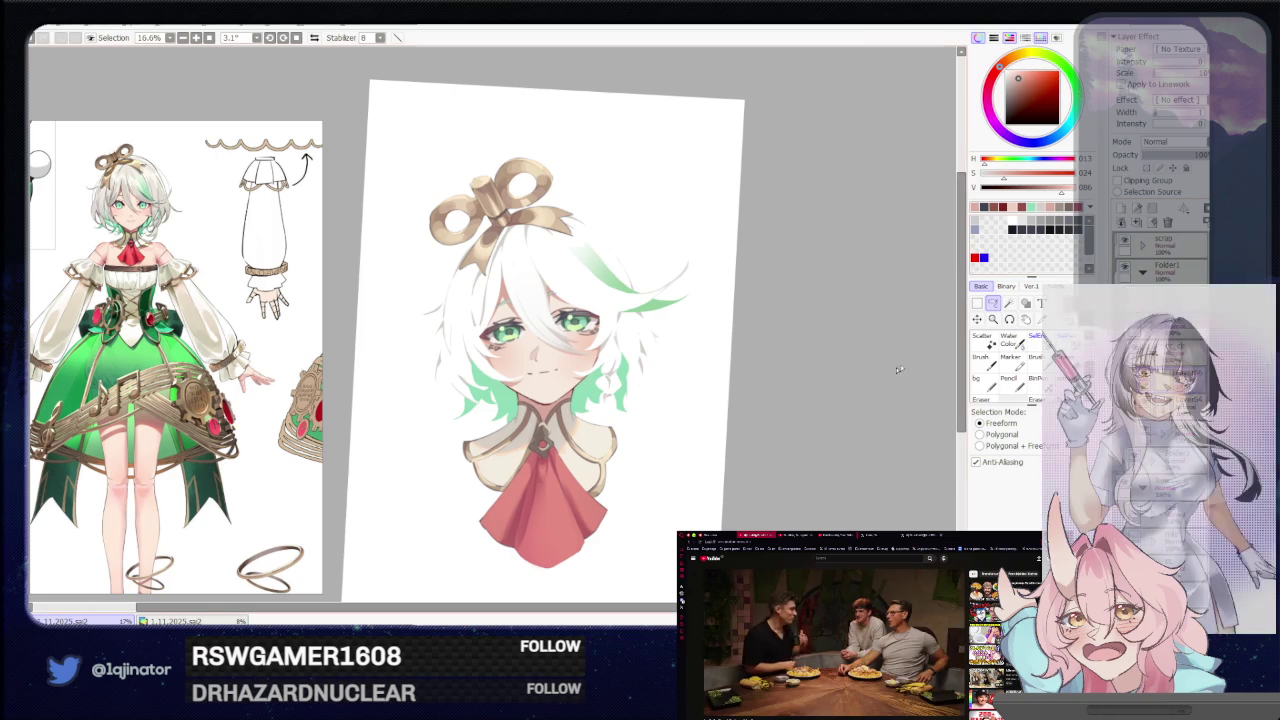
scroll(648, 442, up, 2)
scroll(648, 442, up, 2)
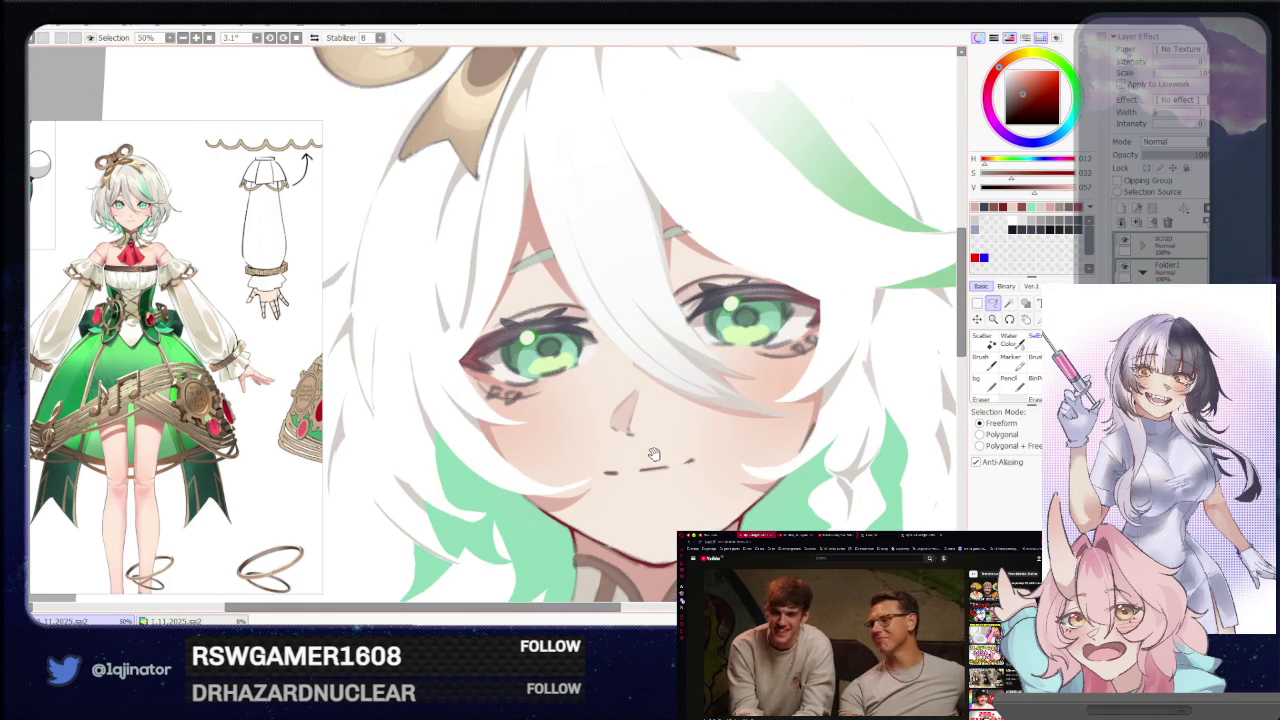
scroll(650, 450, up, 1)
scroll(580, 425, up, 1)
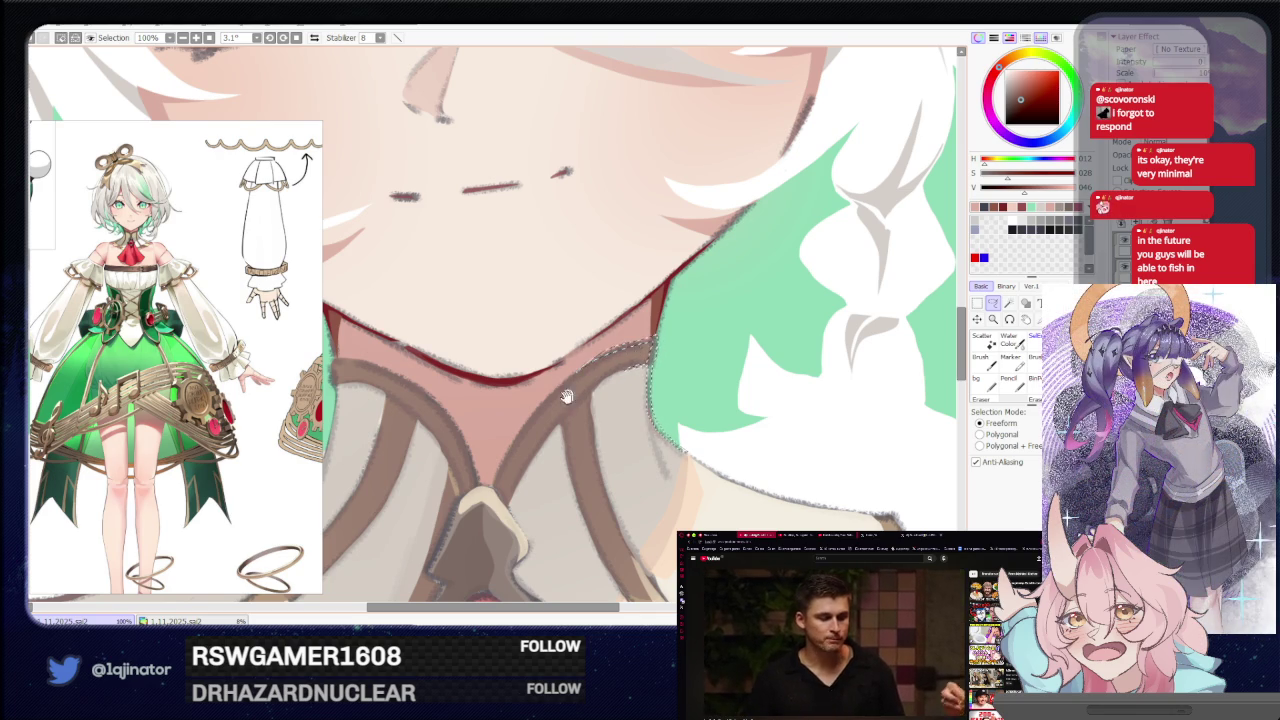
Lasso a narrow freeform selection along the collar strap edge beside the neck, panning across the collar.
drag(583, 387, 611, 360)
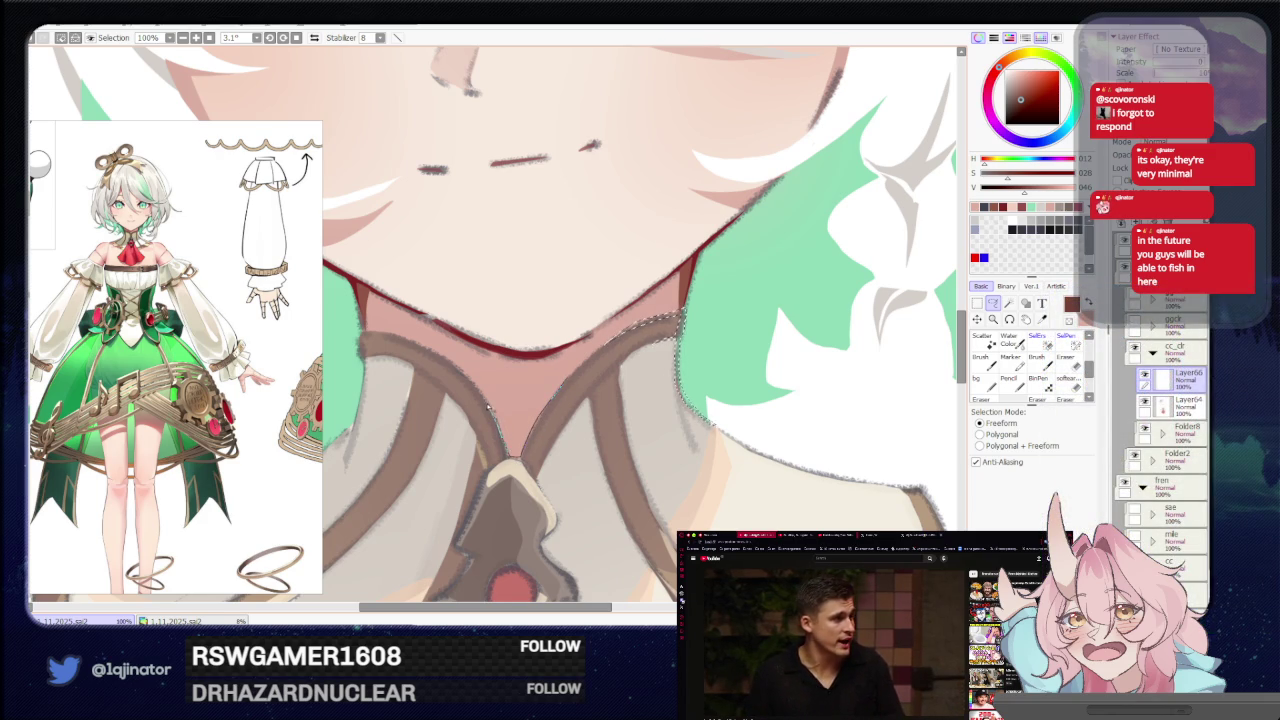
drag(496, 428, 518, 458)
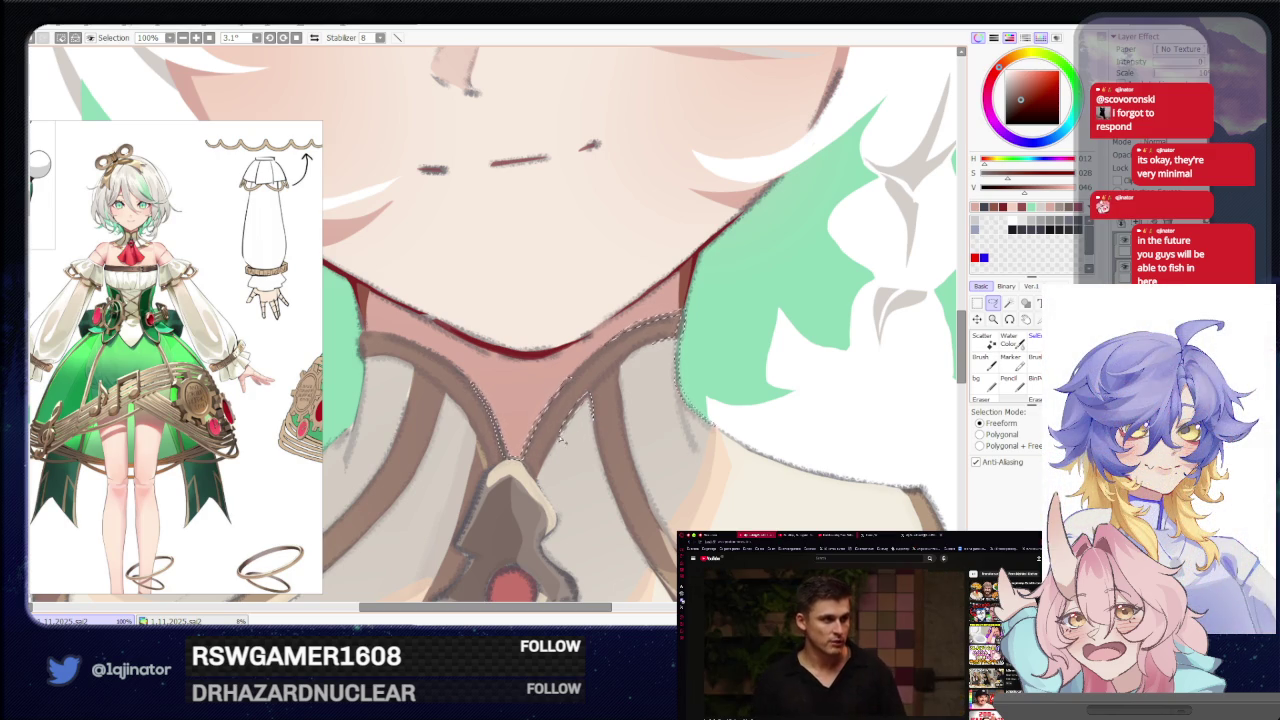
drag(590, 390, 538, 480)
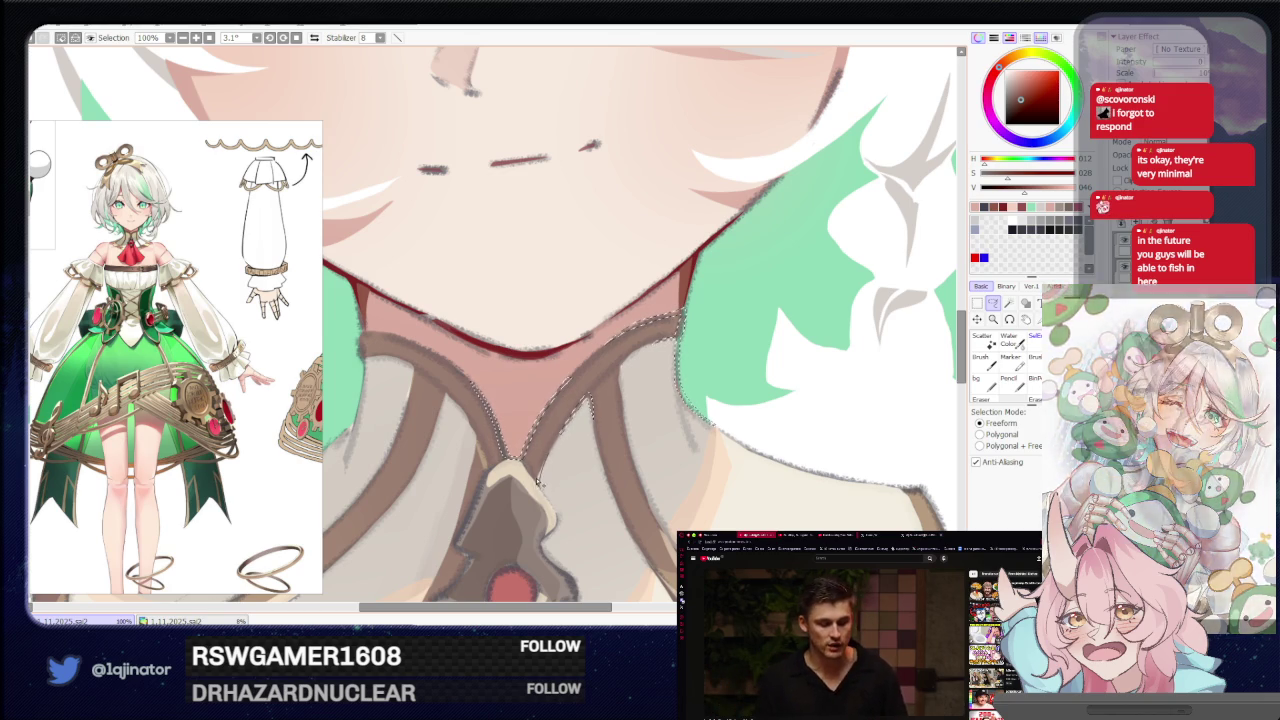
drag(611, 380, 580, 410)
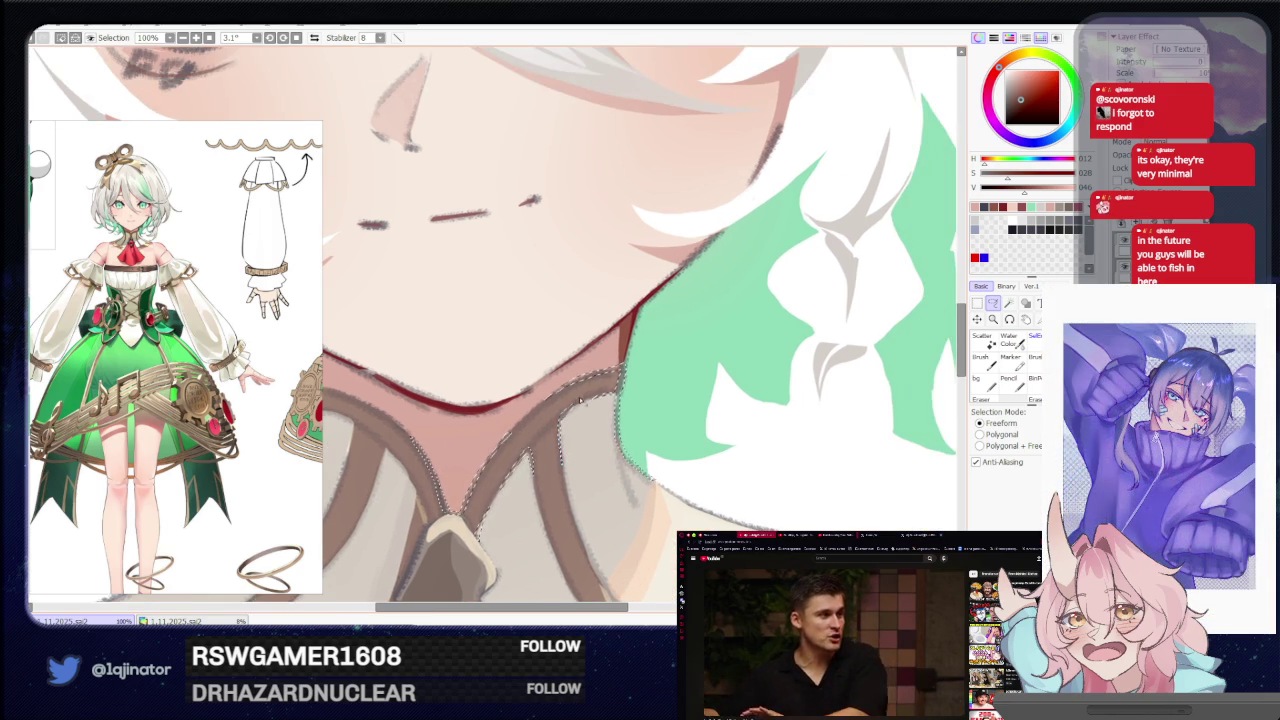
mouse_move(384, 496)
mouse_down()
mouse_move(492, 441)
mouse_move(522, 443)
mouse_up()
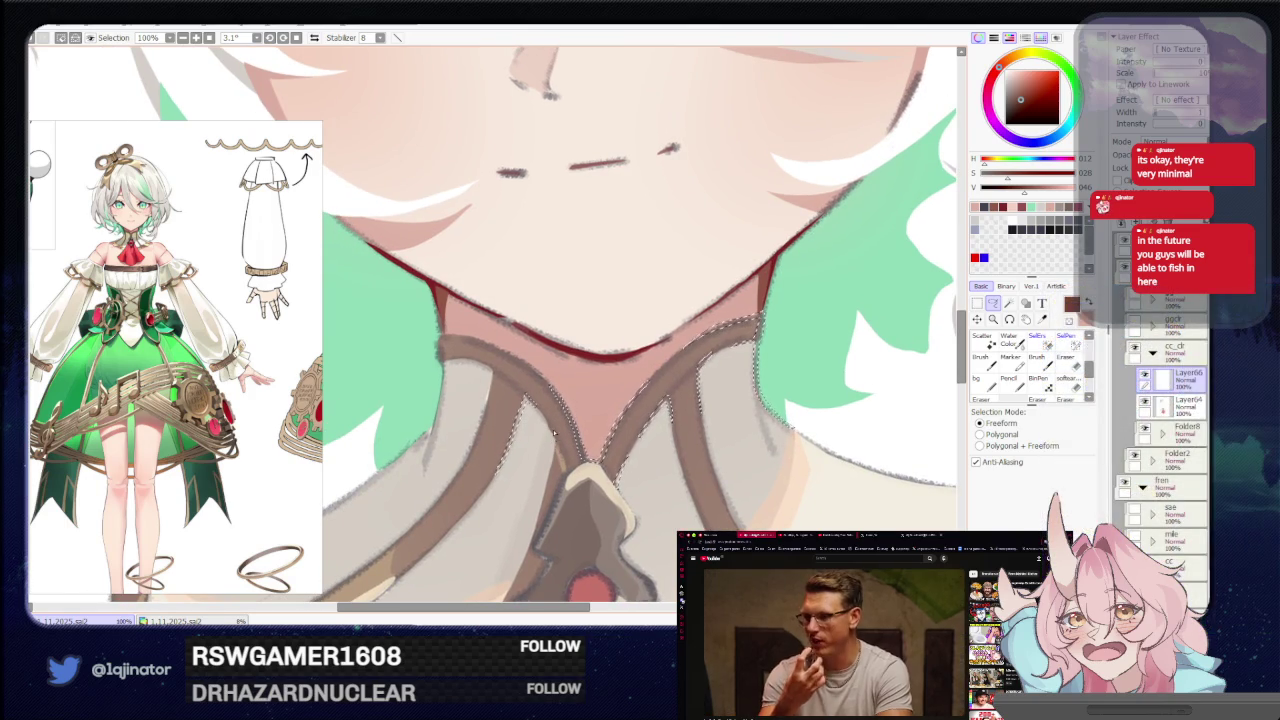
mouse_move(557, 425)
mouse_down()
mouse_move(757, 441)
mouse_move(538, 413)
mouse_move(596, 388)
mouse_up()
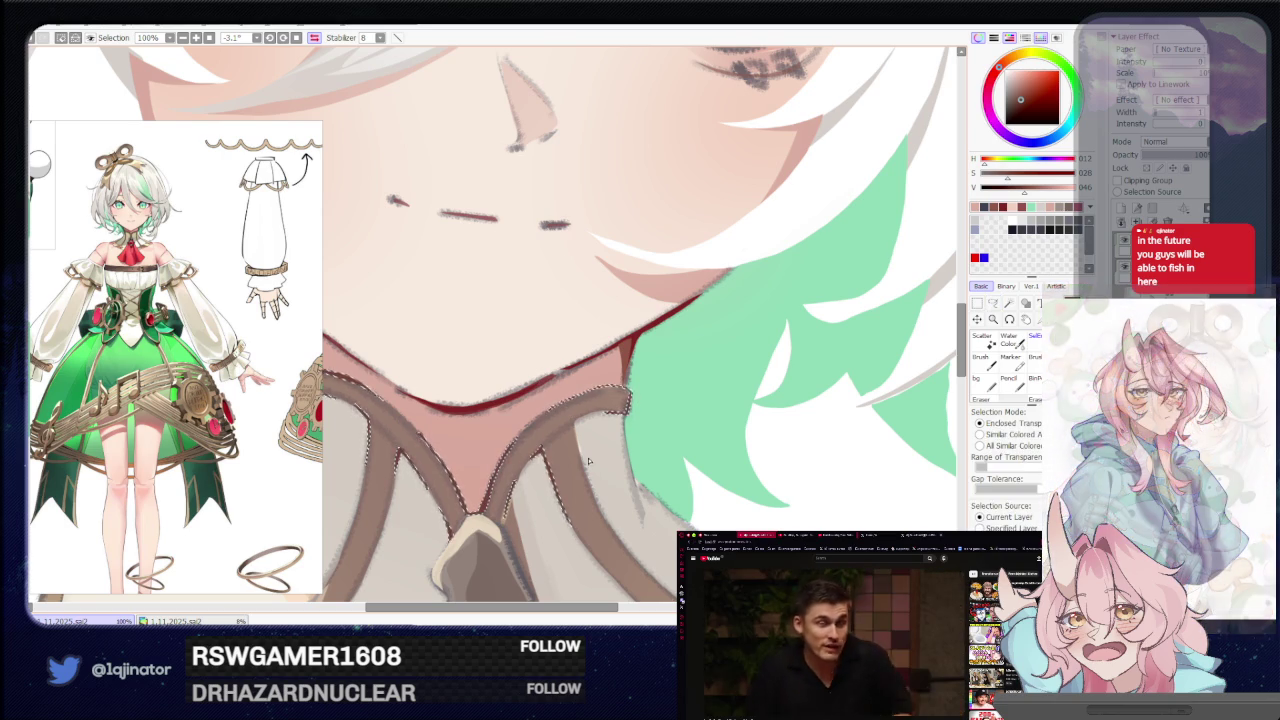
scroll(826, 346, down, 5)
scroll(826, 346, down, 2)
click(996, 307)
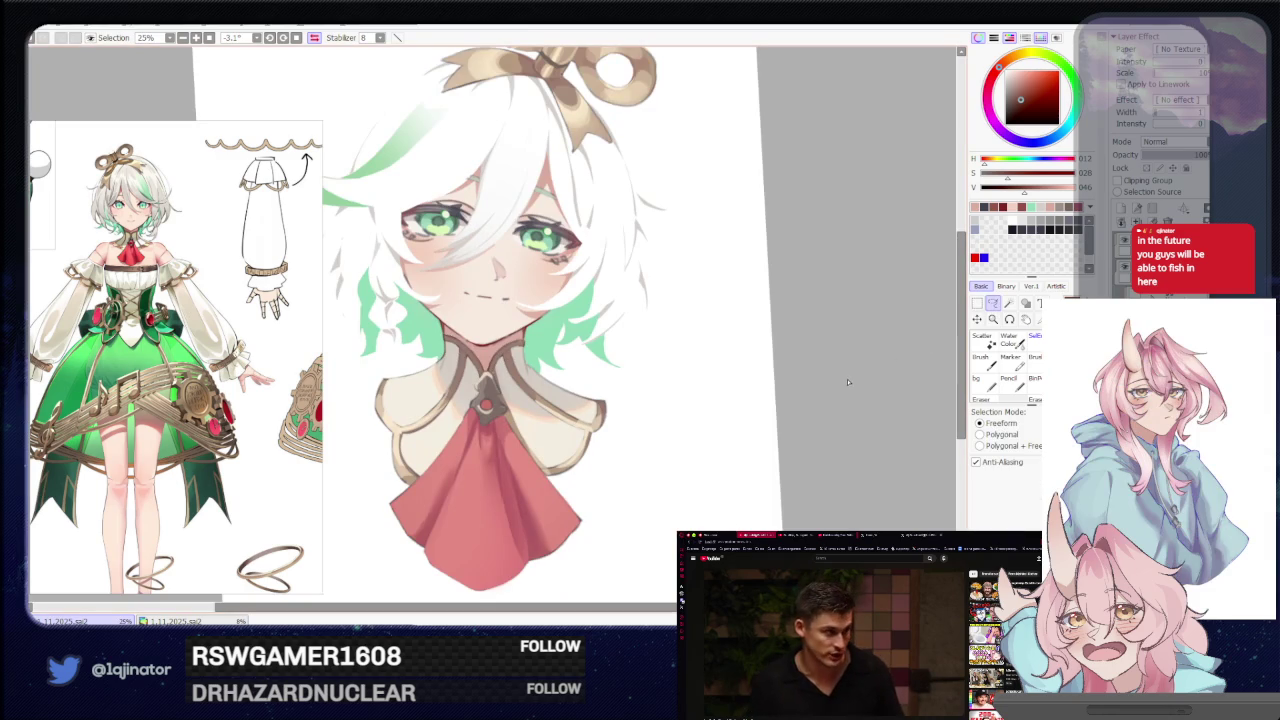
scroll(658, 435, up, 3)
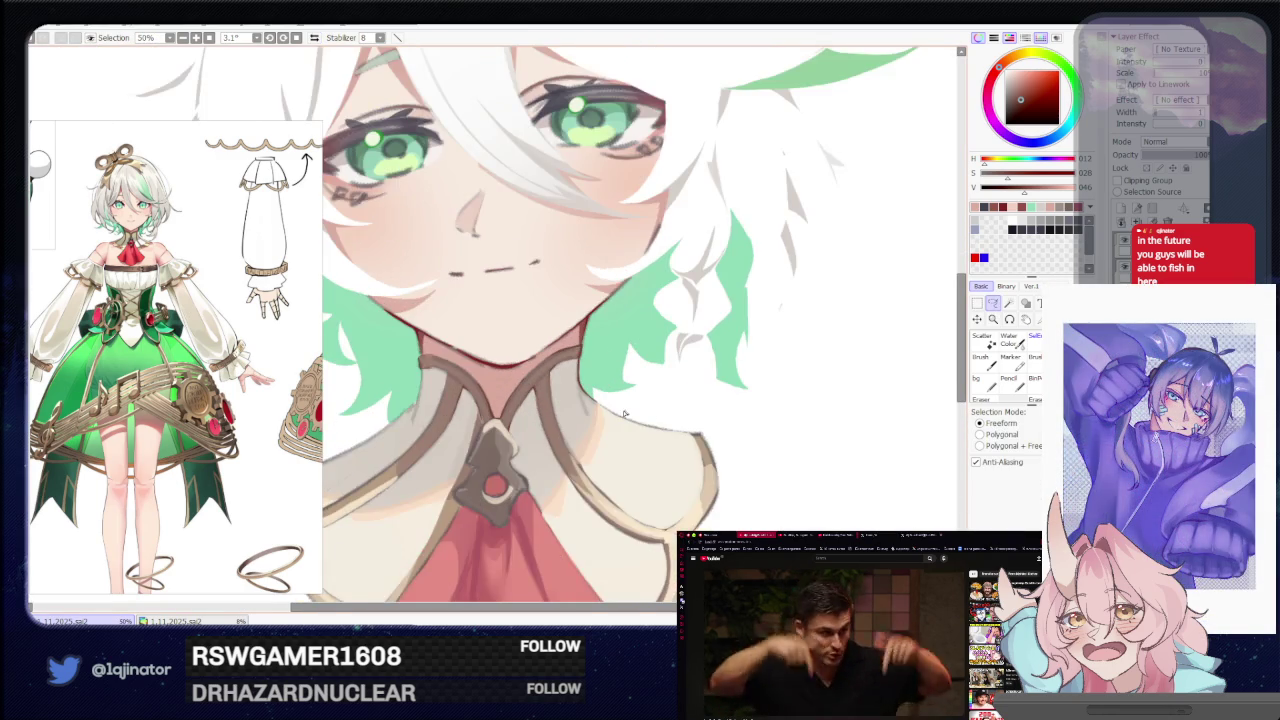
scroll(600, 415, up, 2)
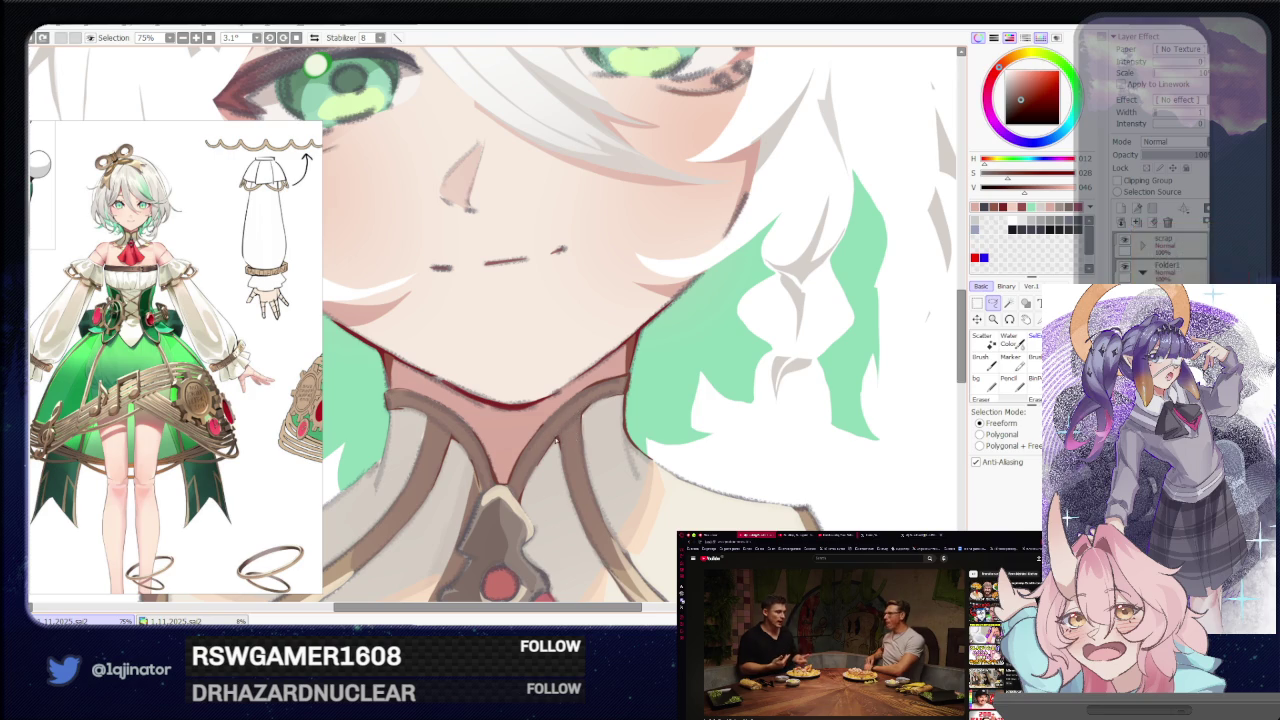
mouse_move(526, 459)
mouse_down()
mouse_move(585, 433)
mouse_move(532, 410)
mouse_up()
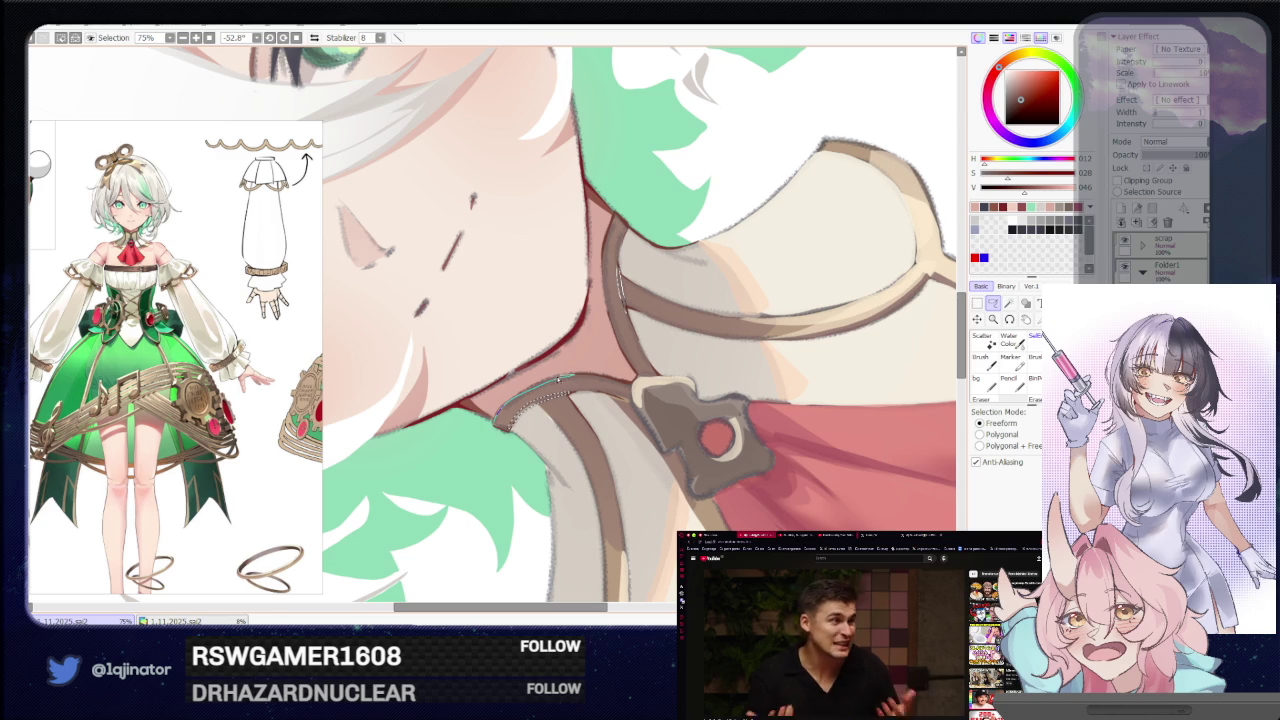
key(w)
key(ctrl+minus)
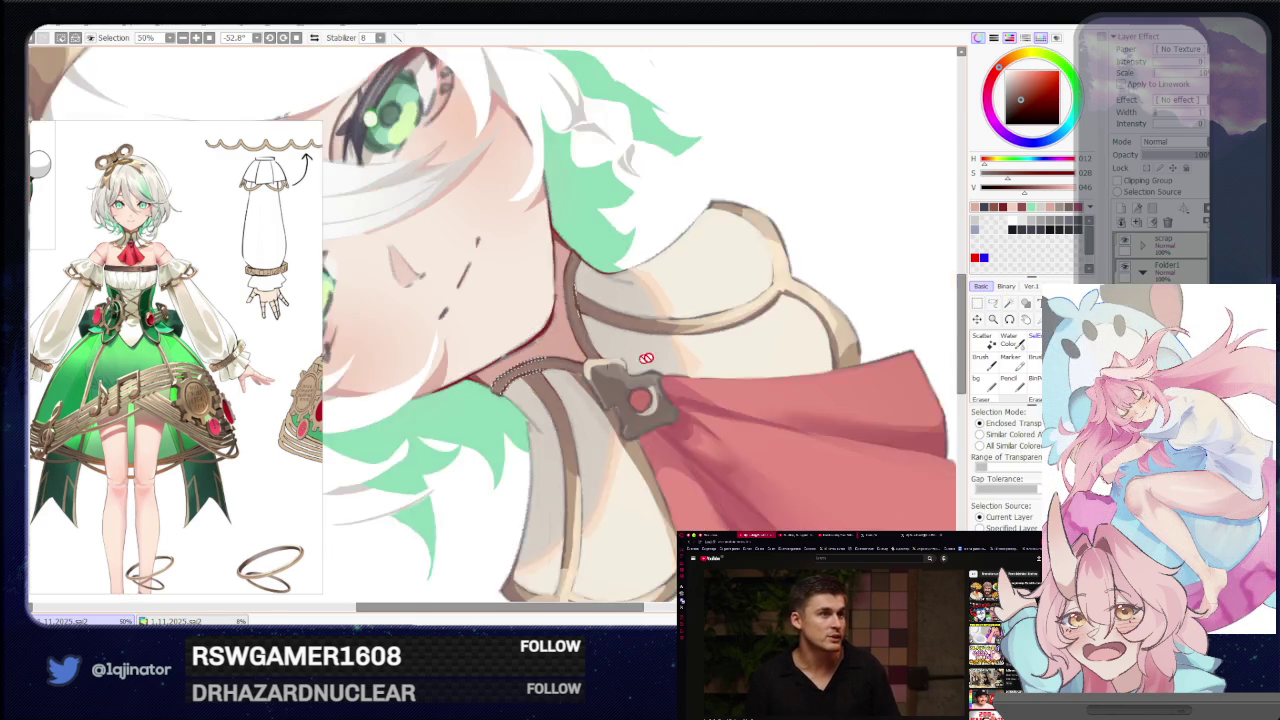
key(ctrl+minus)
key(l)
key(Home)
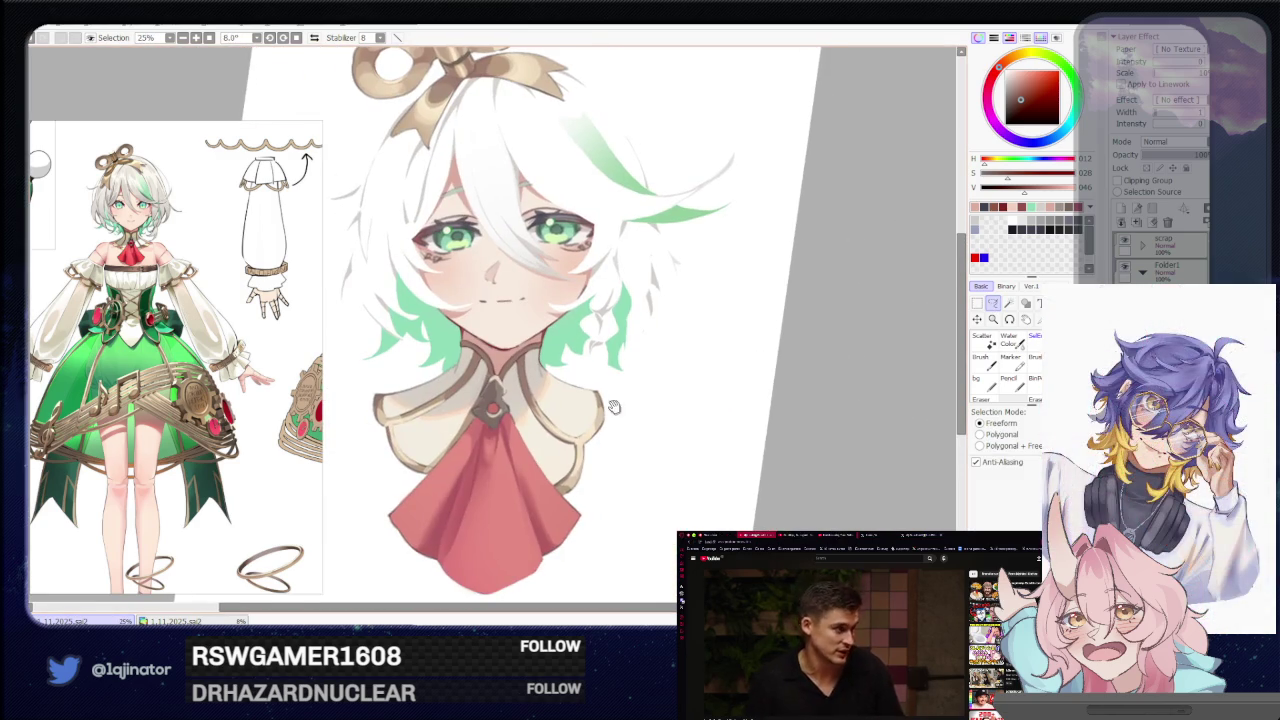
key(ctrl+plus)
key(ctrl+plus)
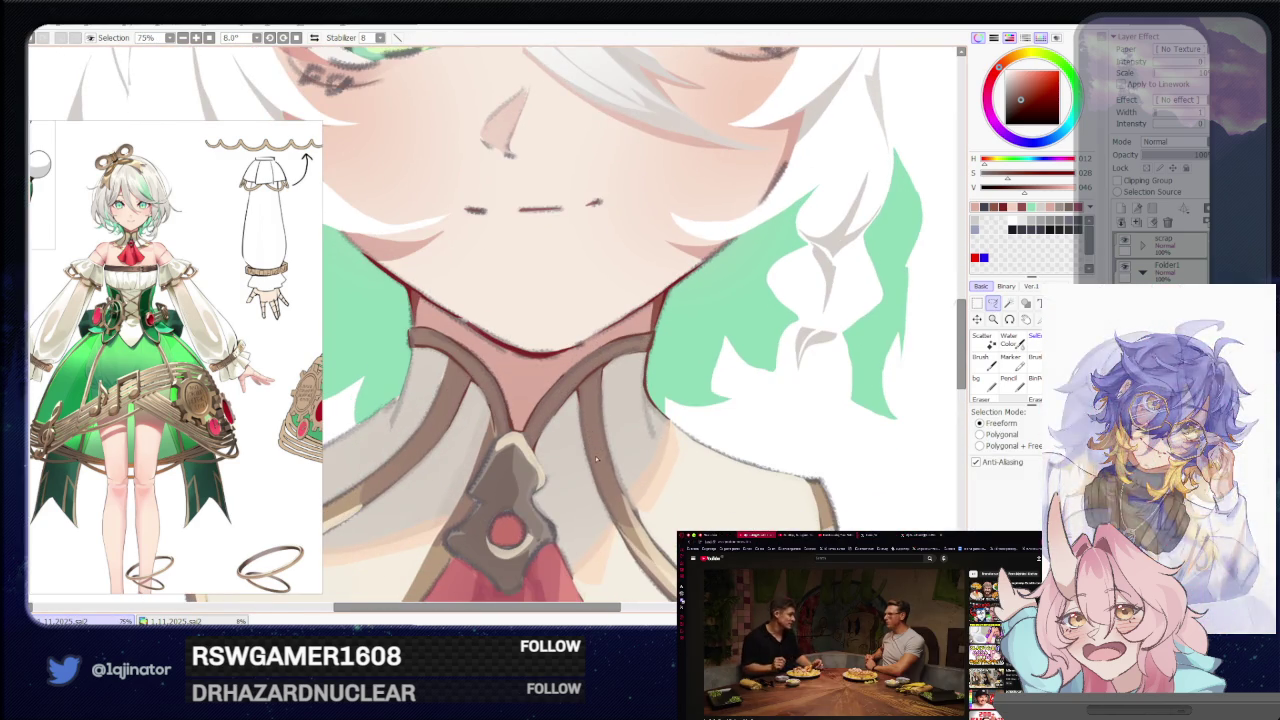
drag(453, 364, 548, 344)
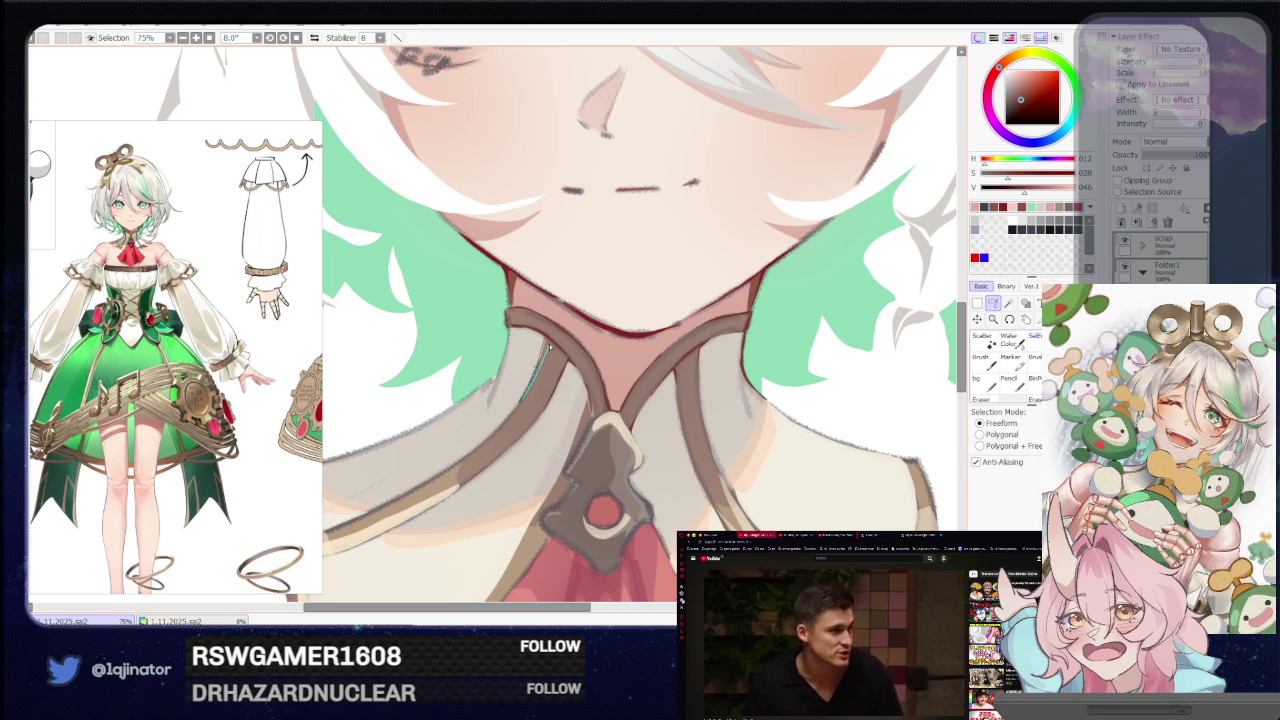
key(ctrl+minus)
key(ctrl+minus)
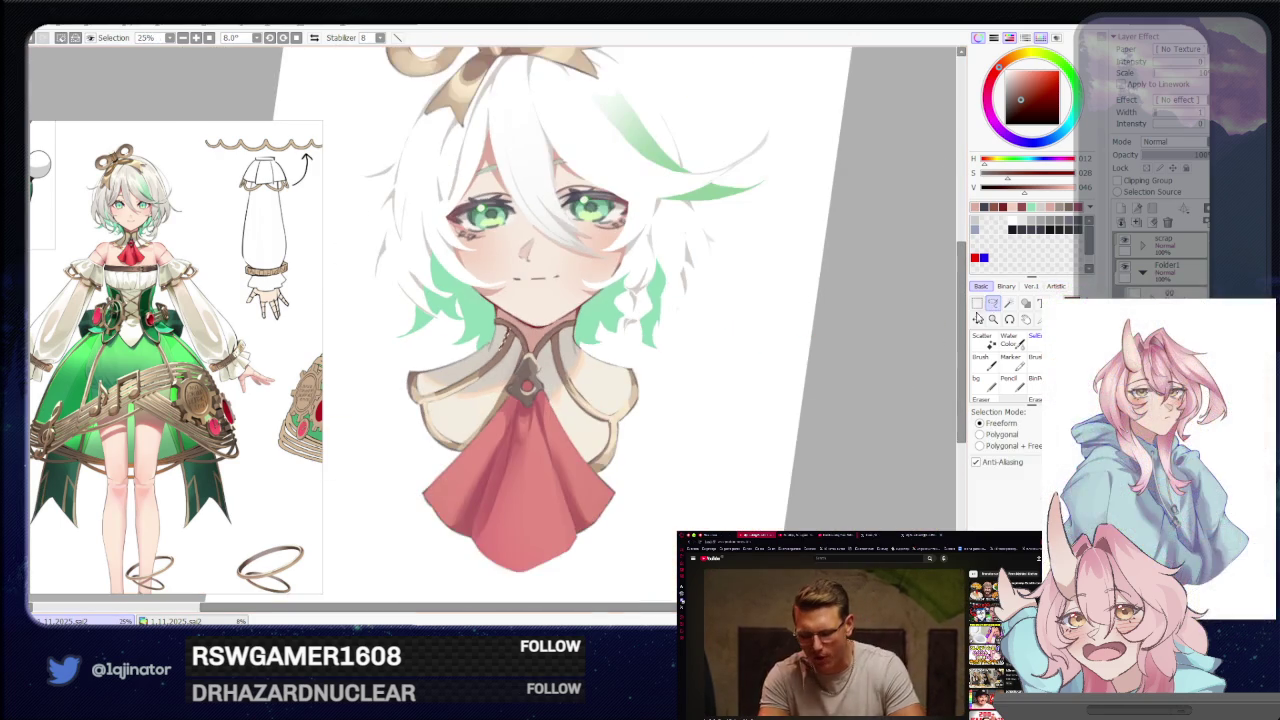
drag(806, 423, 786, 443)
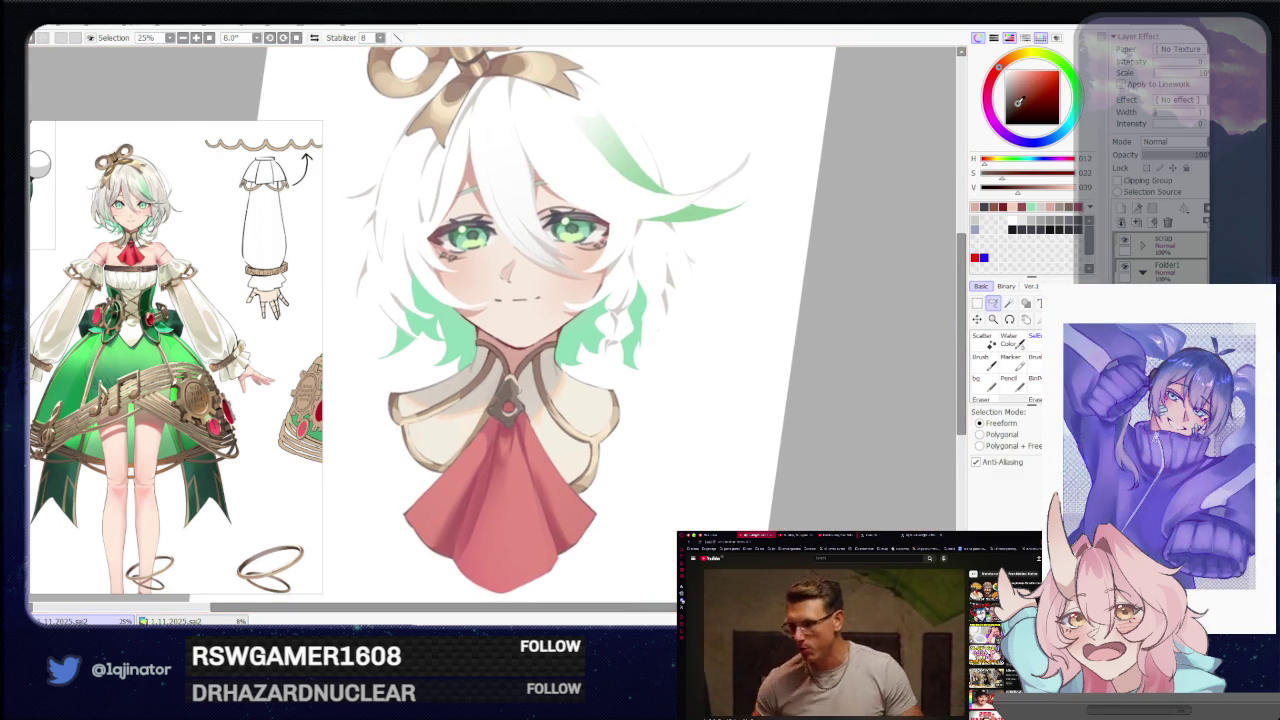
key(ctrl+plus)
key(ctrl+plus)
drag(490, 420, 556, 457)
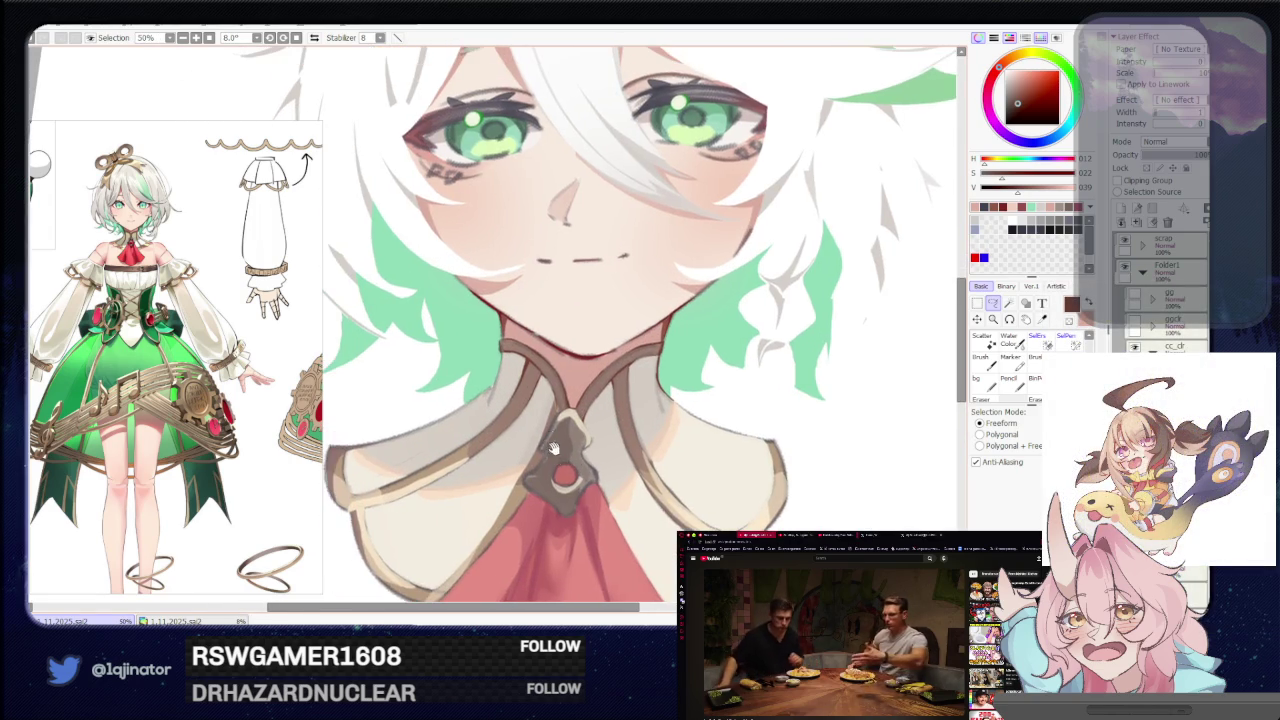
key(ctrl+plus)
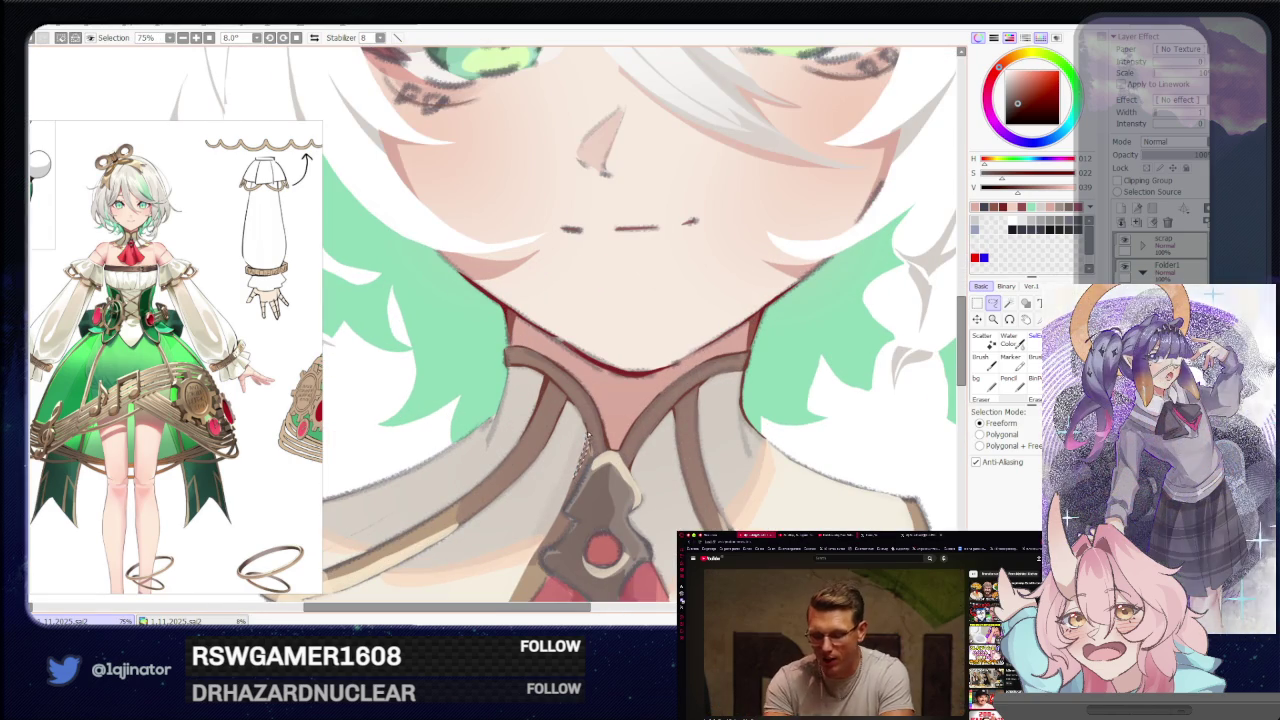
drag(588, 447, 648, 467)
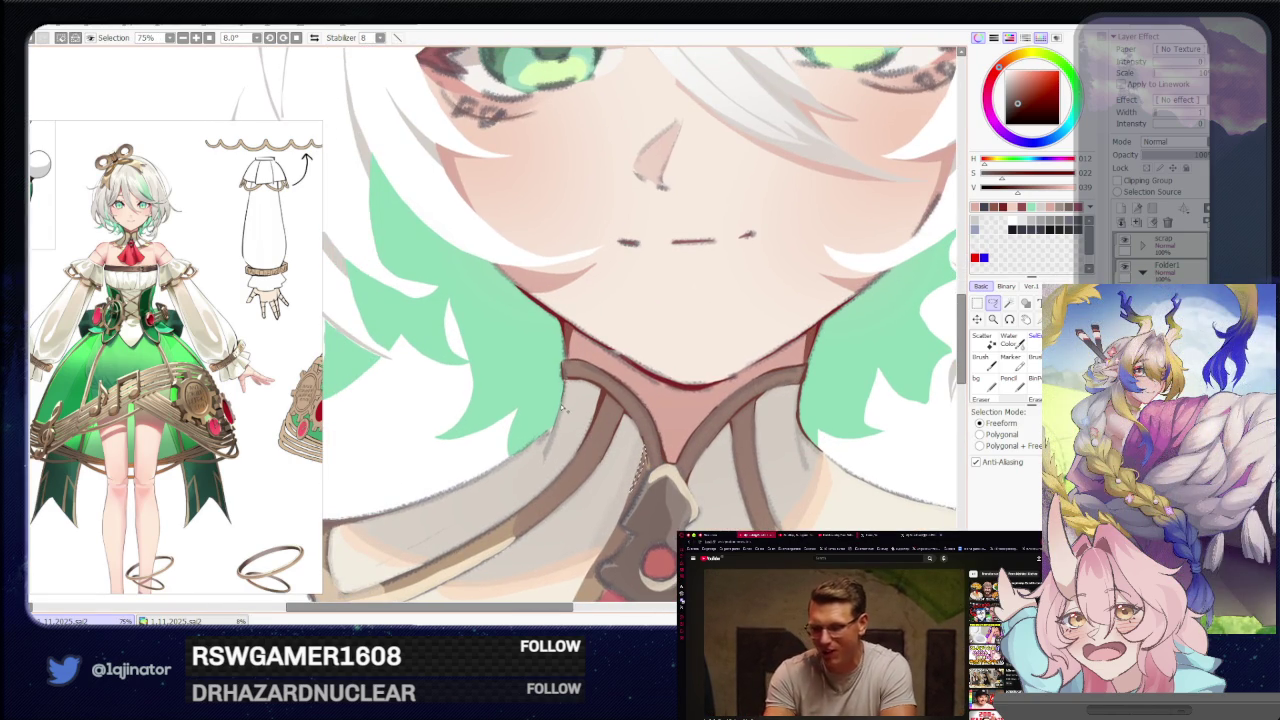
drag(547, 452, 570, 383)
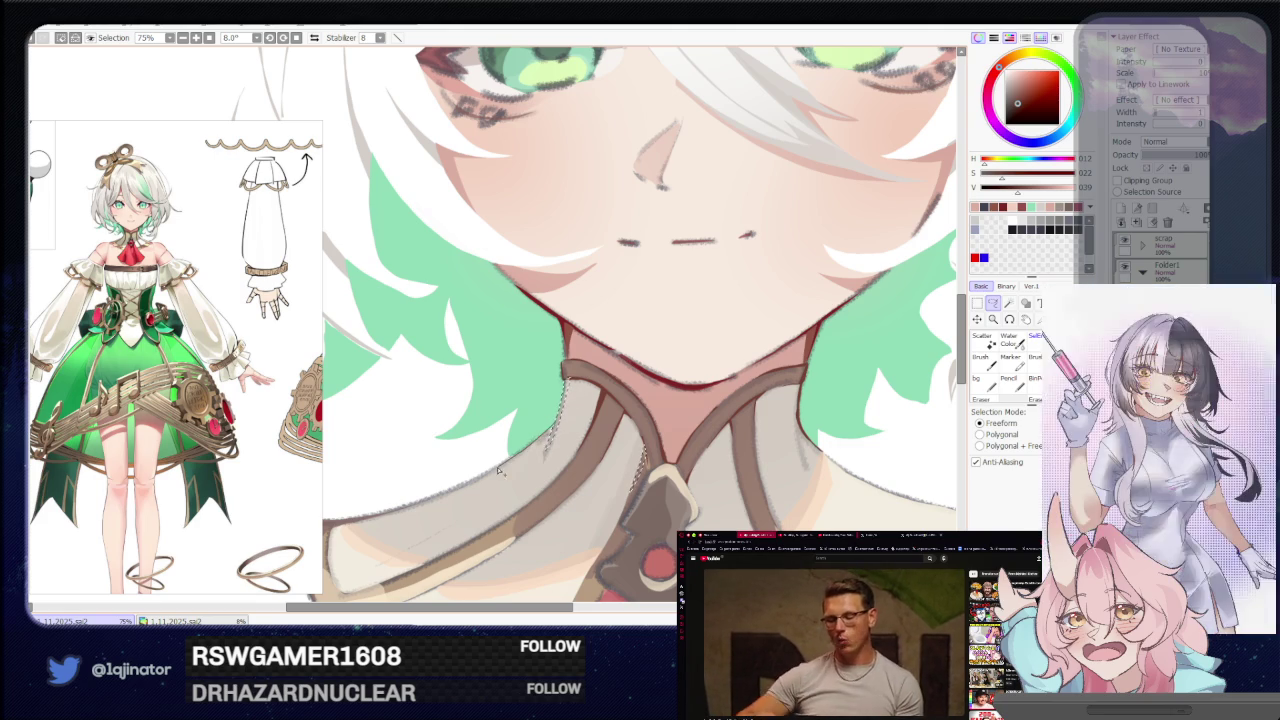
key(w)
scroll(545, 450, down, 3)
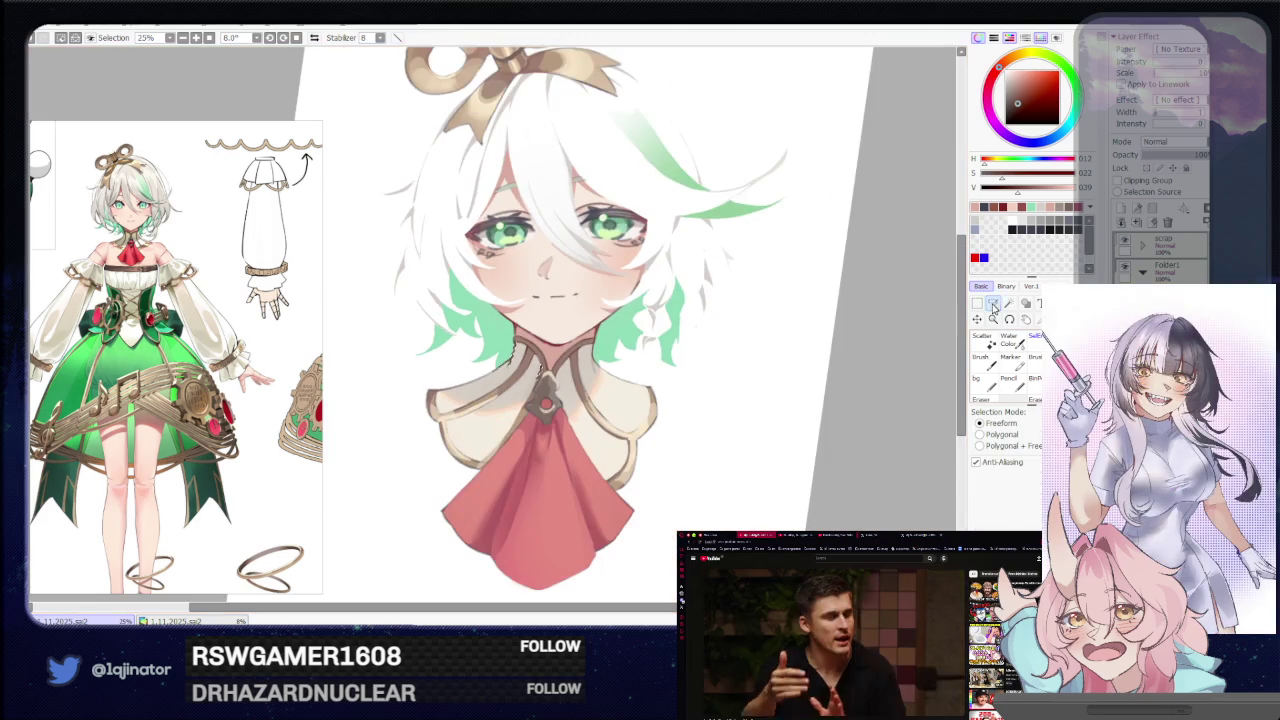
key(l)
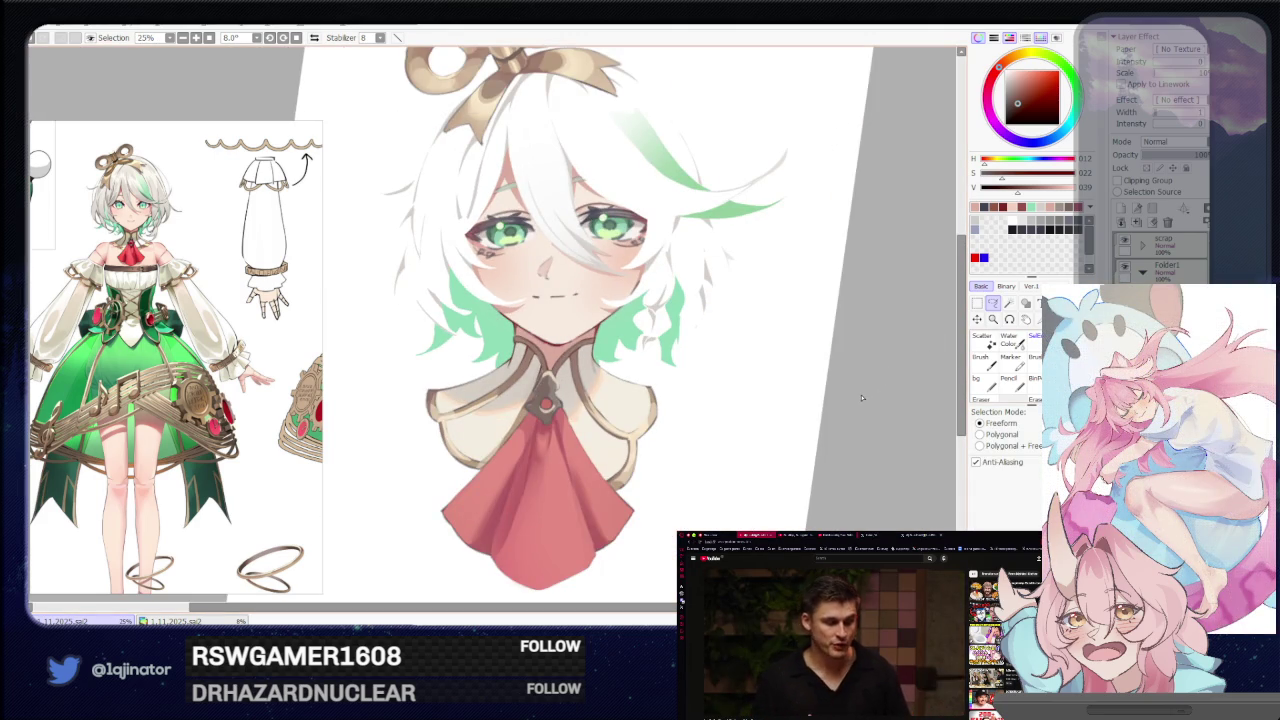
drag(781, 459, 809, 412)
mouse_move(808, 411)
mouse_down()
mouse_move(802, 386)
mouse_move(820, 449)
mouse_up()
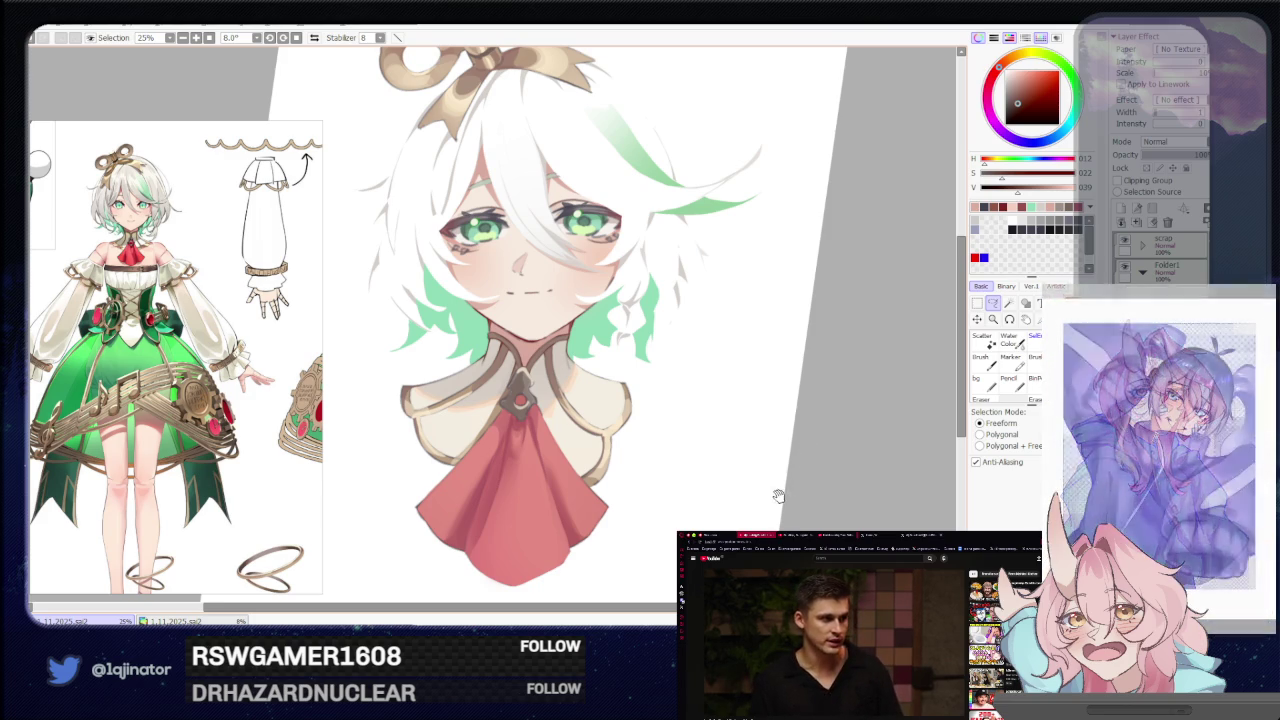
scroll(800, 444, down, 2)
scroll(790, 445, up, 1)
scroll(760, 460, up, 2)
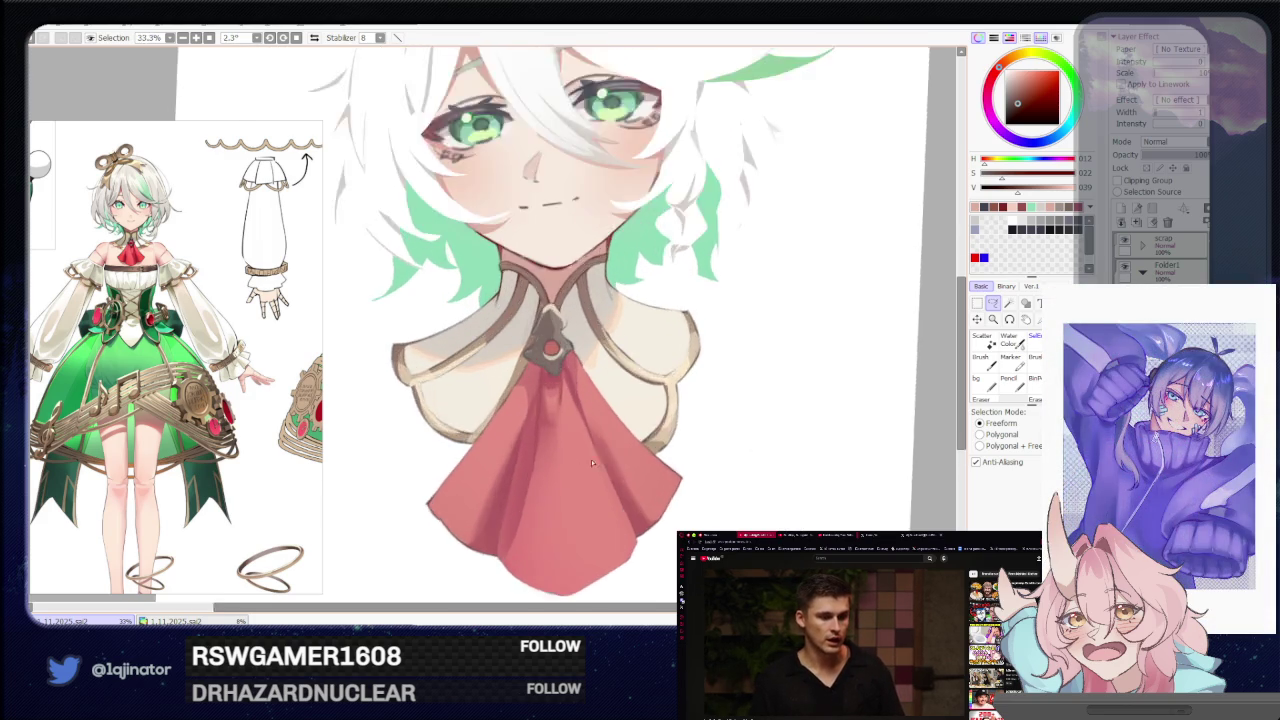
scroll(680, 480, up, 2)
scroll(565, 507, up, 2)
scroll(565, 507, up, 2)
drag(565, 507, 640, 348)
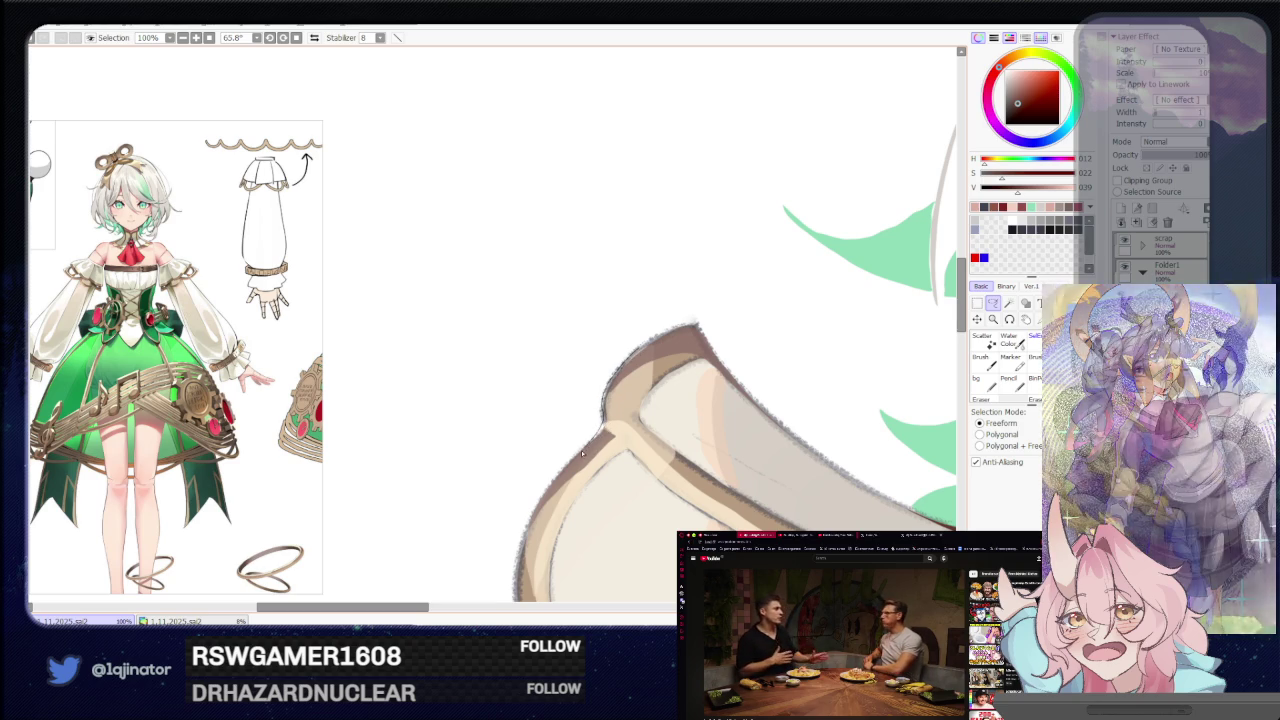
mouse_move(618, 382)
mouse_down()
mouse_move(487, 525)
mouse_move(514, 506)
mouse_up()
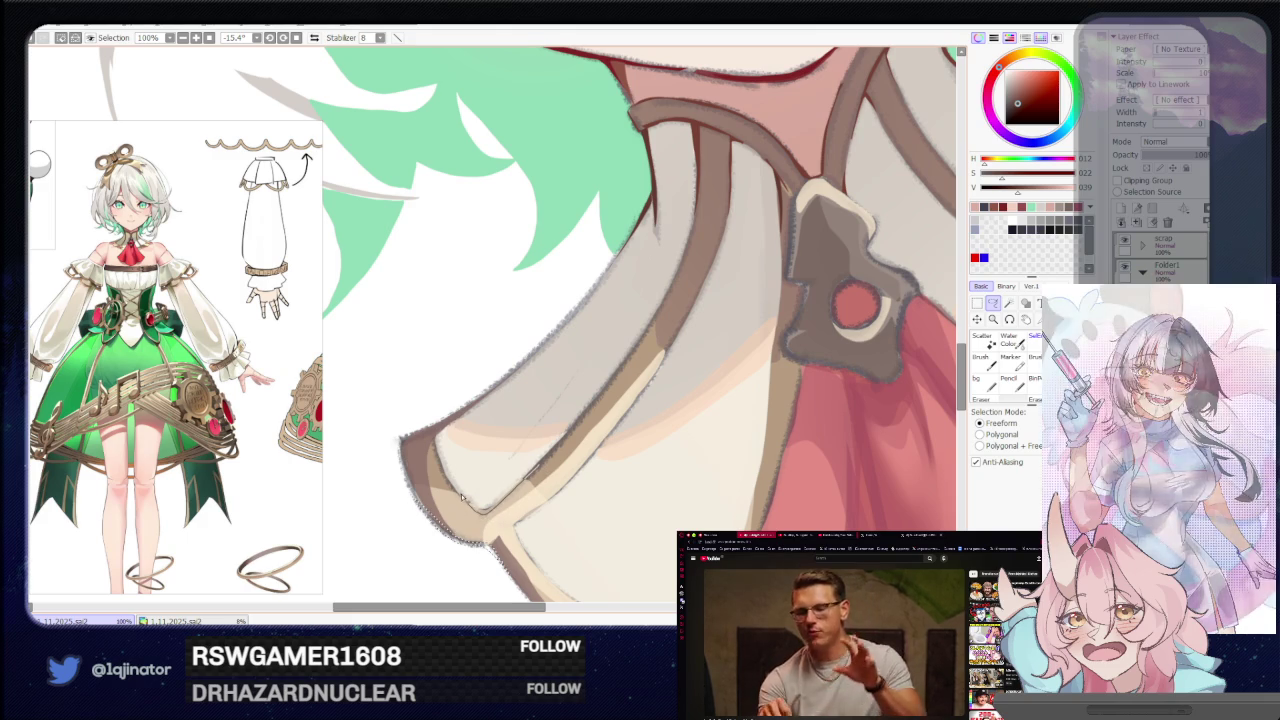
scroll(535, 471, down, 2)
scroll(536, 465, down, 2)
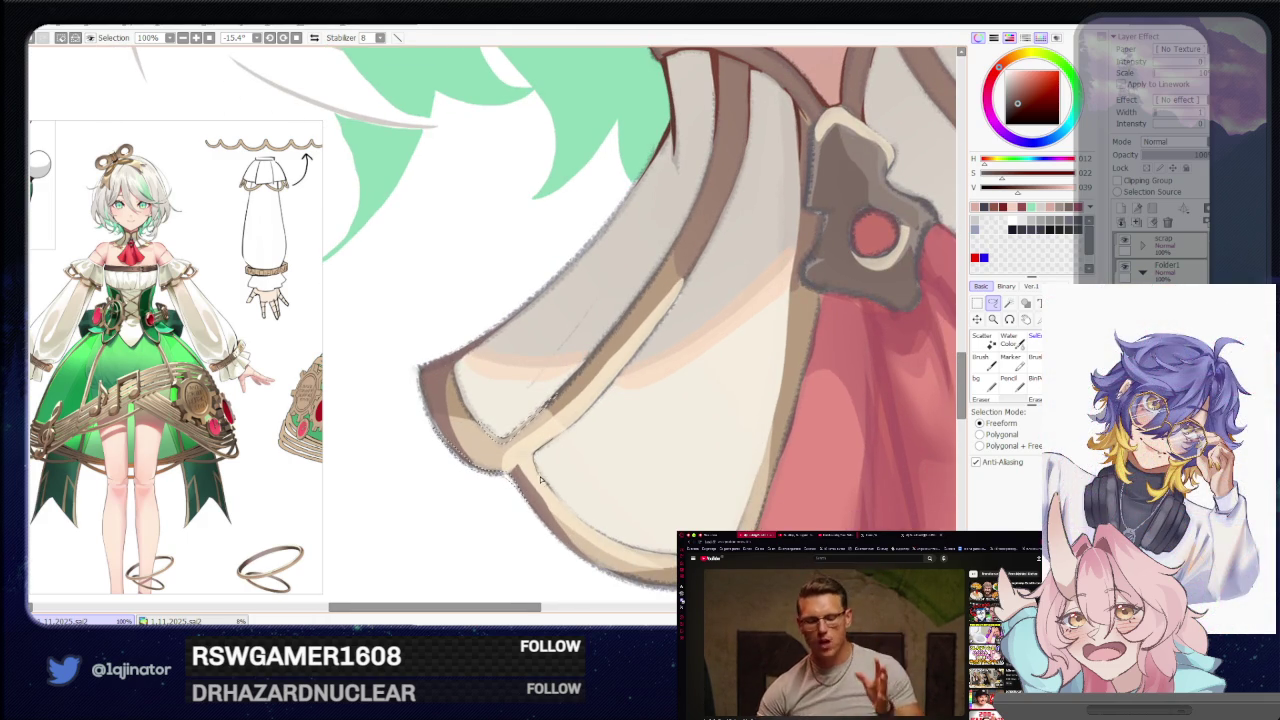
scroll(537, 467, down, 2)
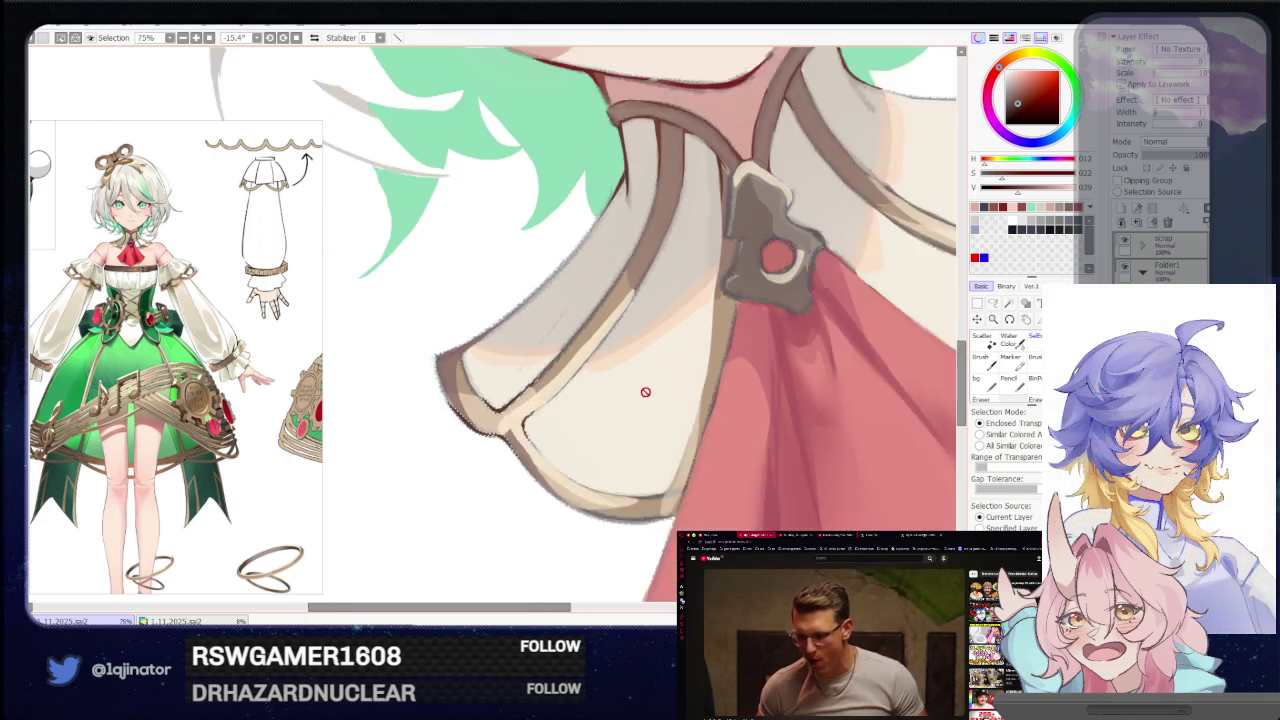
scroll(603, 409, down, 1)
scroll(603, 409, down, 1)
key(Home)
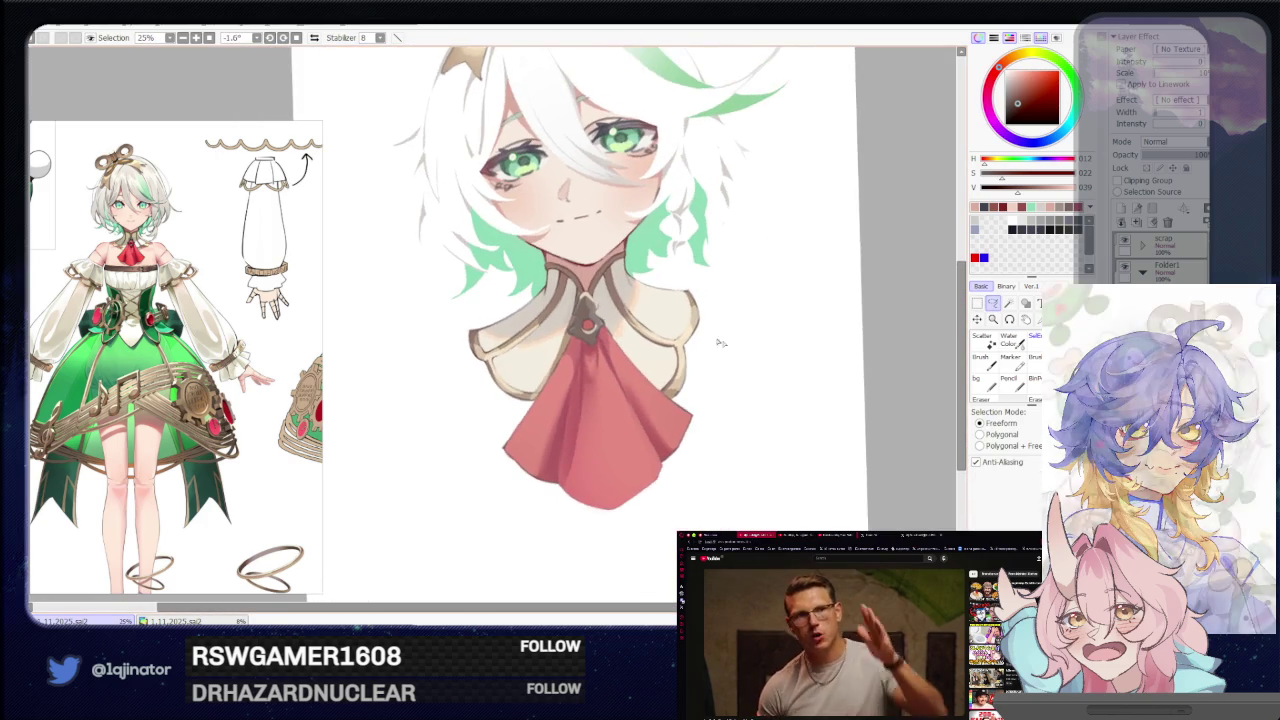
scroll(455, 427, up, 1)
scroll(455, 427, up, 2)
key(b)
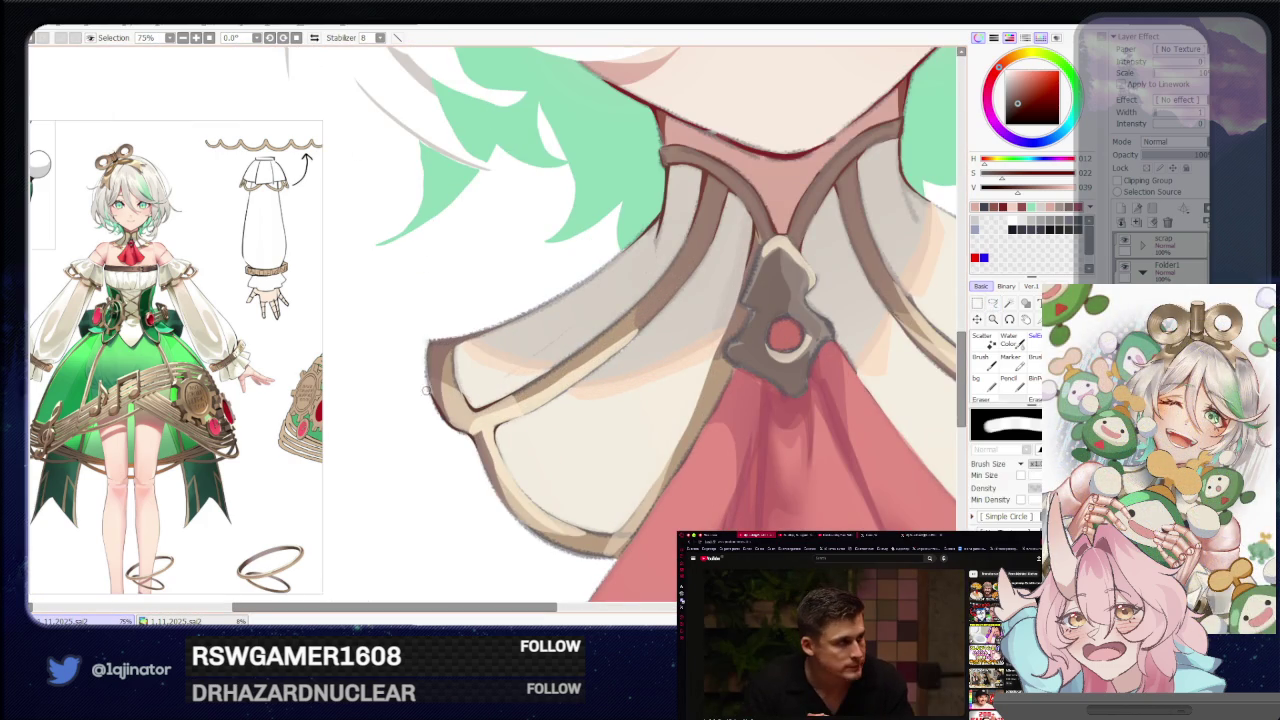
scroll(432, 420, down, 2)
scroll(432, 420, down, 1)
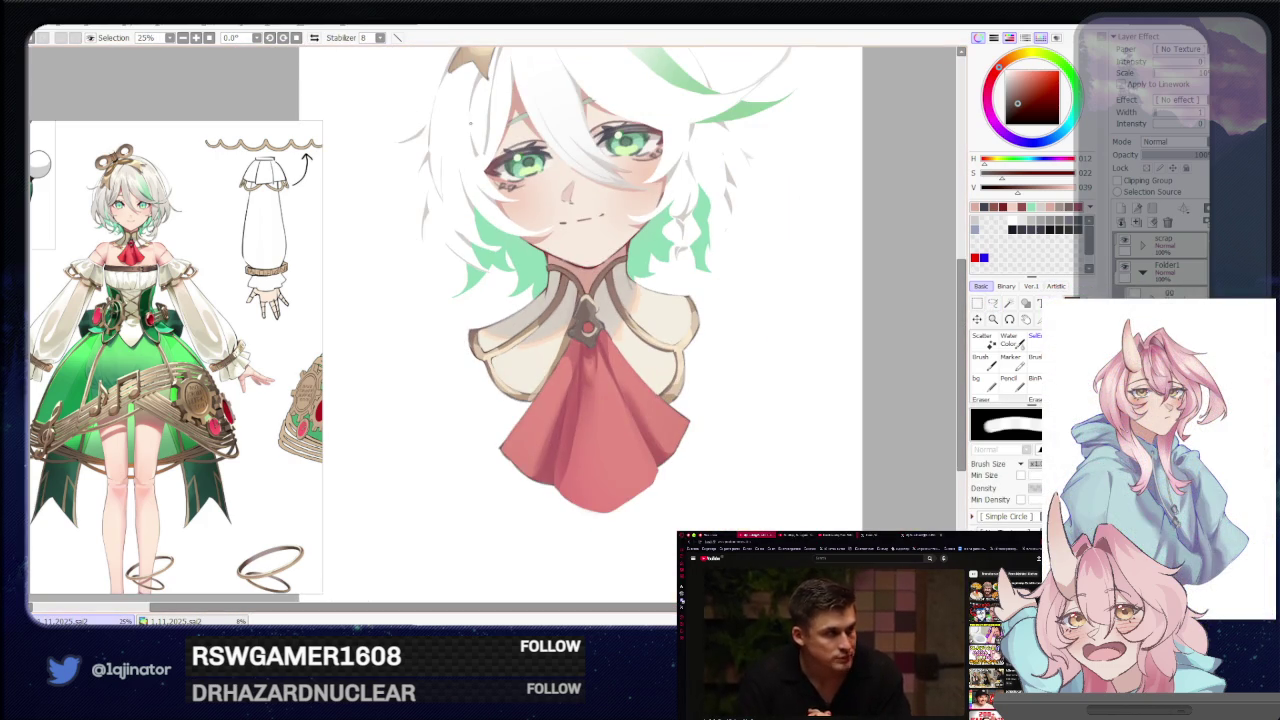
key(a)
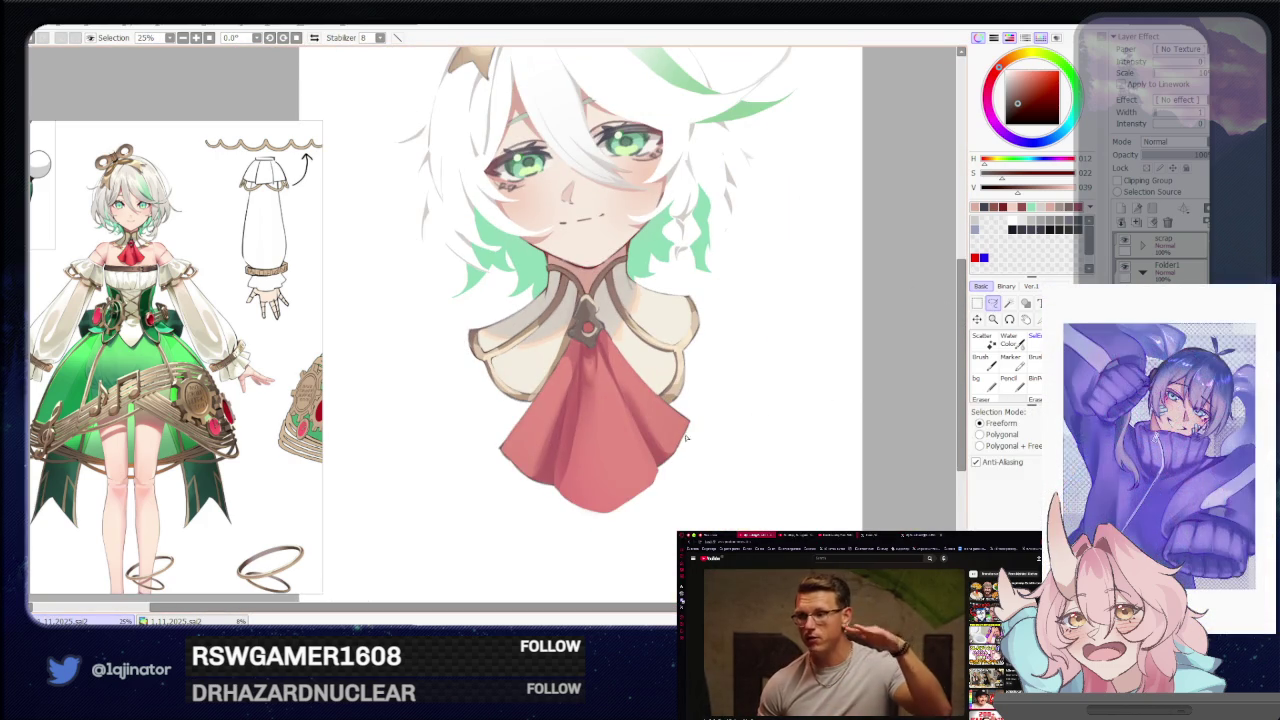
scroll(570, 459, up, 1)
scroll(589, 421, up, 2)
mouse_move(551, 437)
mouse_down()
mouse_move(693, 374)
mouse_move(658, 414)
mouse_up()
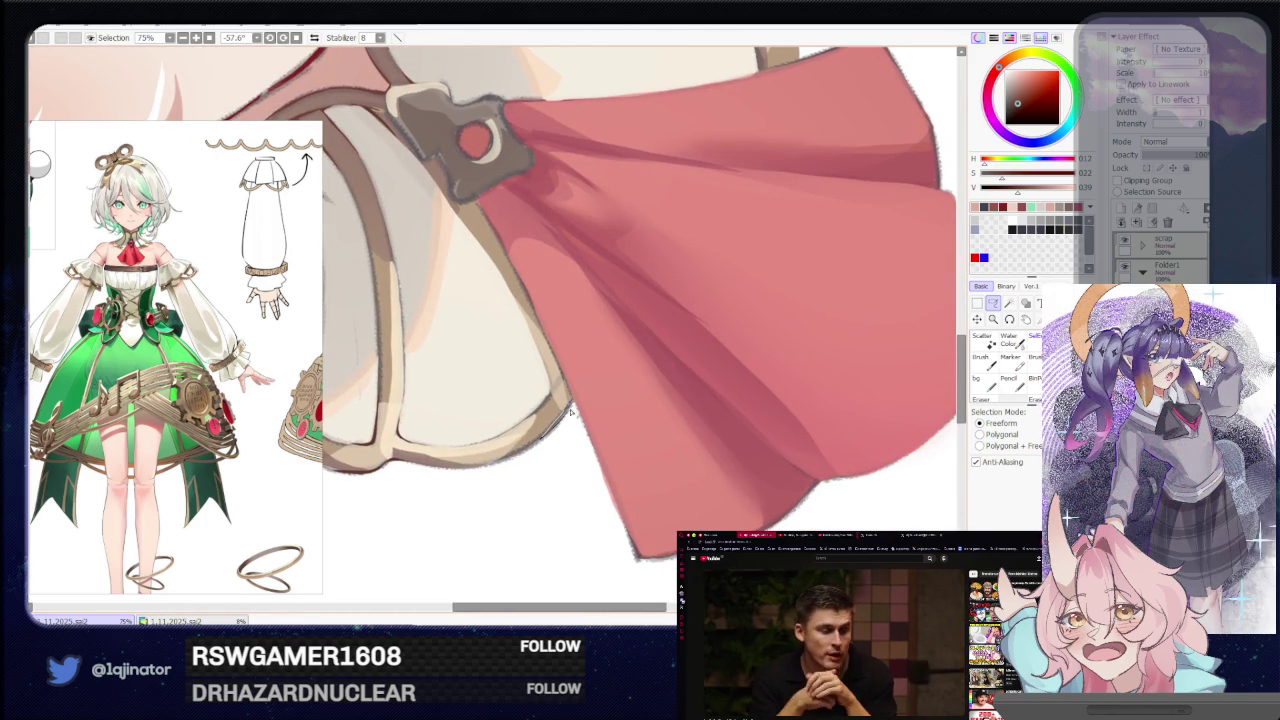
drag(644, 413, 520, 460)
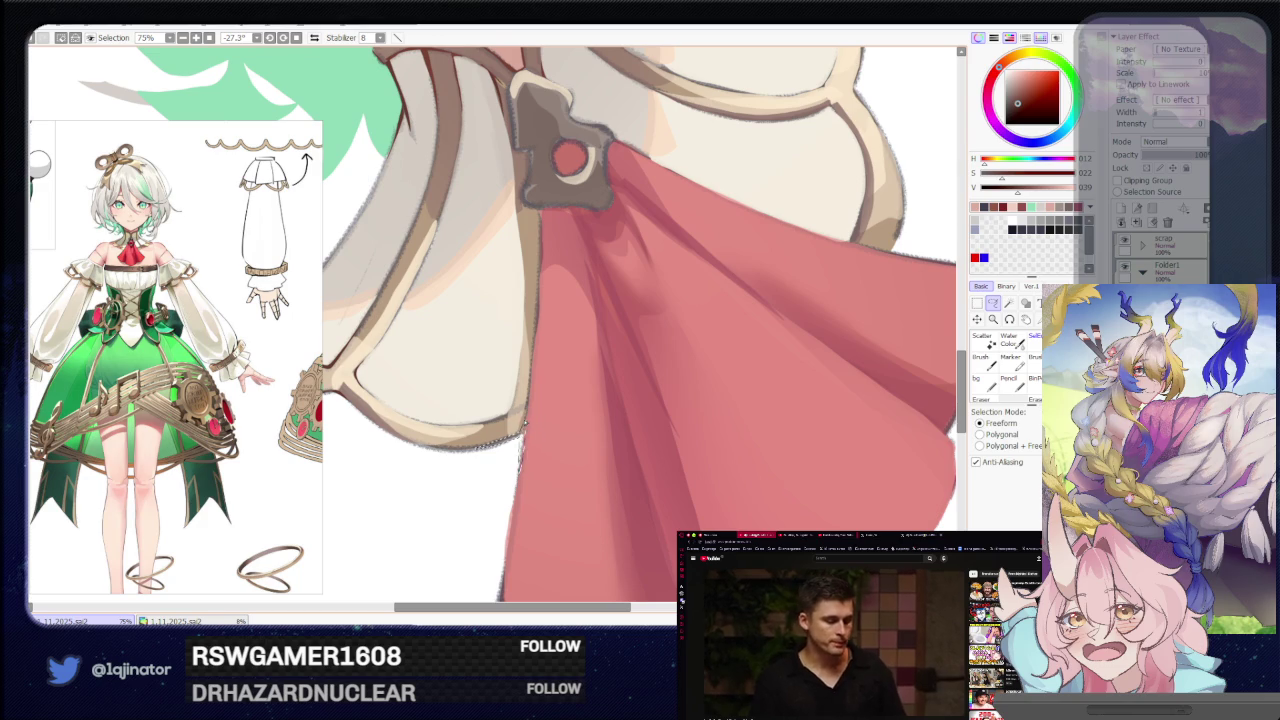
mouse_move(530, 419)
mouse_down()
mouse_move(766, 374)
mouse_move(723, 371)
mouse_move(497, 480)
mouse_up()
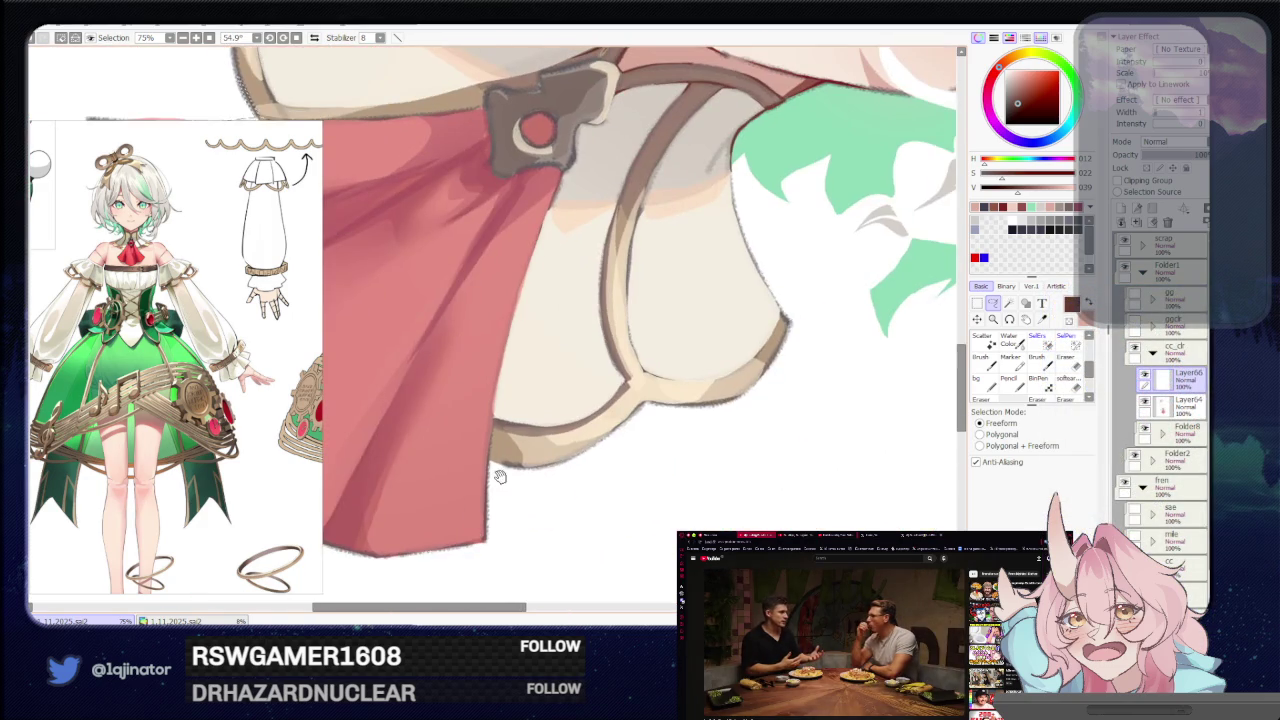
scroll(497, 480, up, 1)
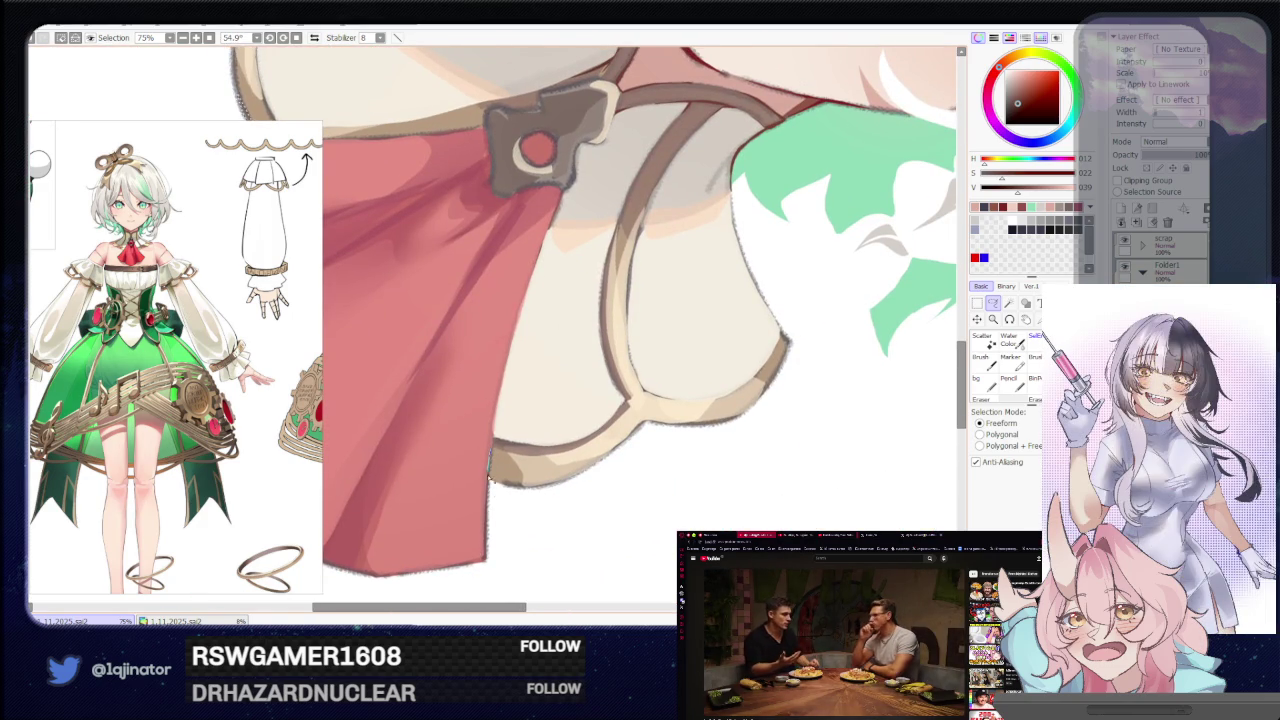
drag(490, 484, 652, 410)
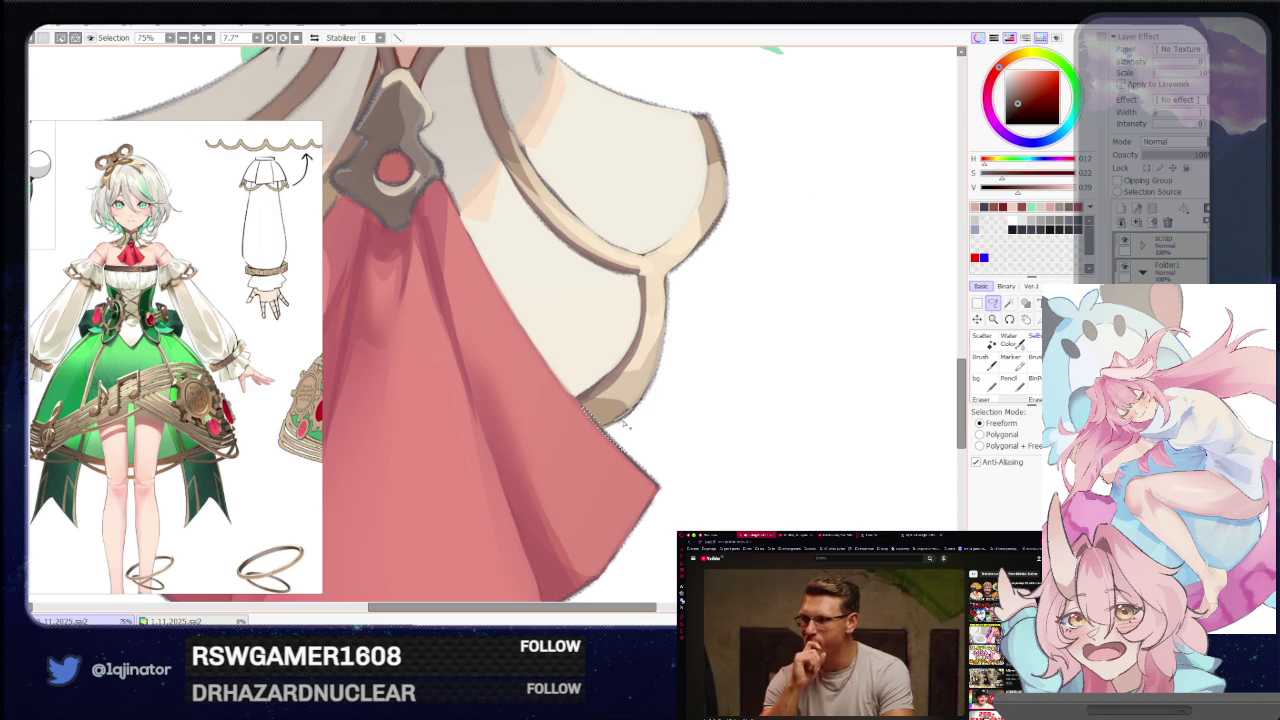
mouse_move(697, 374)
mouse_down()
mouse_move(675, 401)
mouse_move(600, 404)
mouse_up()
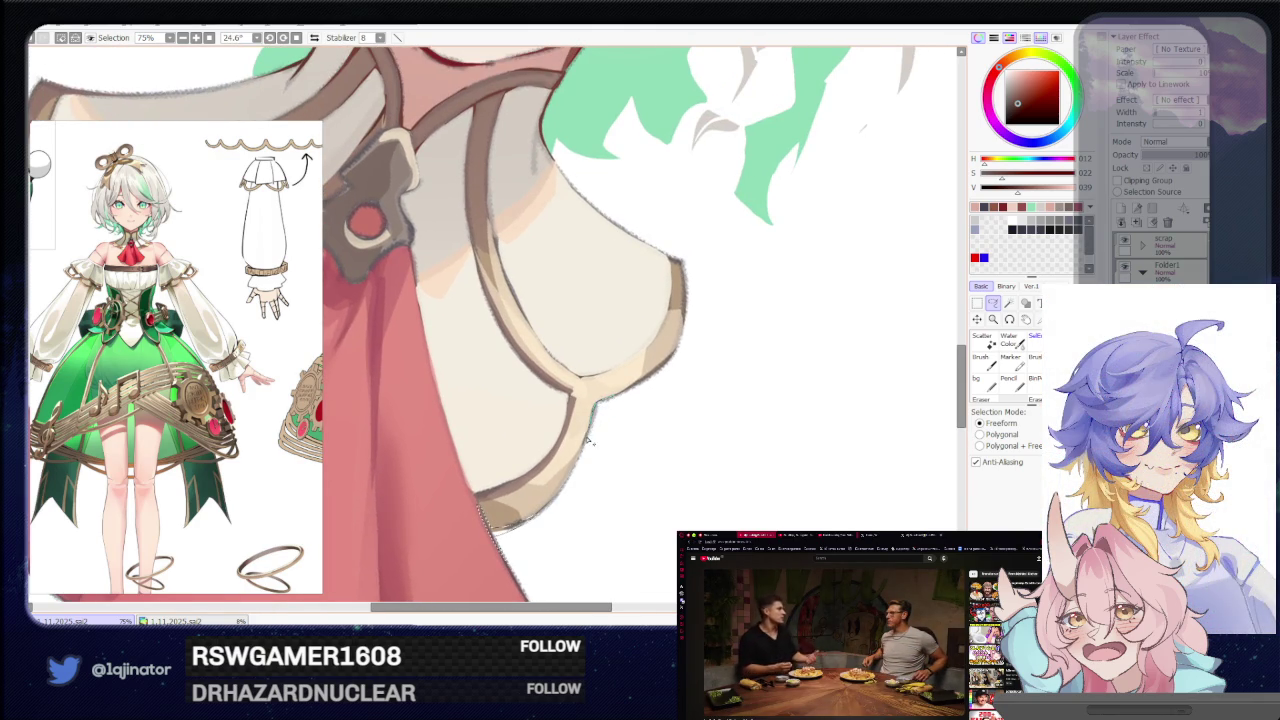
scroll(650, 418, down, 2)
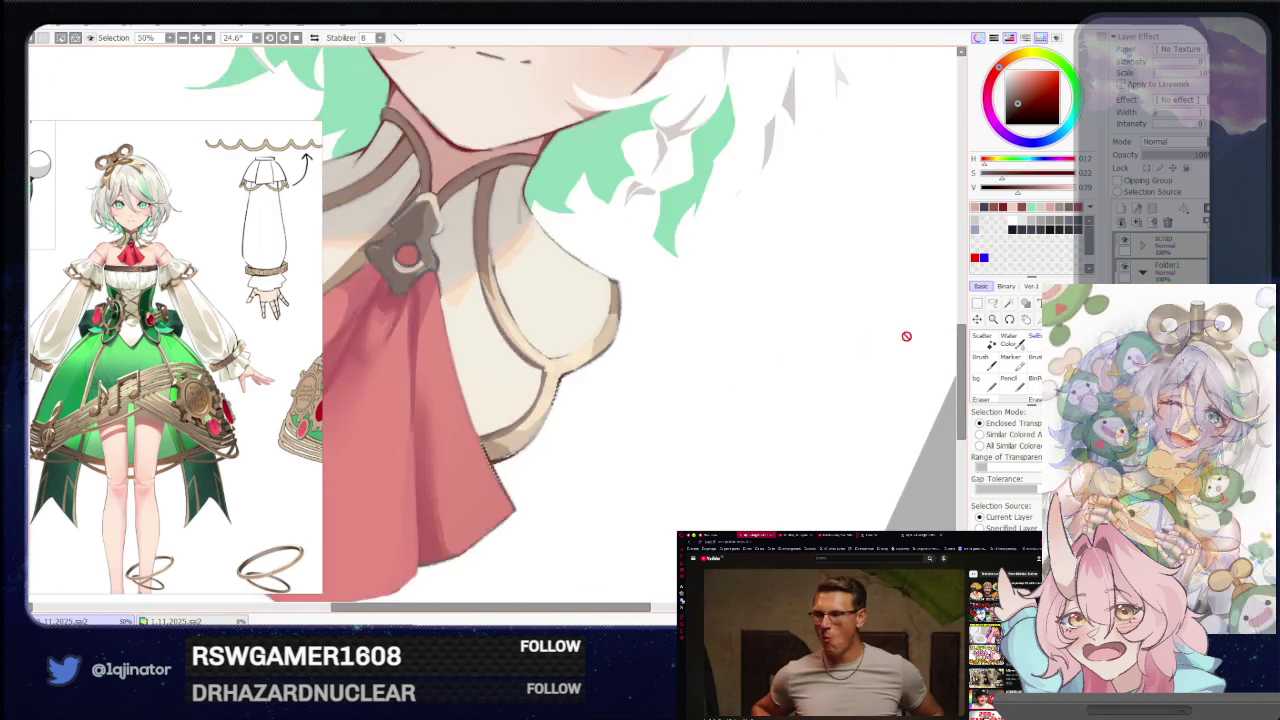
scroll(700, 430, down, 2)
drag(726, 437, 713, 399)
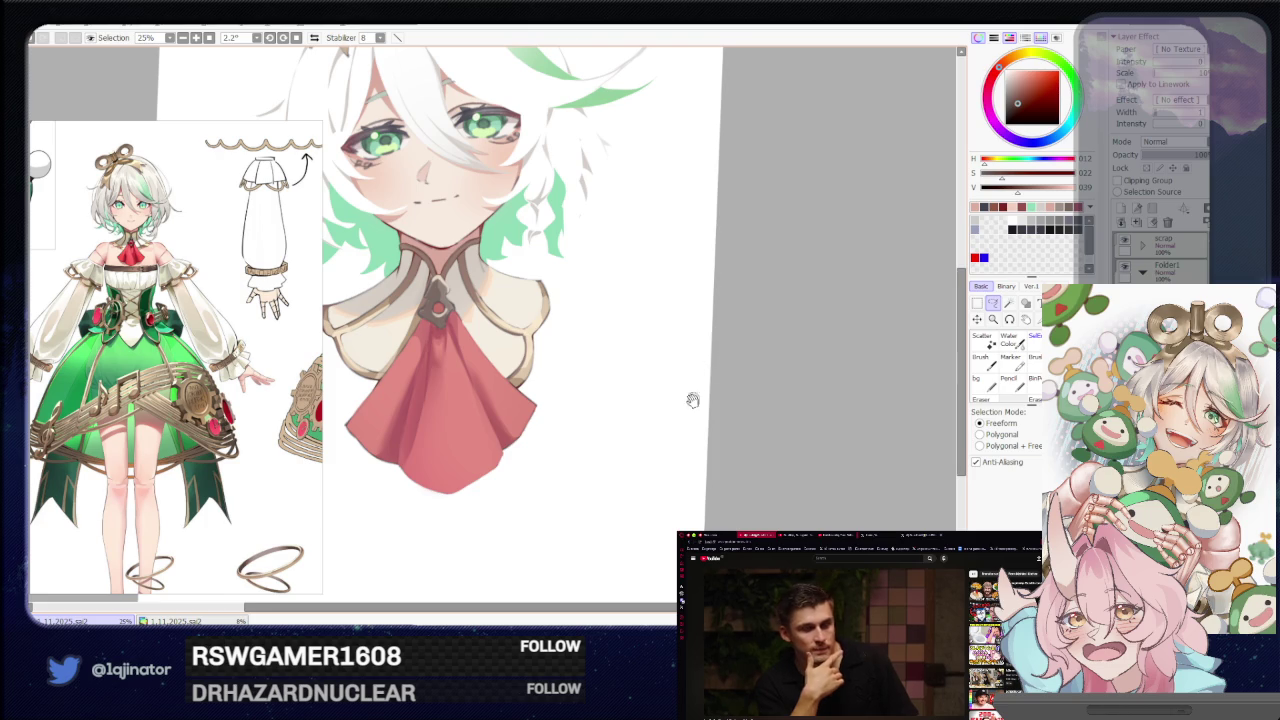
scroll(714, 378, up, 1)
scroll(709, 443, up, 1)
scroll(694, 500, up, 1)
scroll(523, 465, up, 1)
drag(523, 465, 523, 475)
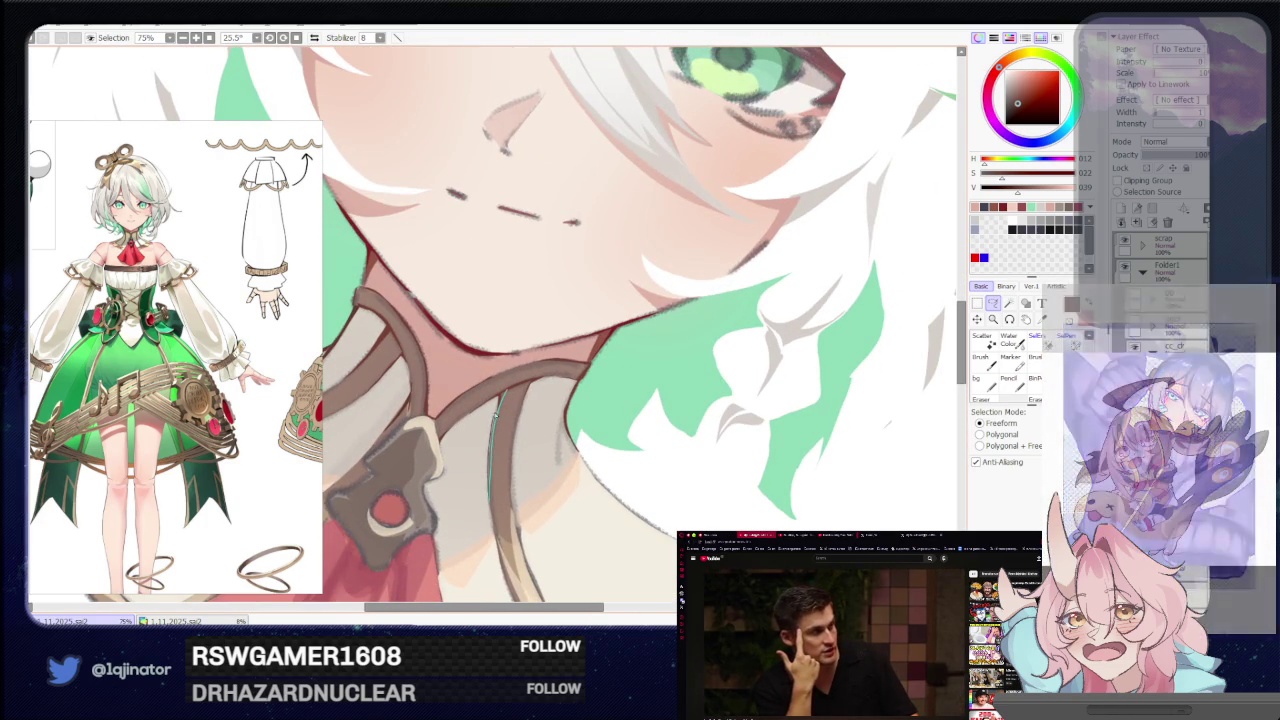
drag(497, 398, 536, 389)
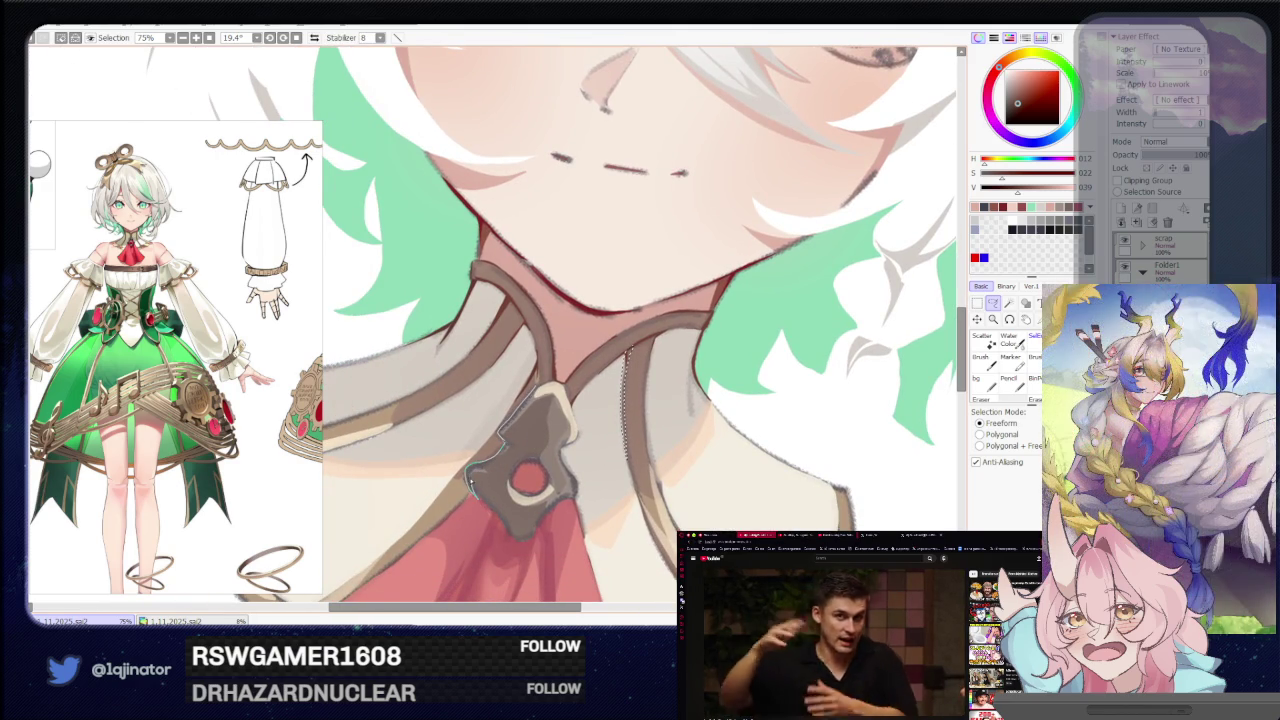
scroll(509, 431, down, 5)
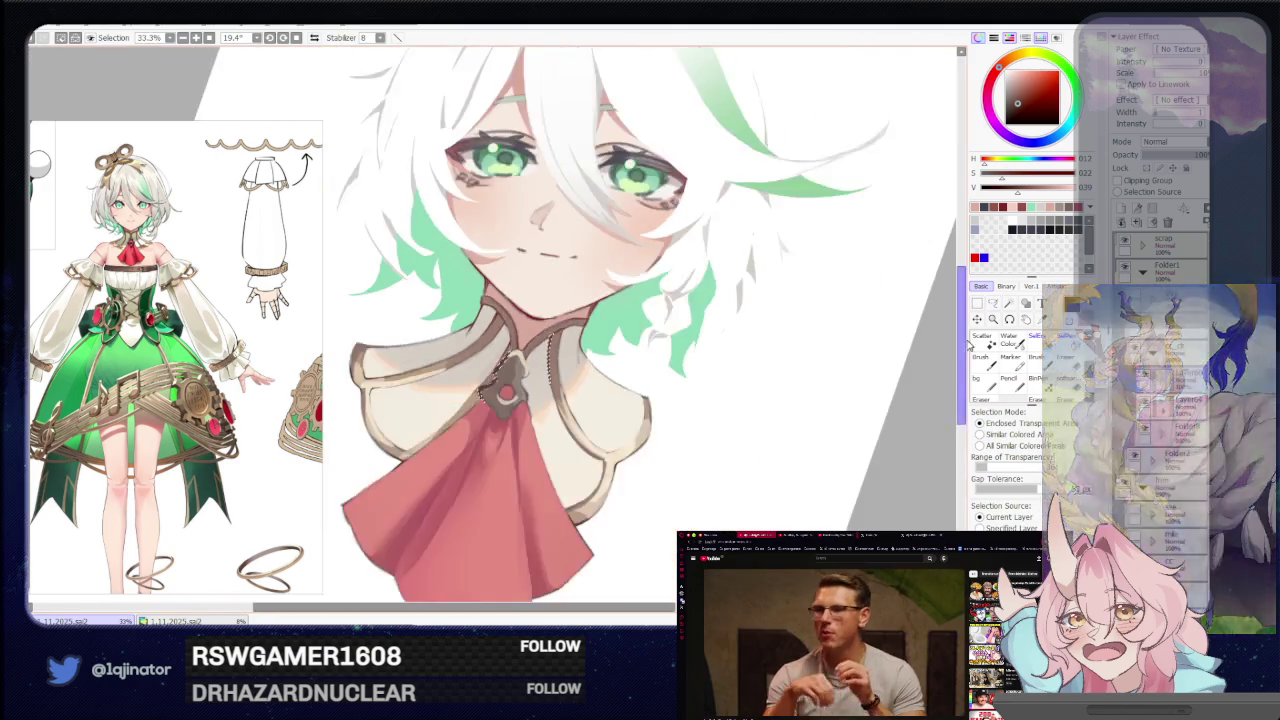
drag(509, 431, 856, 423)
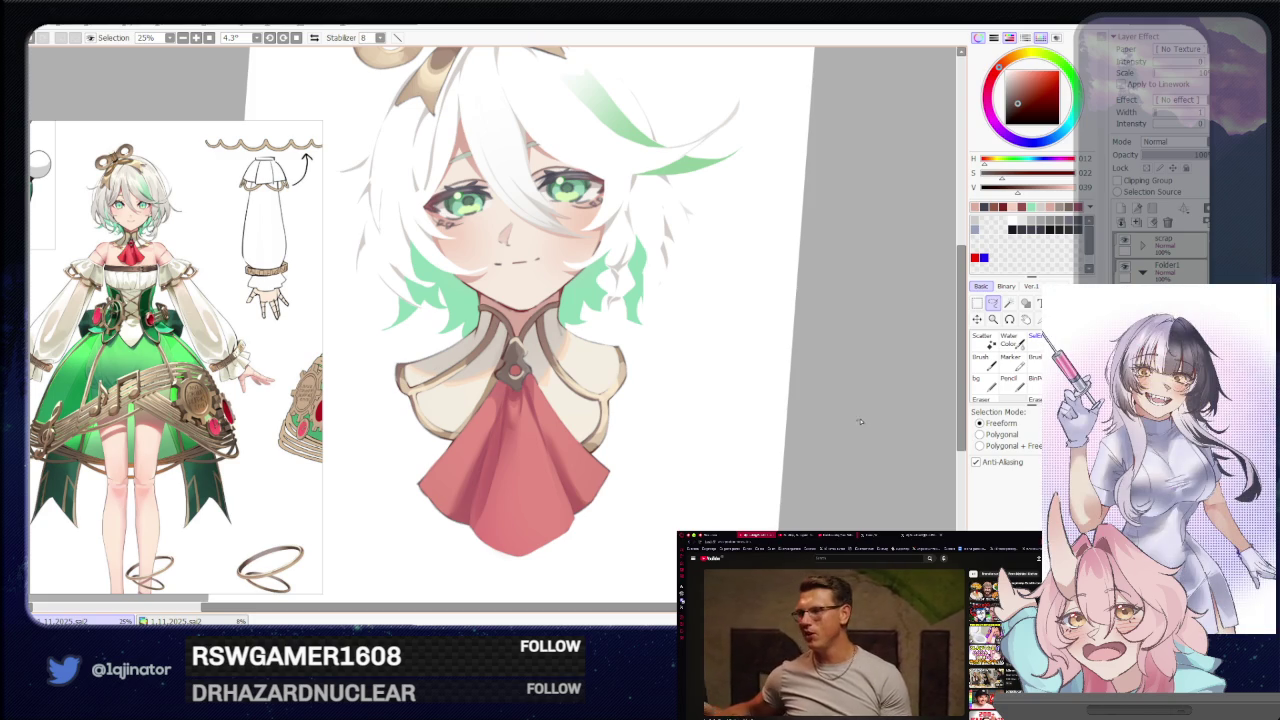
scroll(827, 456, up, 2)
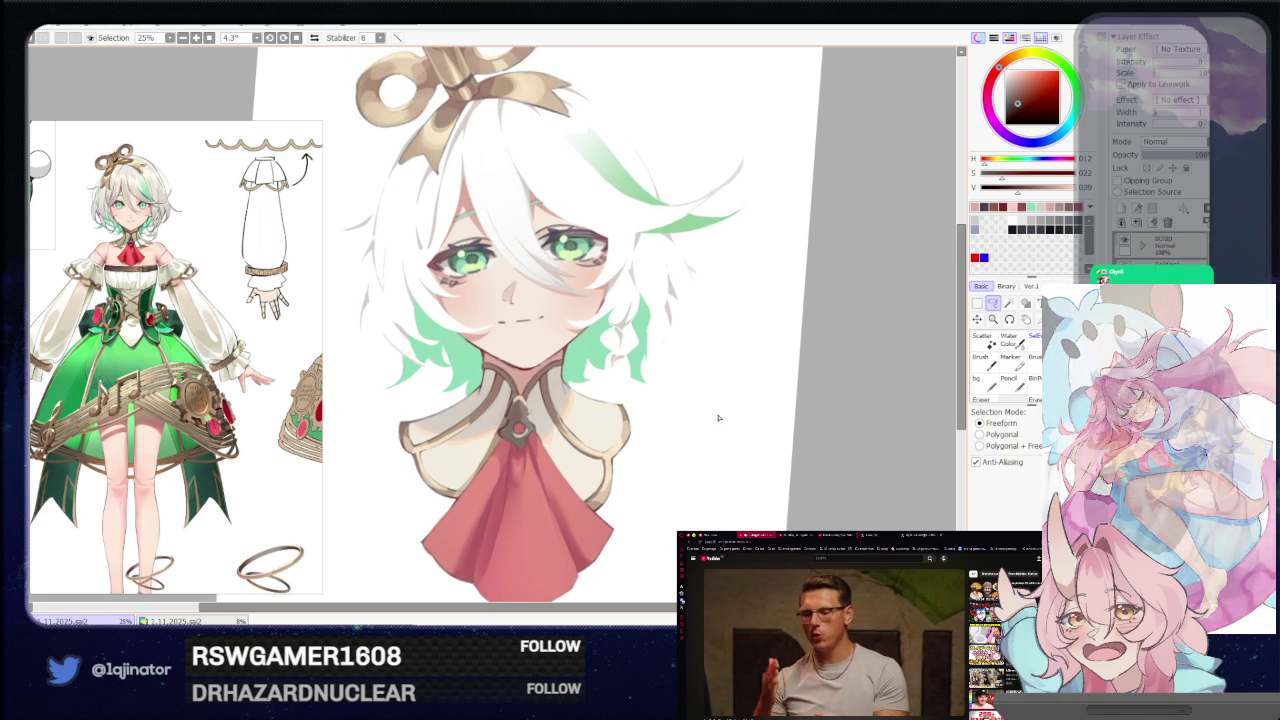
drag(537, 275, 572, 515)
scroll(490, 330, up, 2)
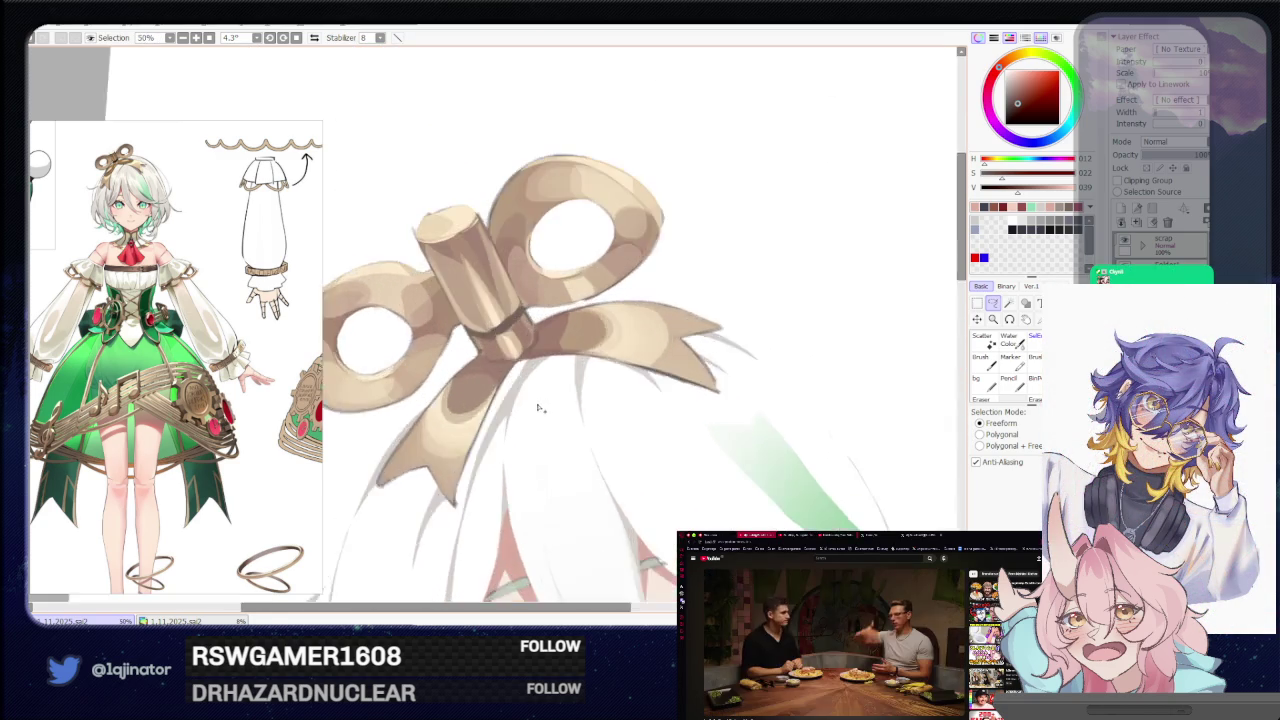
scroll(495, 355, up, 2)
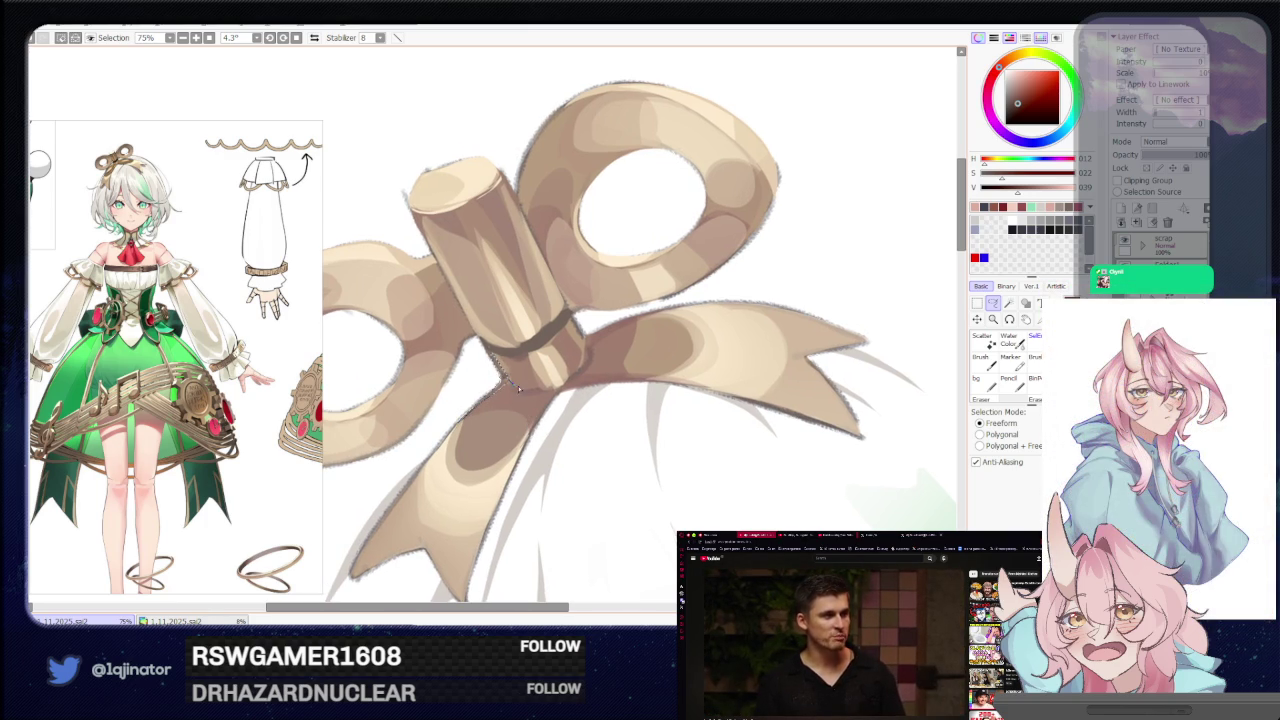
mouse_move(518, 390)
mouse_down()
mouse_move(562, 383)
mouse_move(514, 387)
mouse_move(537, 408)
mouse_up()
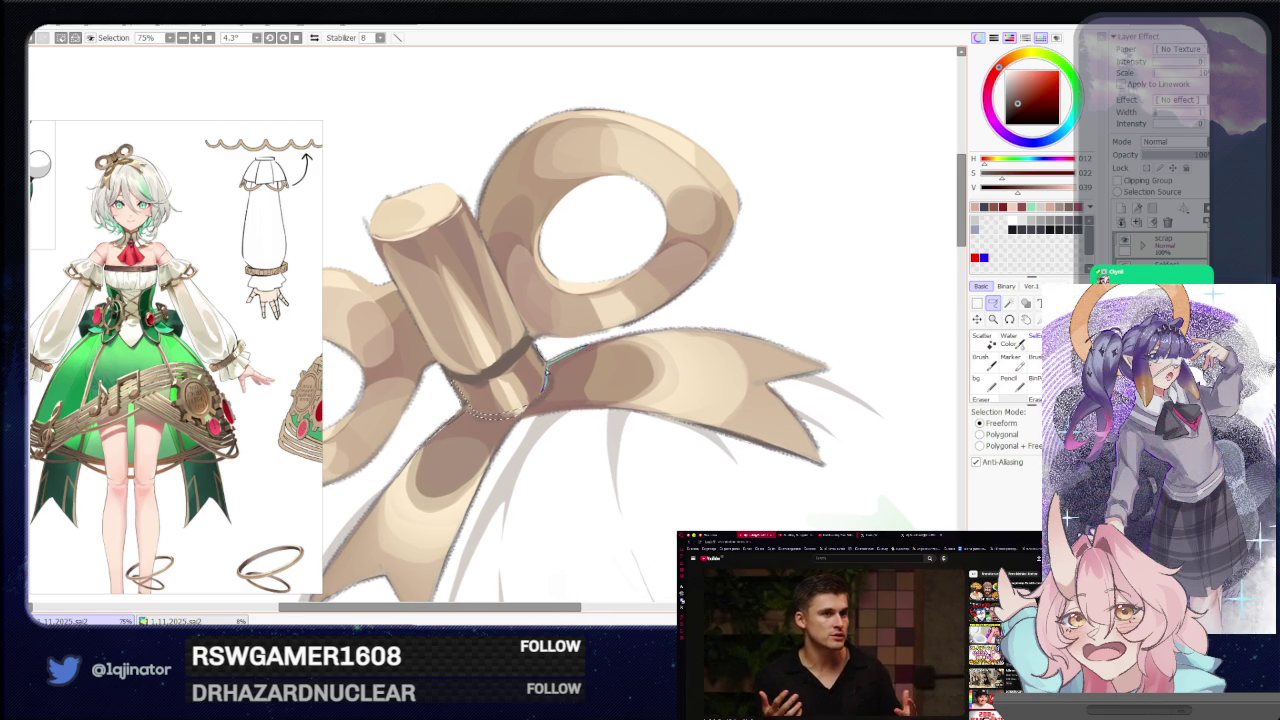
key(End)
key(End)
key(End)
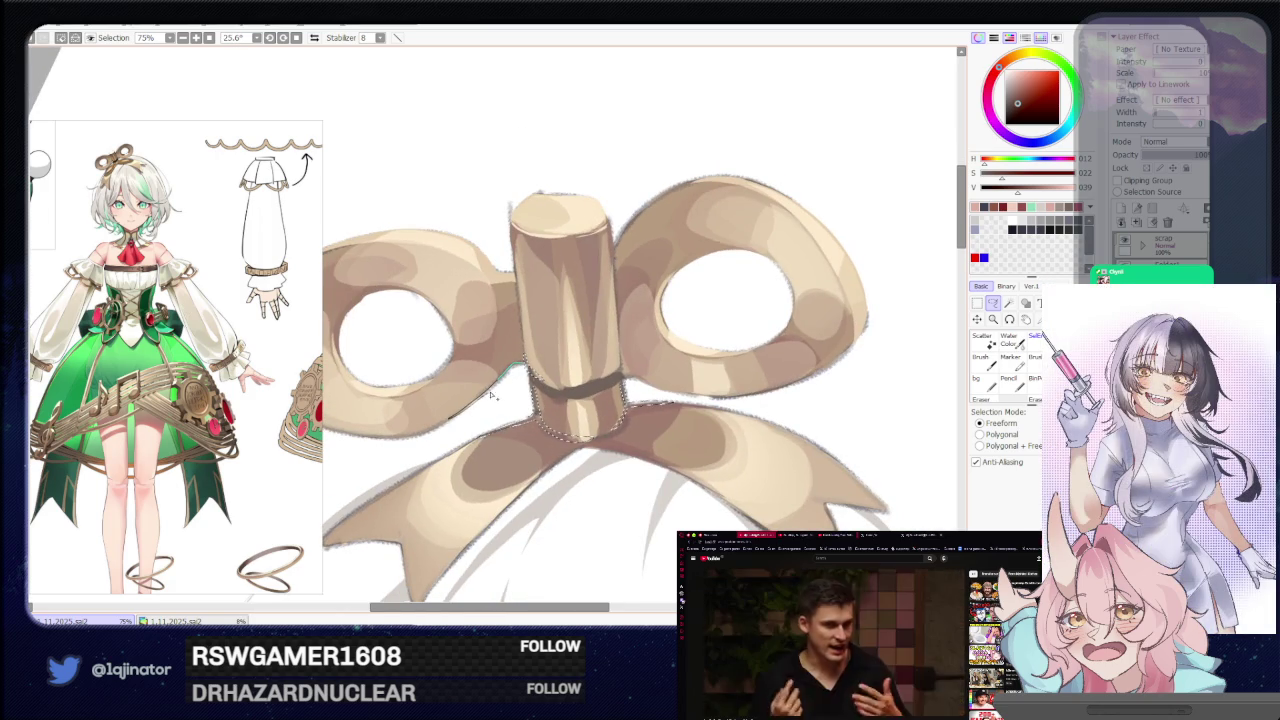
scroll(509, 376, down, 4)
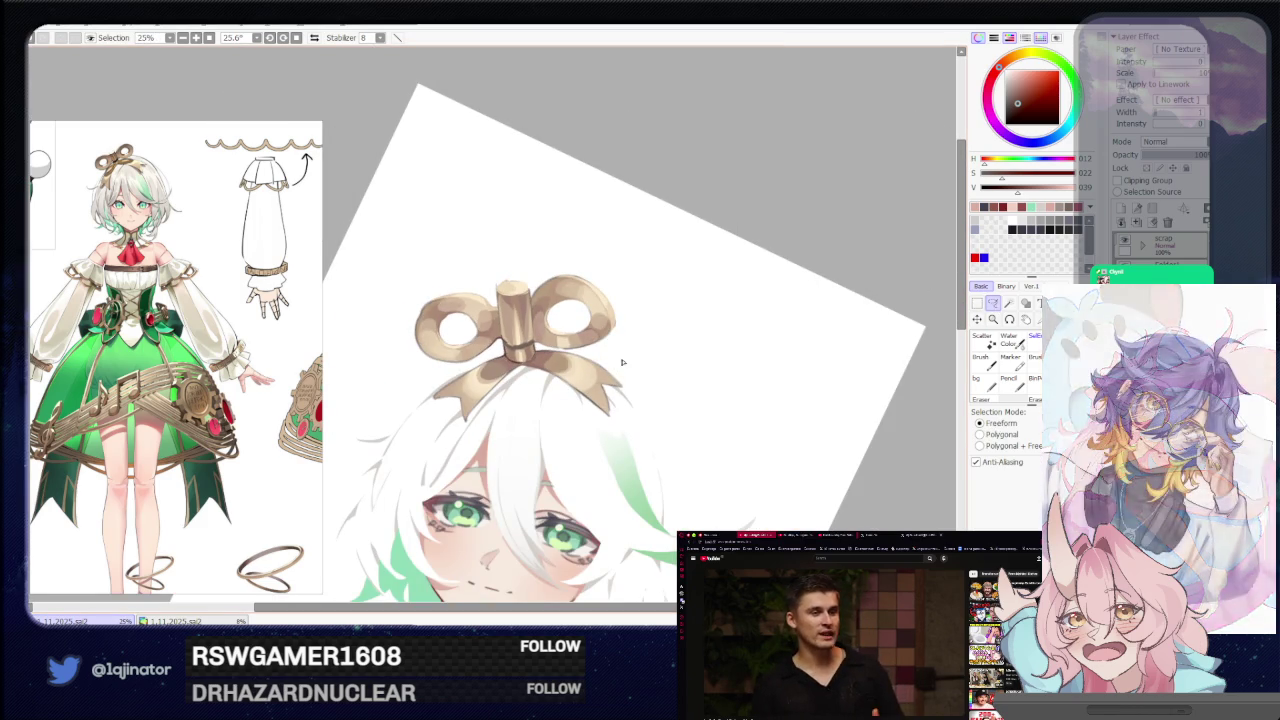
scroll(585, 405, up, 2)
scroll(571, 395, up, 2)
drag(571, 395, 575, 385)
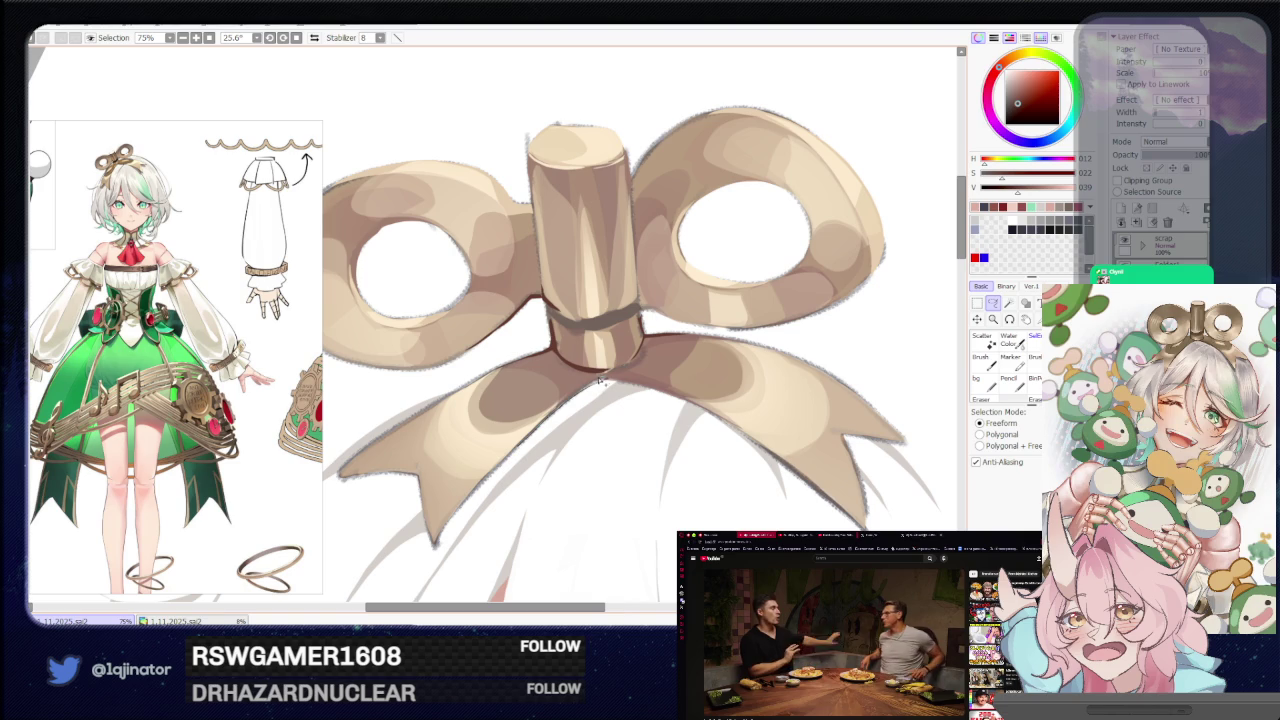
key(w)
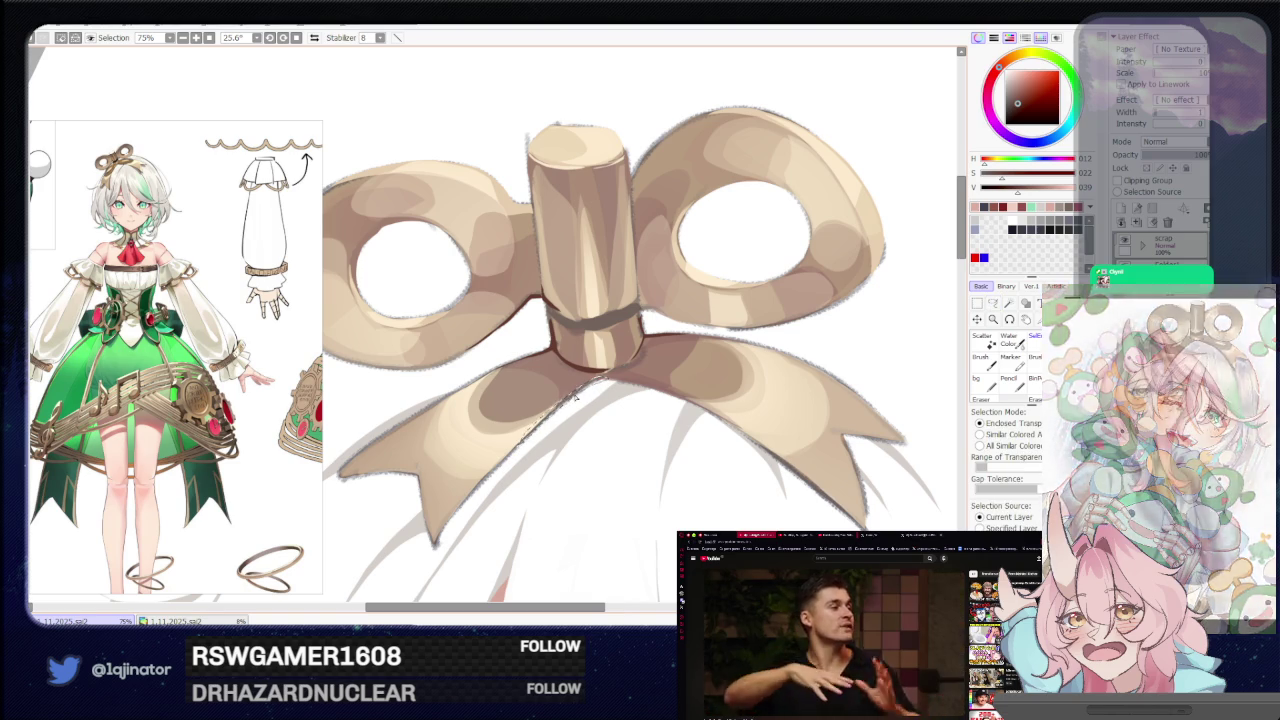
key(ctrl+minus)
key(ctrl+minus)
key(l)
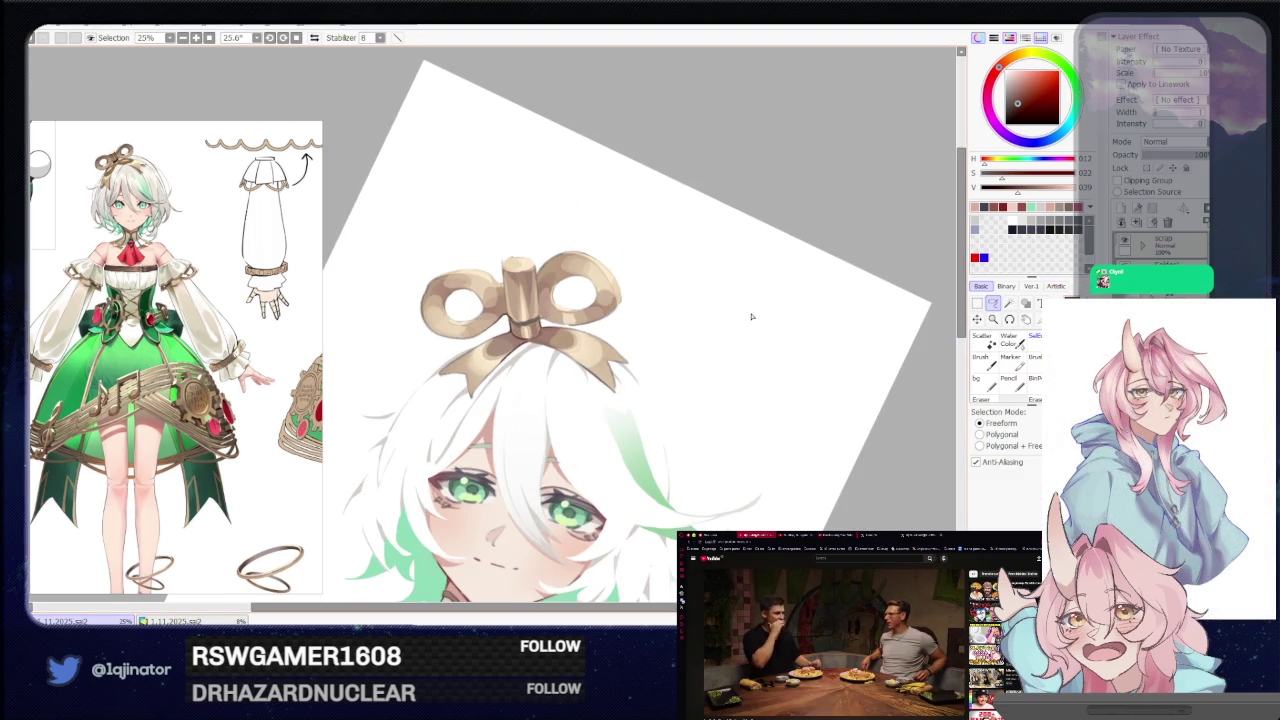
scroll(515, 460, up, 2)
scroll(510, 461, up, 2)
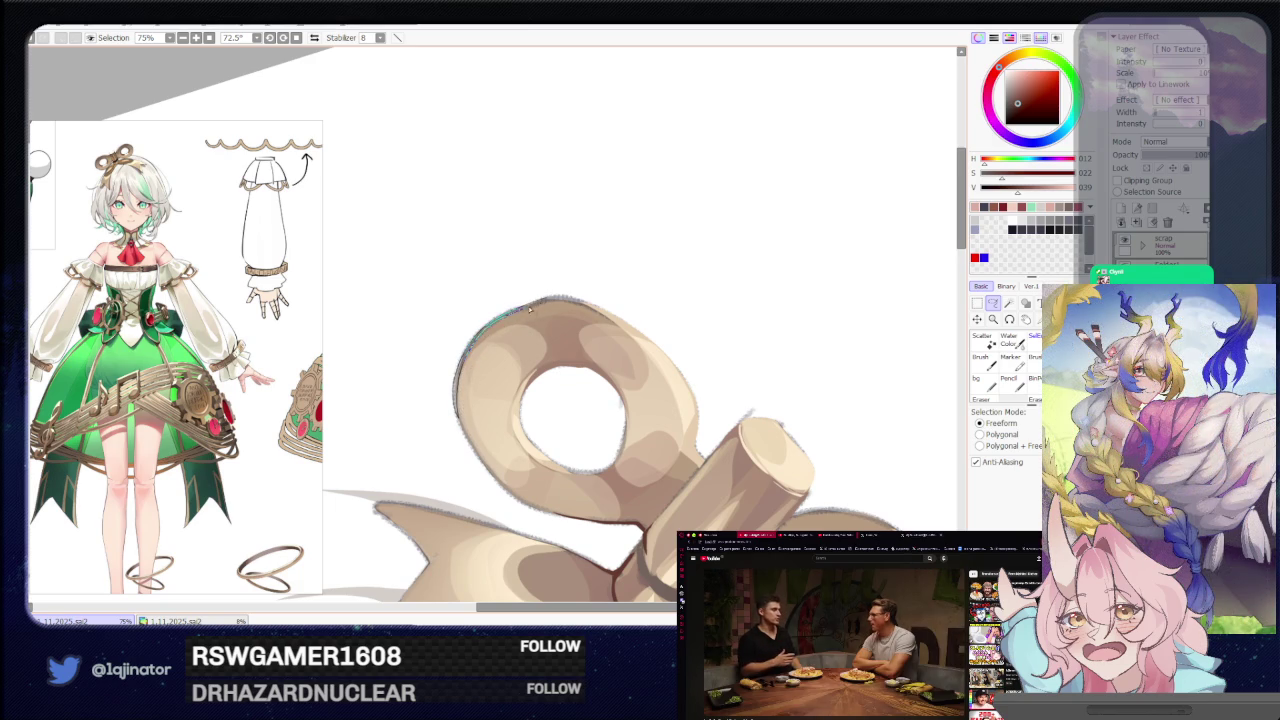
drag(551, 399, 556, 401)
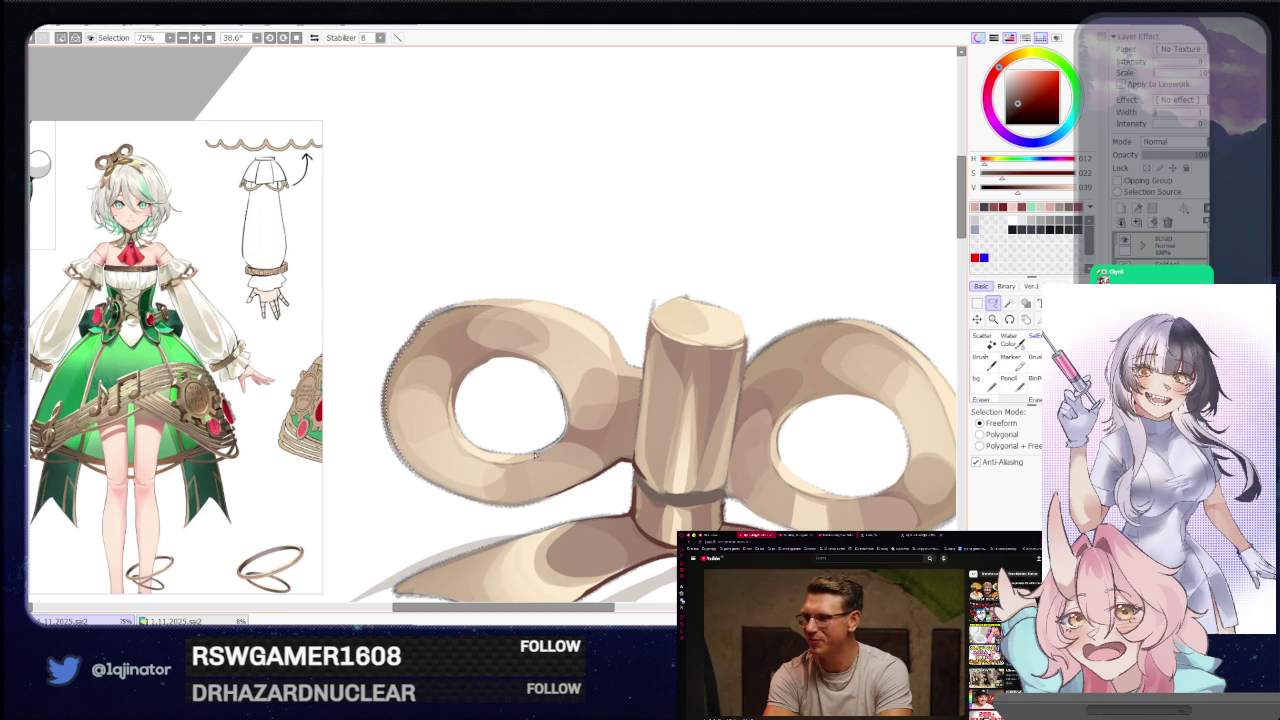
scroll(587, 411, right, 2)
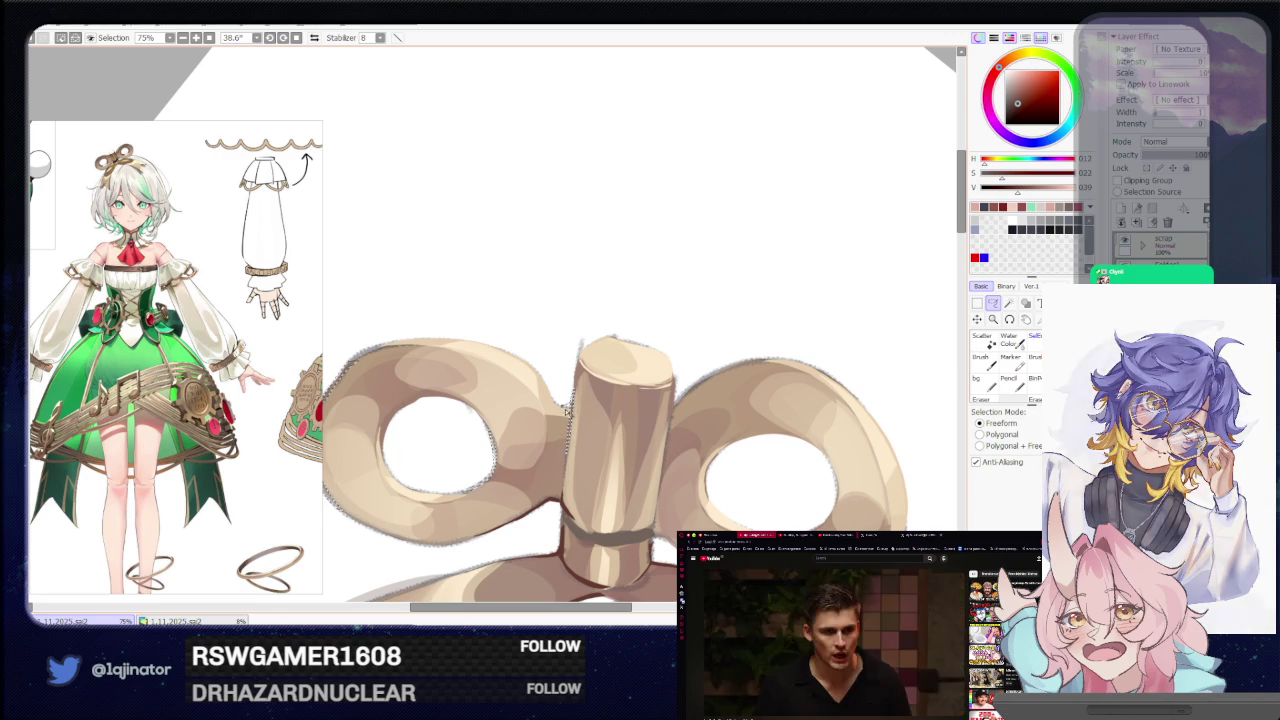
scroll(600, 390, right, 2)
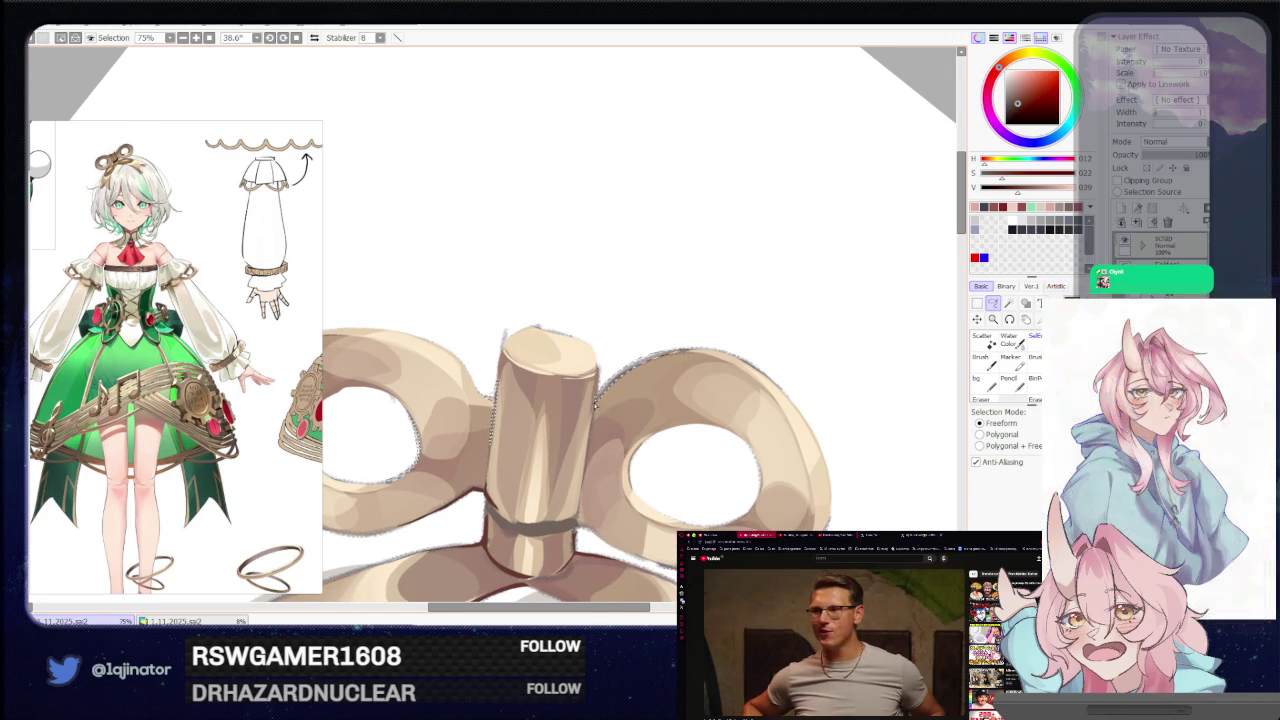
drag(609, 512, 605, 427)
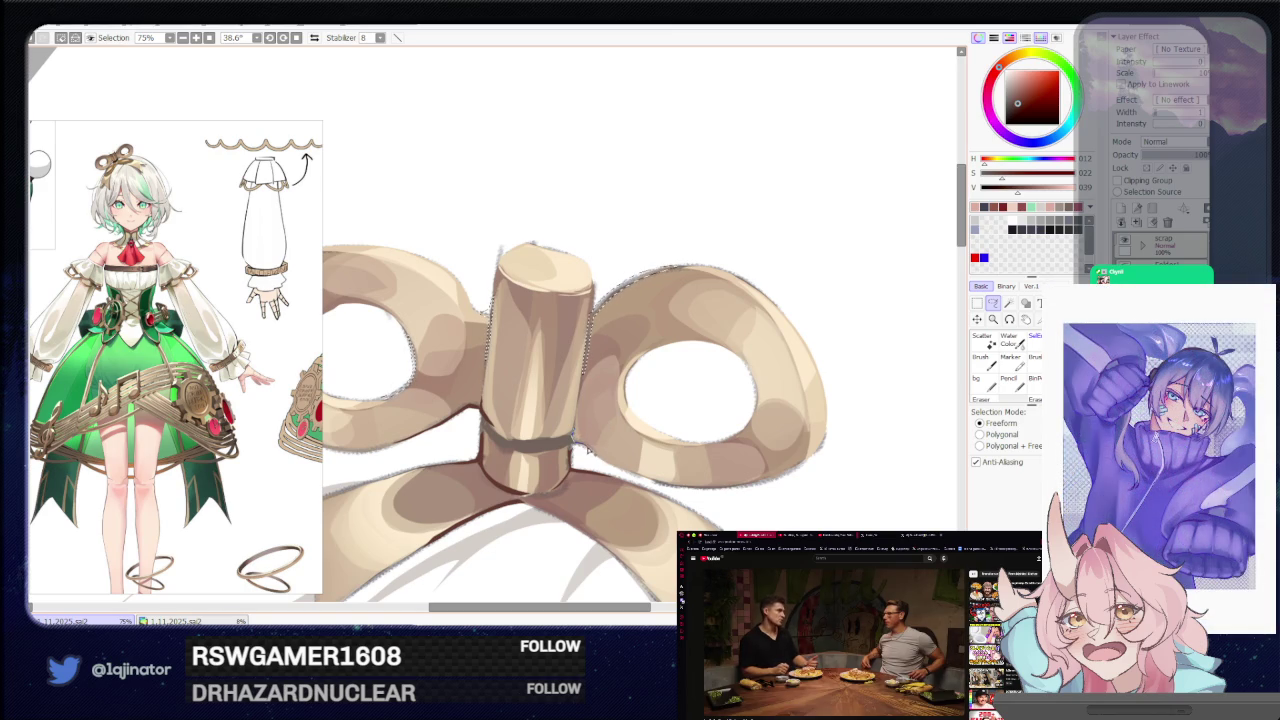
mouse_move(651, 420)
mouse_down()
mouse_move(704, 418)
mouse_move(646, 447)
mouse_up()
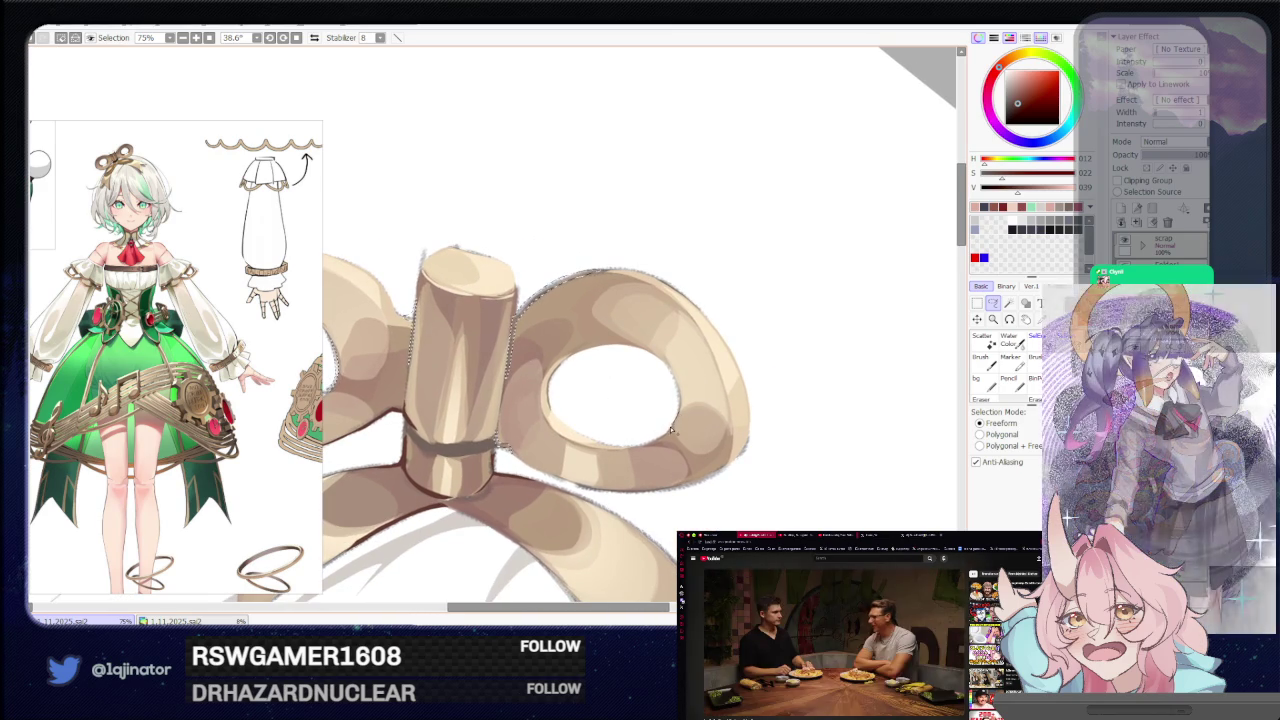
drag(684, 407, 459, 457)
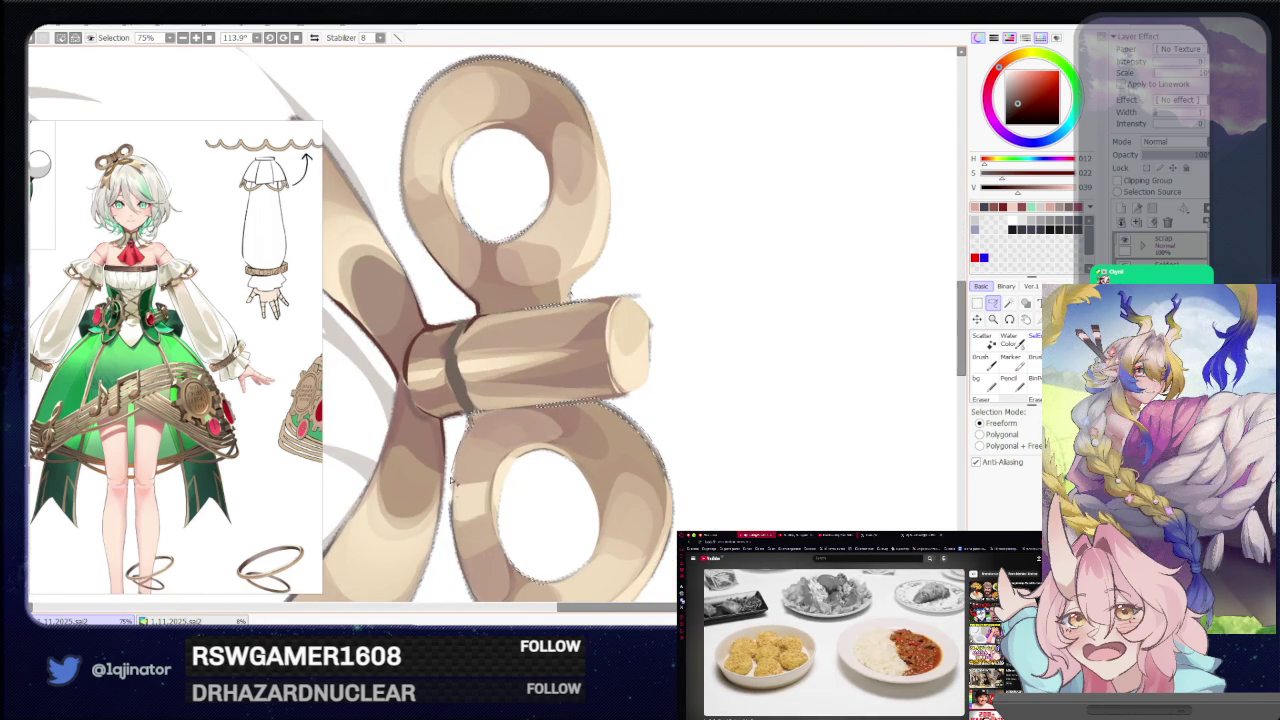
click(993, 305)
key(Page_Down)
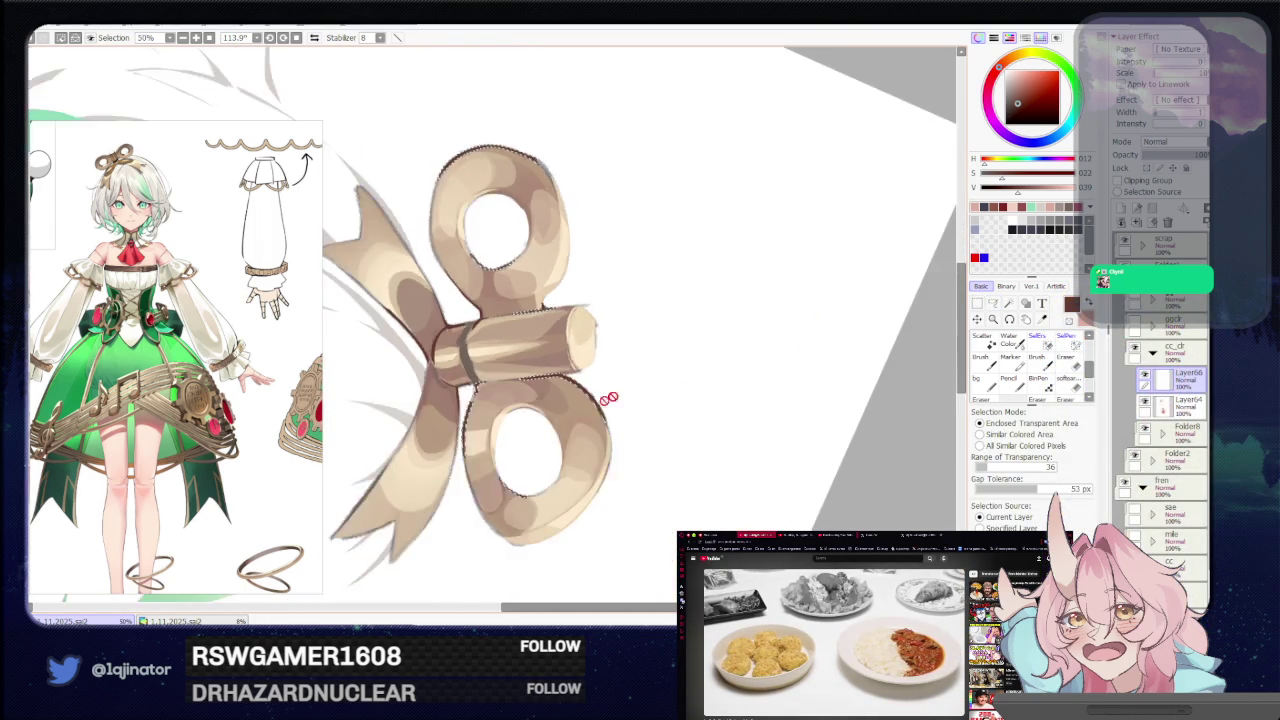
key(Page_Down)
click(993, 305)
drag(720, 451, 660, 416)
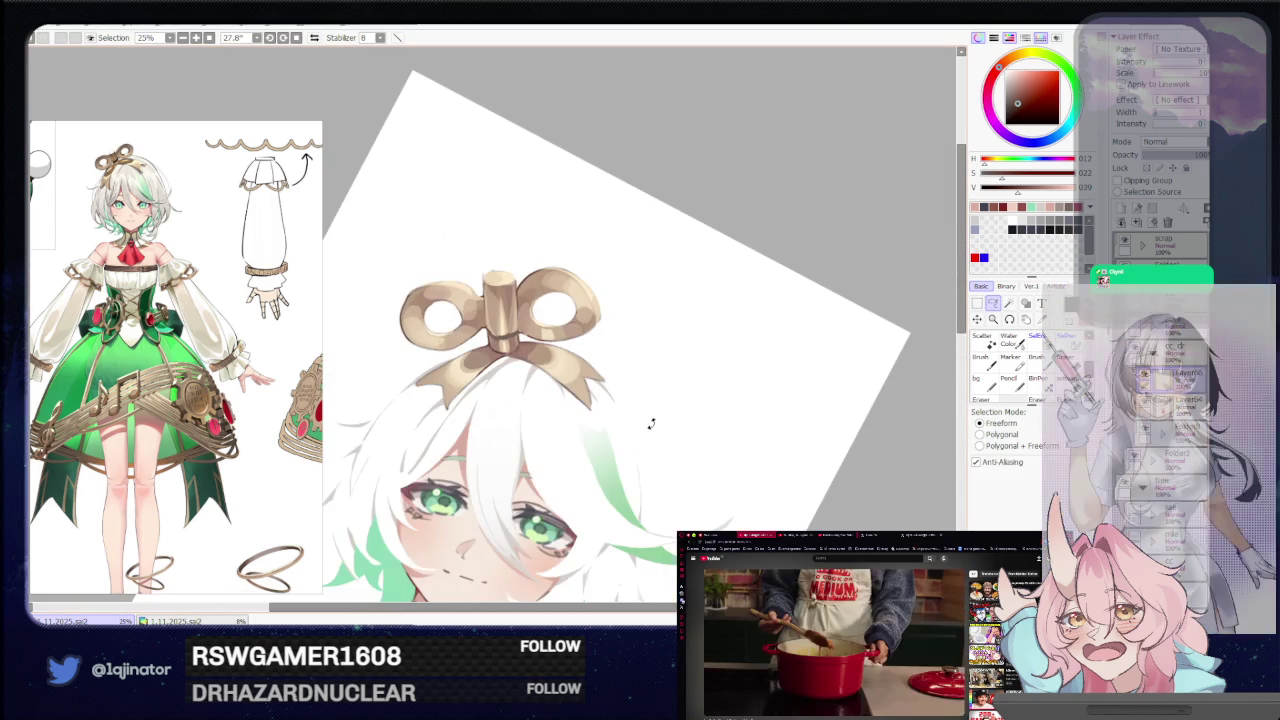
drag(633, 499, 652, 477)
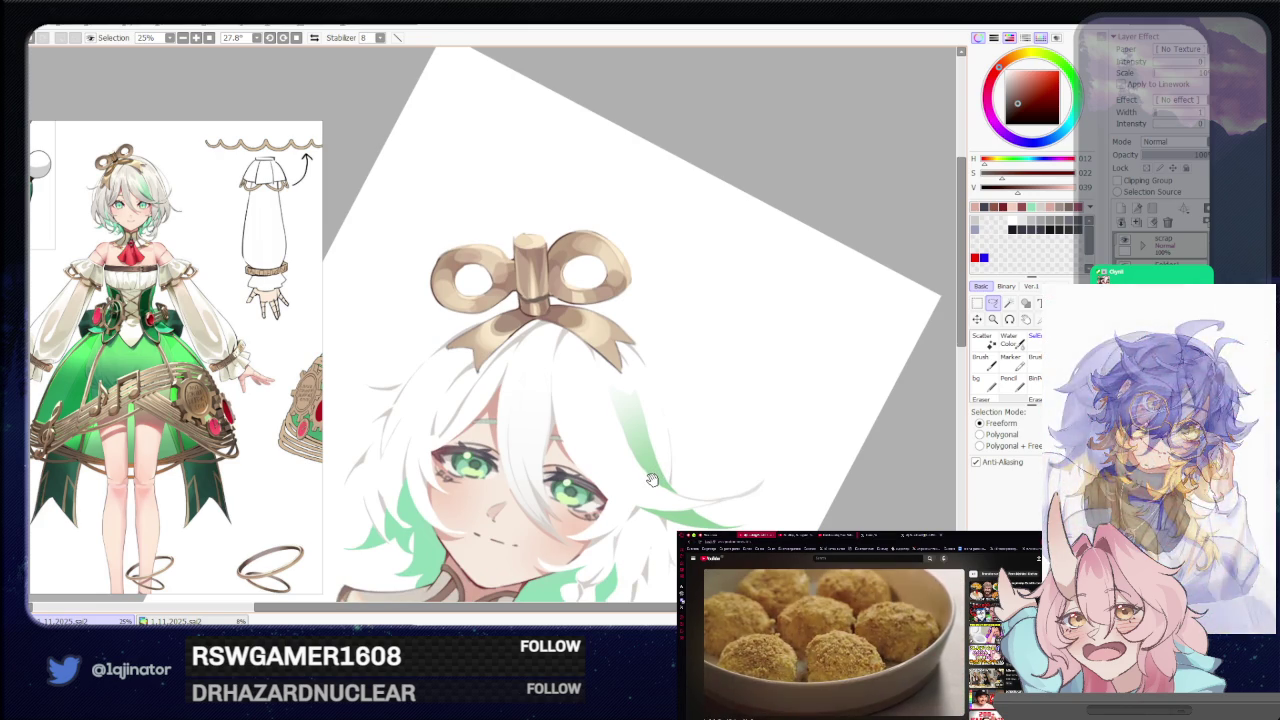
drag(651, 478, 681, 428)
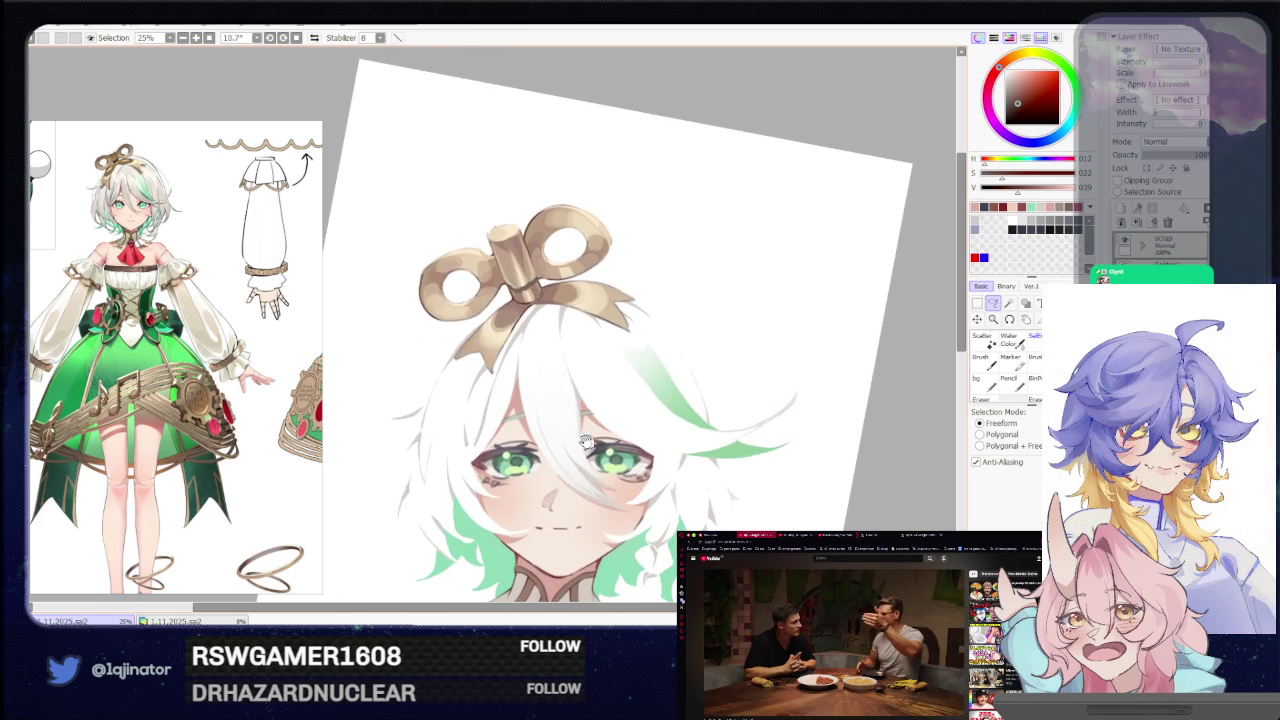
scroll(580, 435, up, 1)
scroll(550, 428, up, 2)
scroll(521, 421, up, 1)
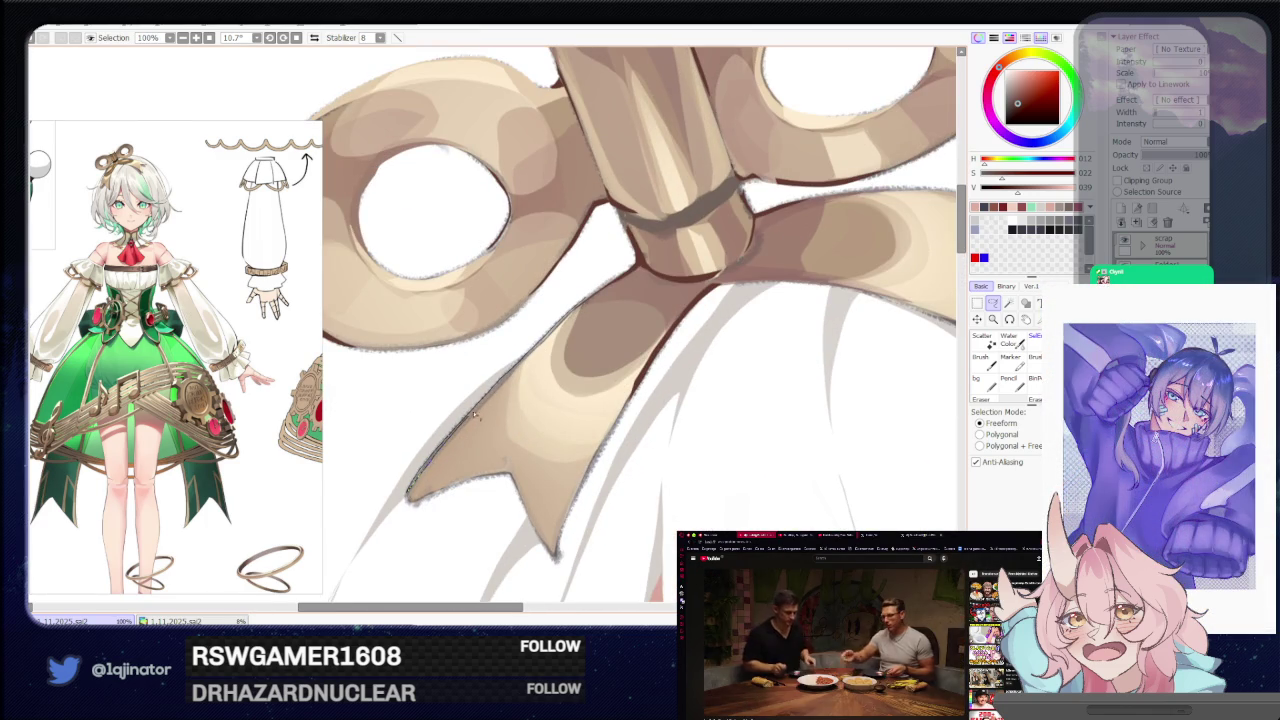
key(w)
scroll(654, 338, down, 1)
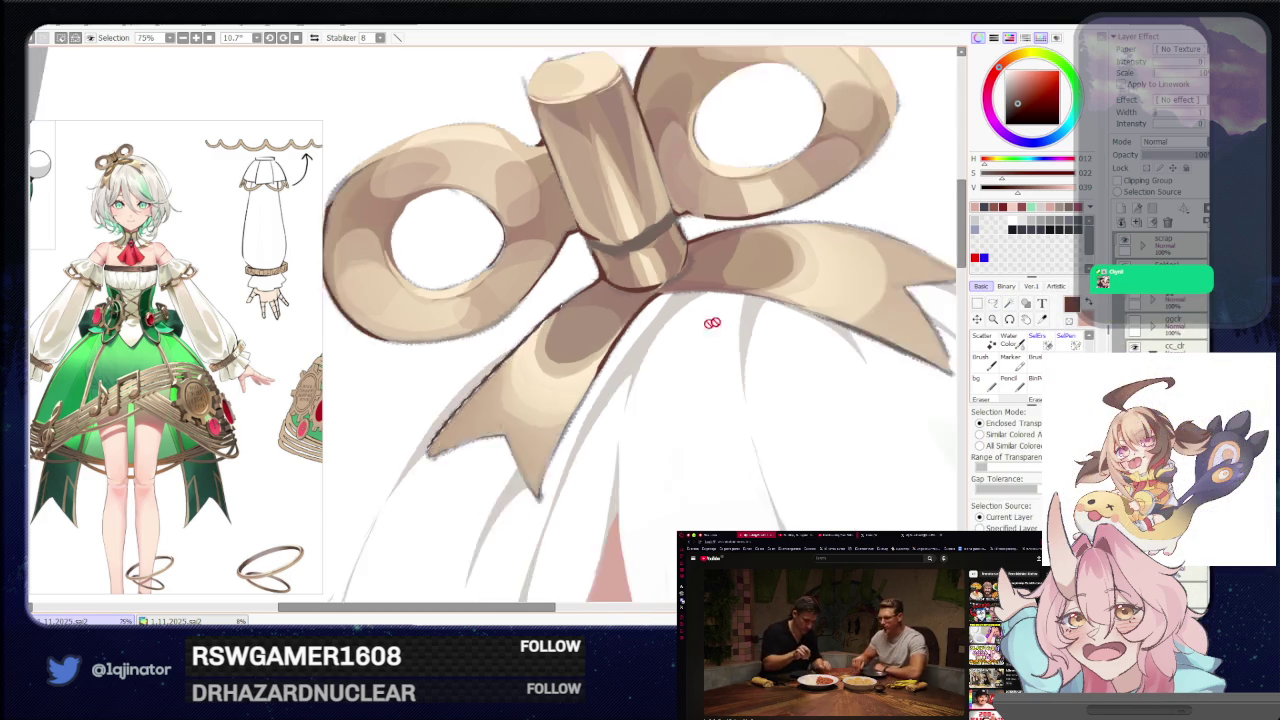
scroll(654, 338, down, 2)
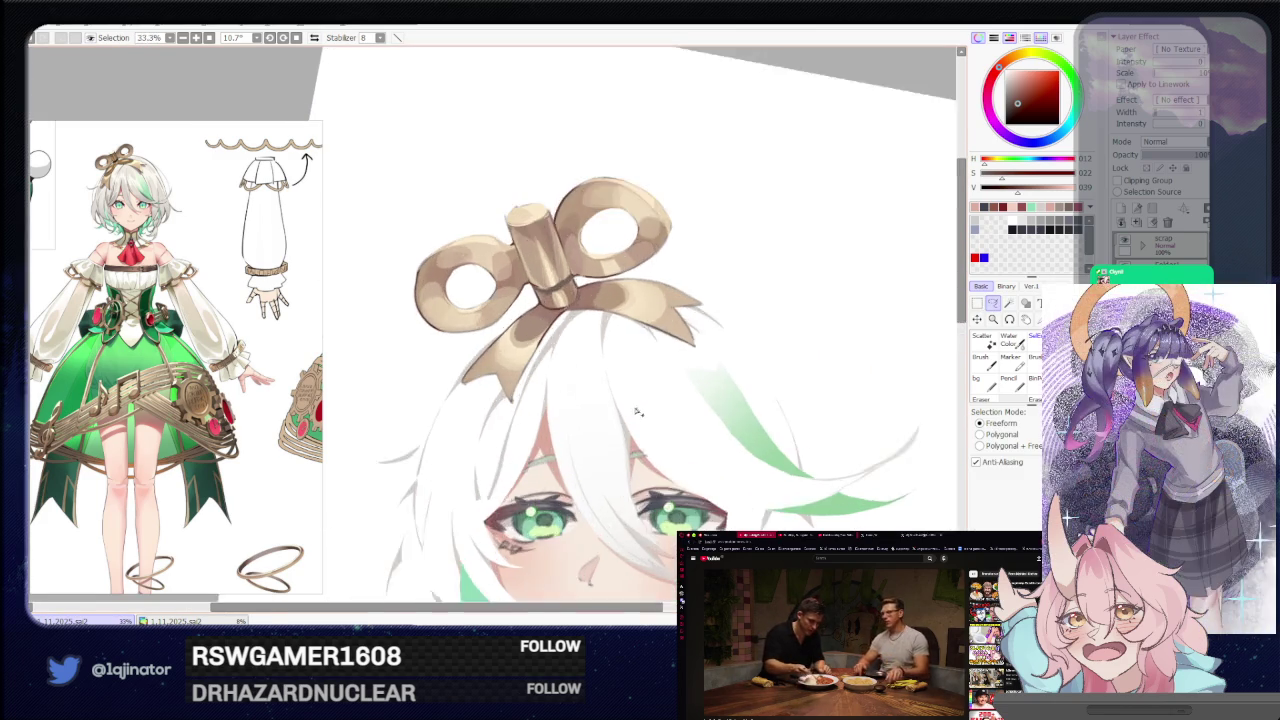
scroll(641, 408, up, 2)
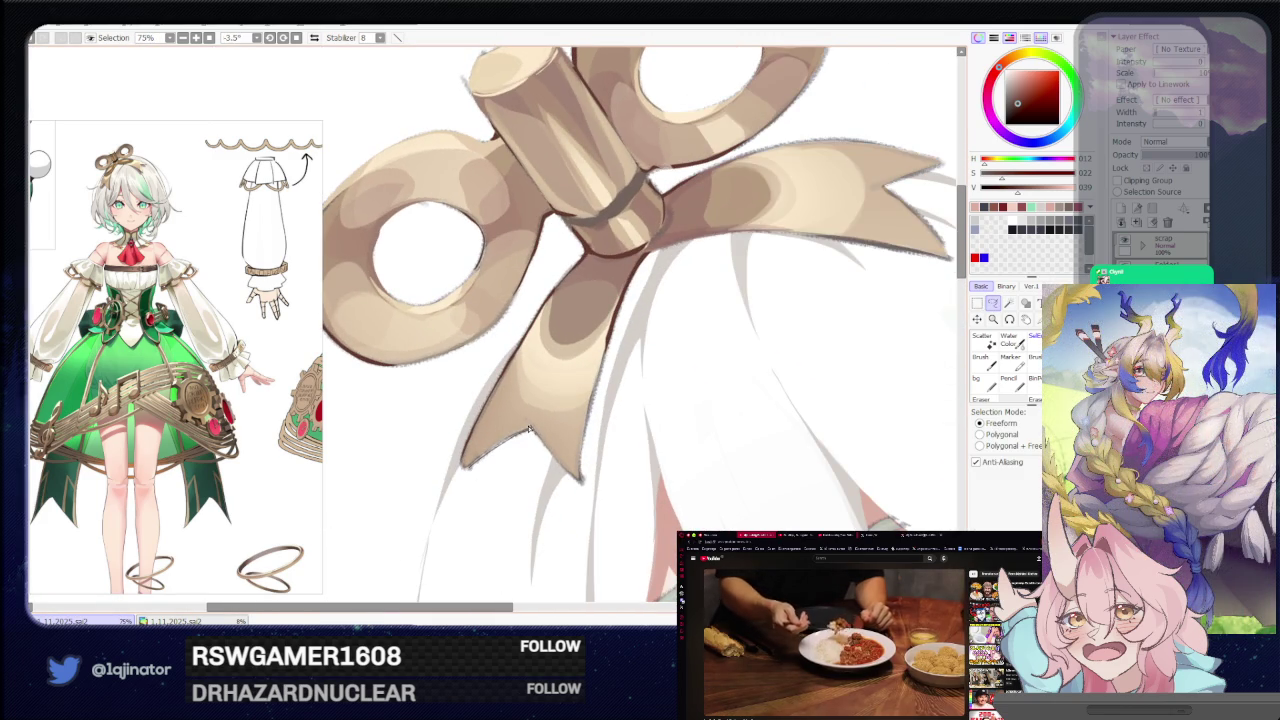
scroll(681, 373, down, 2)
click(995, 304)
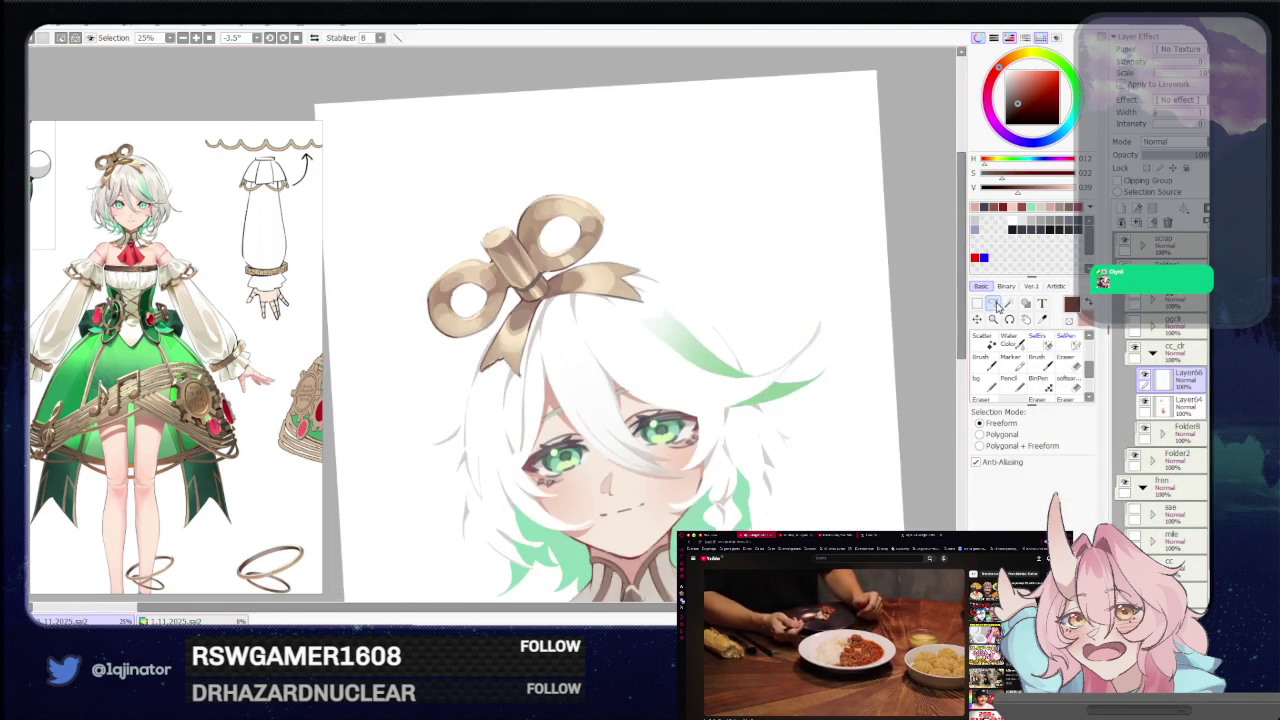
drag(913, 350, 600, 420)
scroll(600, 420, up, 3)
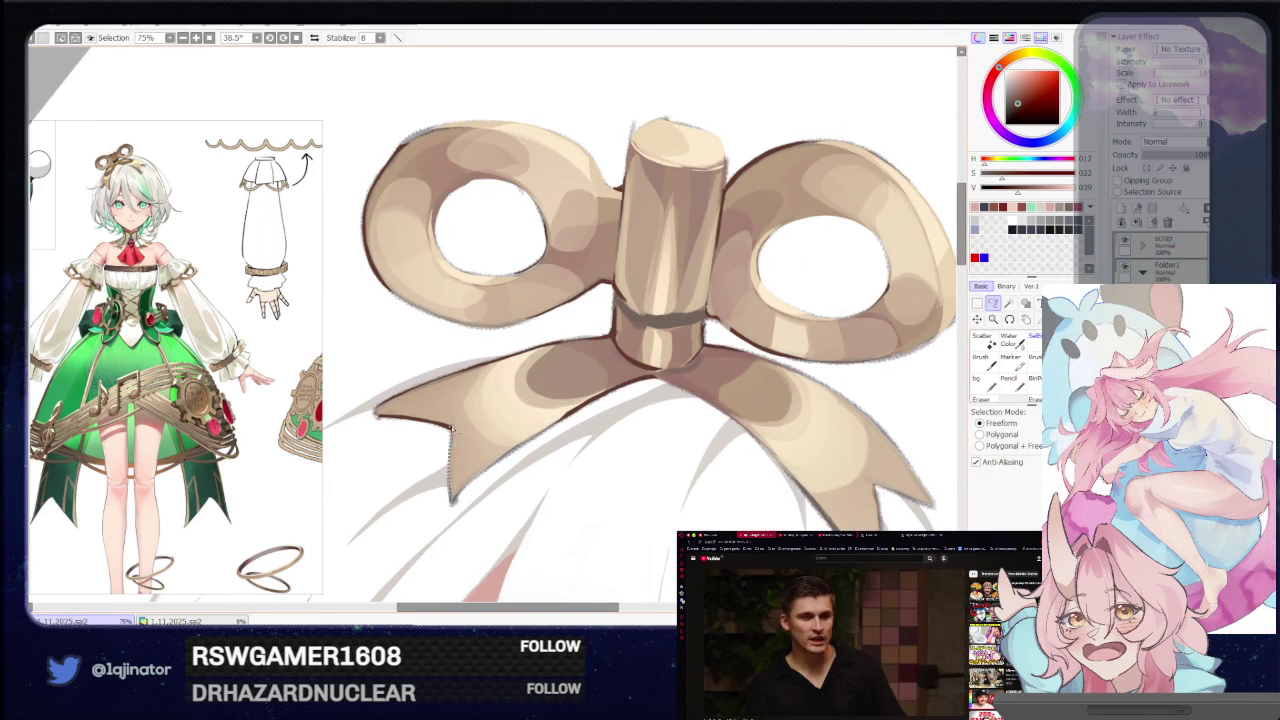
key(ctrl+minus)
key(ctrl+minus)
mouse_move(668, 471)
mouse_down()
mouse_move(718, 418)
mouse_move(703, 480)
mouse_up()
scroll(771, 429, down, 3)
scroll(737, 423, down, 3)
scroll(707, 465, down, 2)
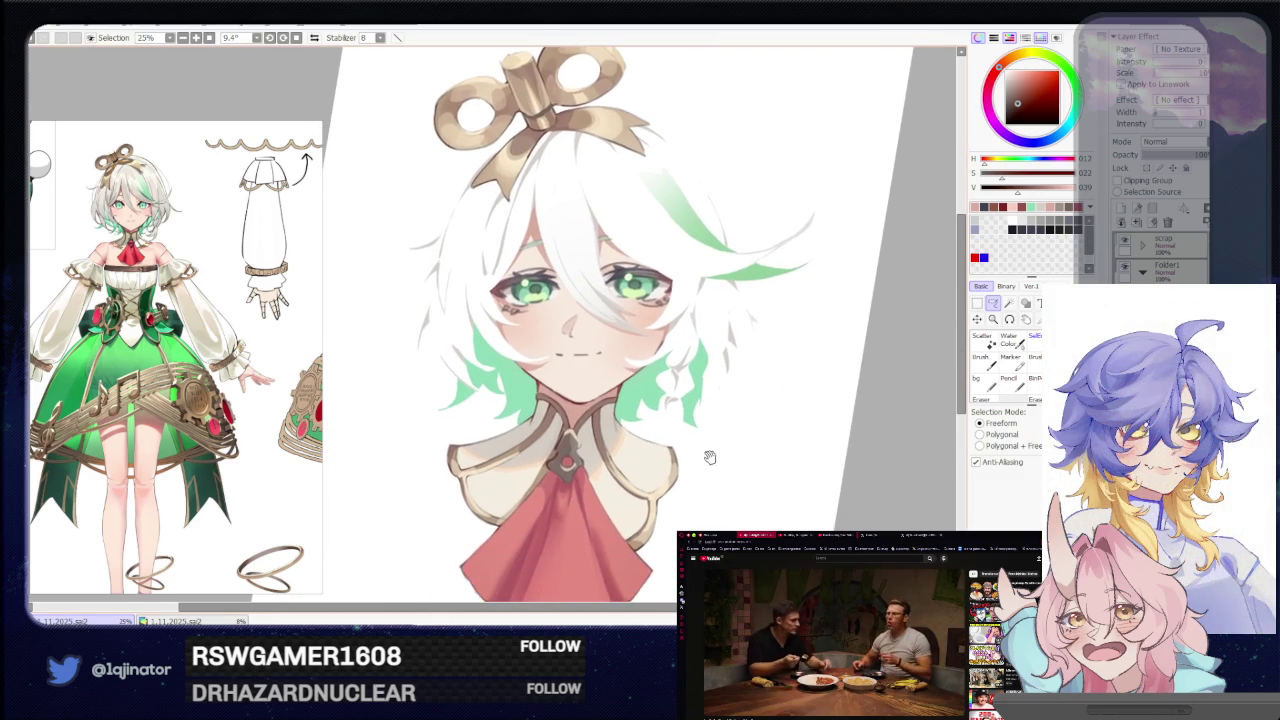
scroll(680, 445, down, 2)
scroll(654, 440, down, 1)
scroll(630, 455, up, 2)
scroll(627, 448, up, 1)
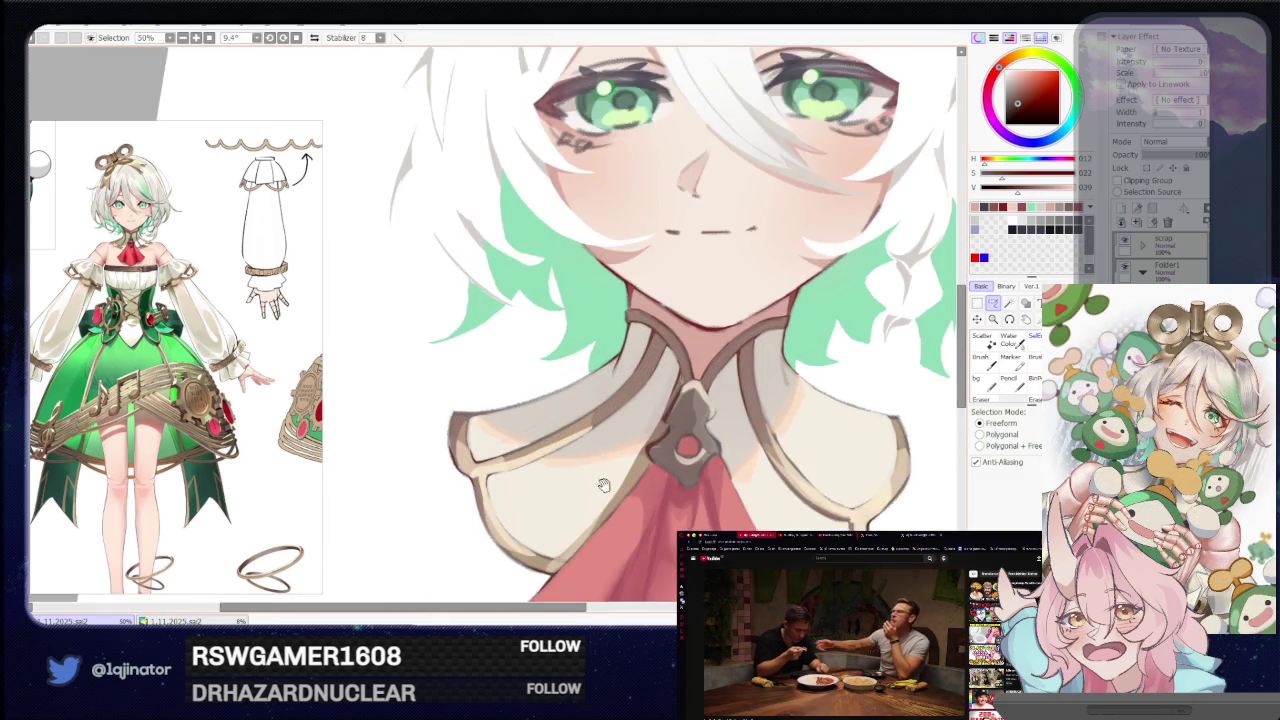
scroll(624, 440, up, 1)
scroll(620, 432, up, 1)
drag(620, 432, 586, 431)
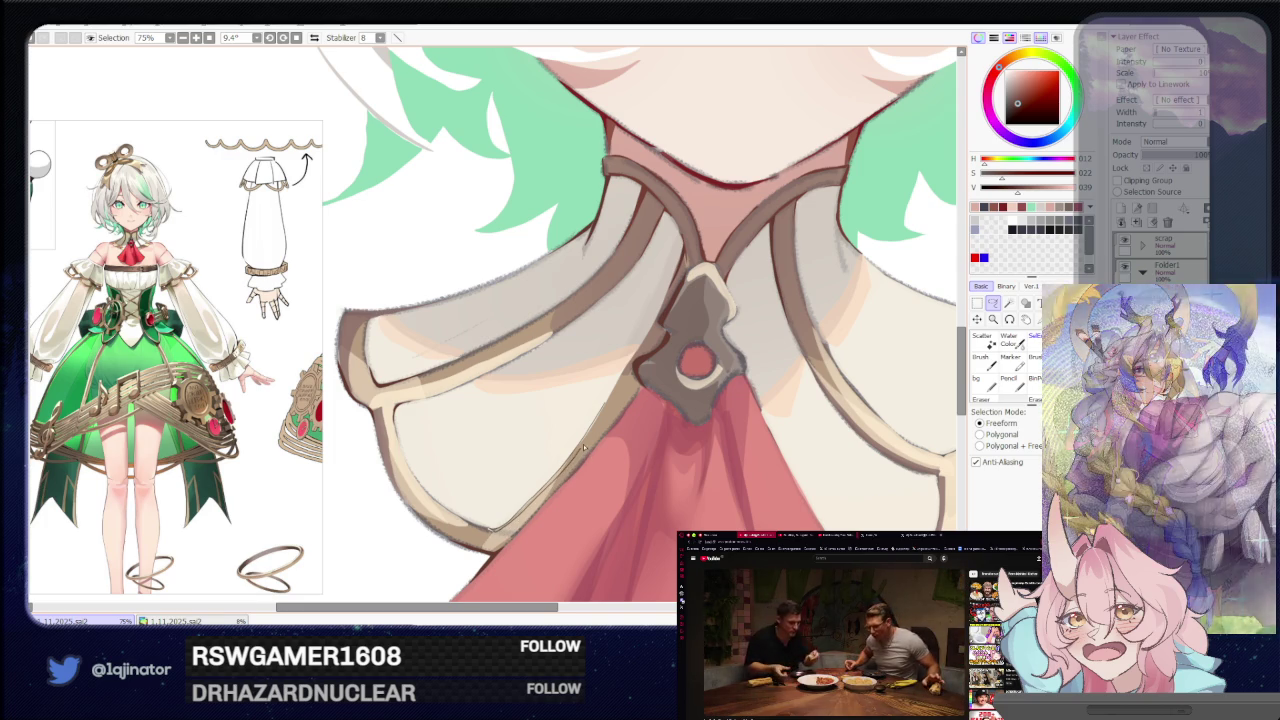
scroll(619, 404, down, 2)
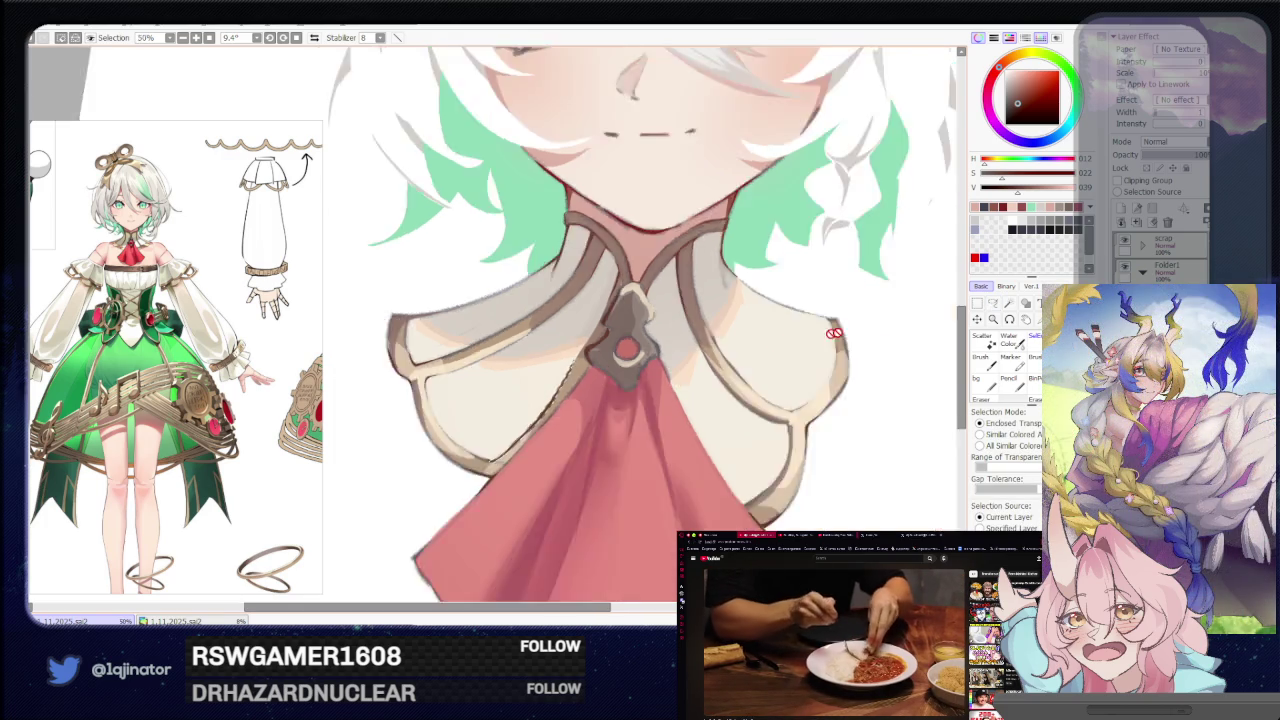
scroll(619, 404, down, 2)
scroll(814, 363, up, 2)
scroll(537, 405, up, 1)
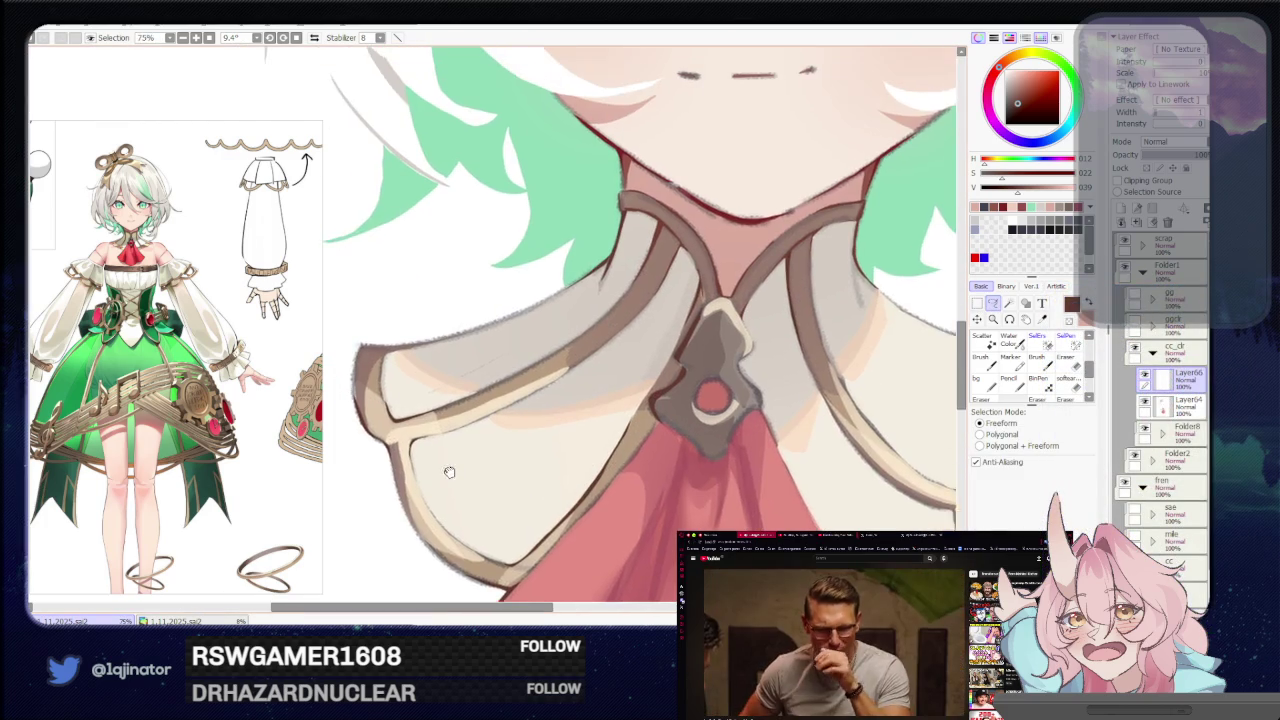
mouse_move(557, 358)
mouse_down()
mouse_move(563, 428)
mouse_move(523, 420)
mouse_up()
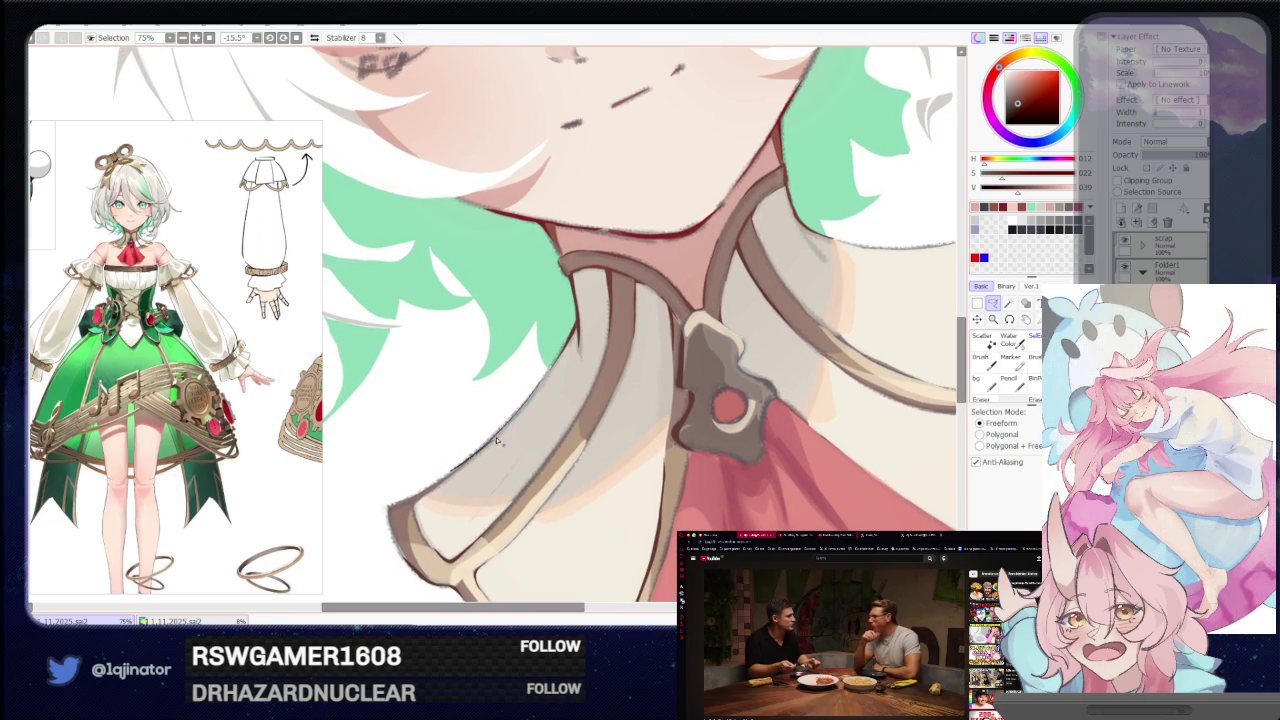
click(993, 312)
key(ctrl+minus)
mouse_move(916, 338)
mouse_down()
mouse_move(825, 424)
mouse_move(657, 443)
mouse_move(603, 474)
mouse_move(572, 412)
mouse_up()
key(ctrl+plus)
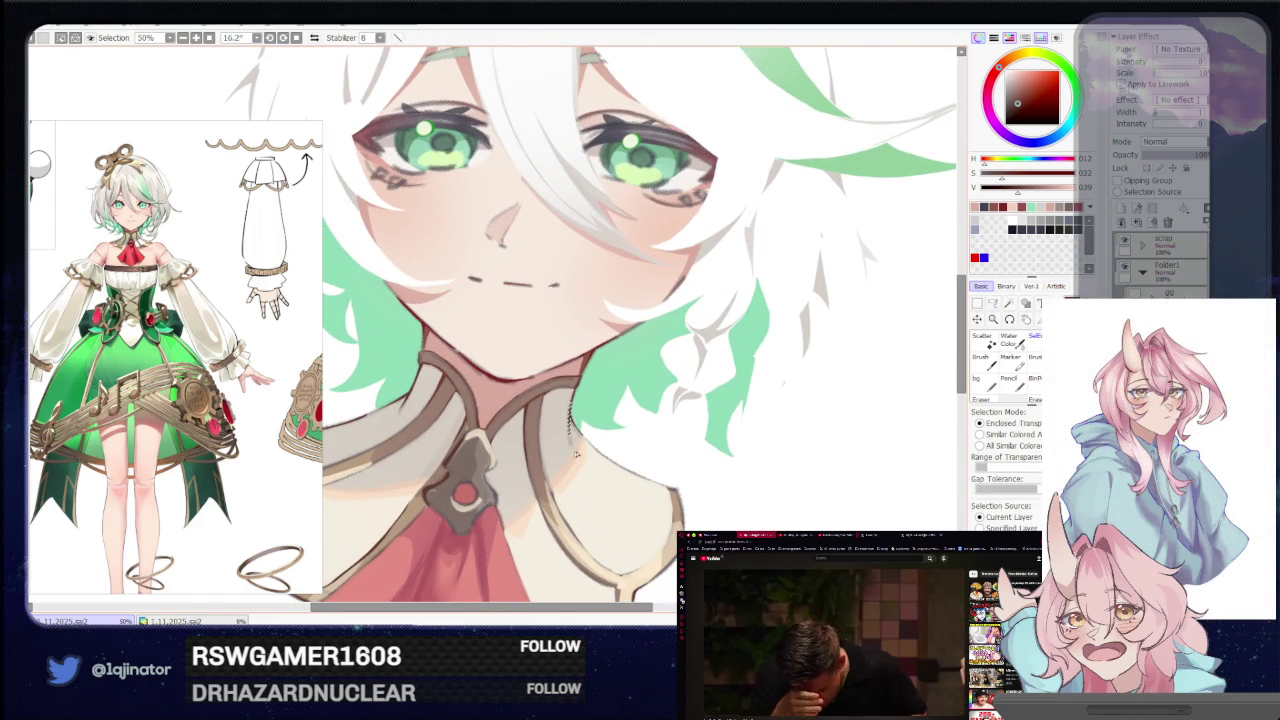
key(ctrl+minus)
mouse_move(580, 240)
mouse_down()
mouse_move(575, 440)
mouse_move(499, 472)
mouse_up()
scroll(575, 440, up, 2)
scroll(575, 440, up, 2)
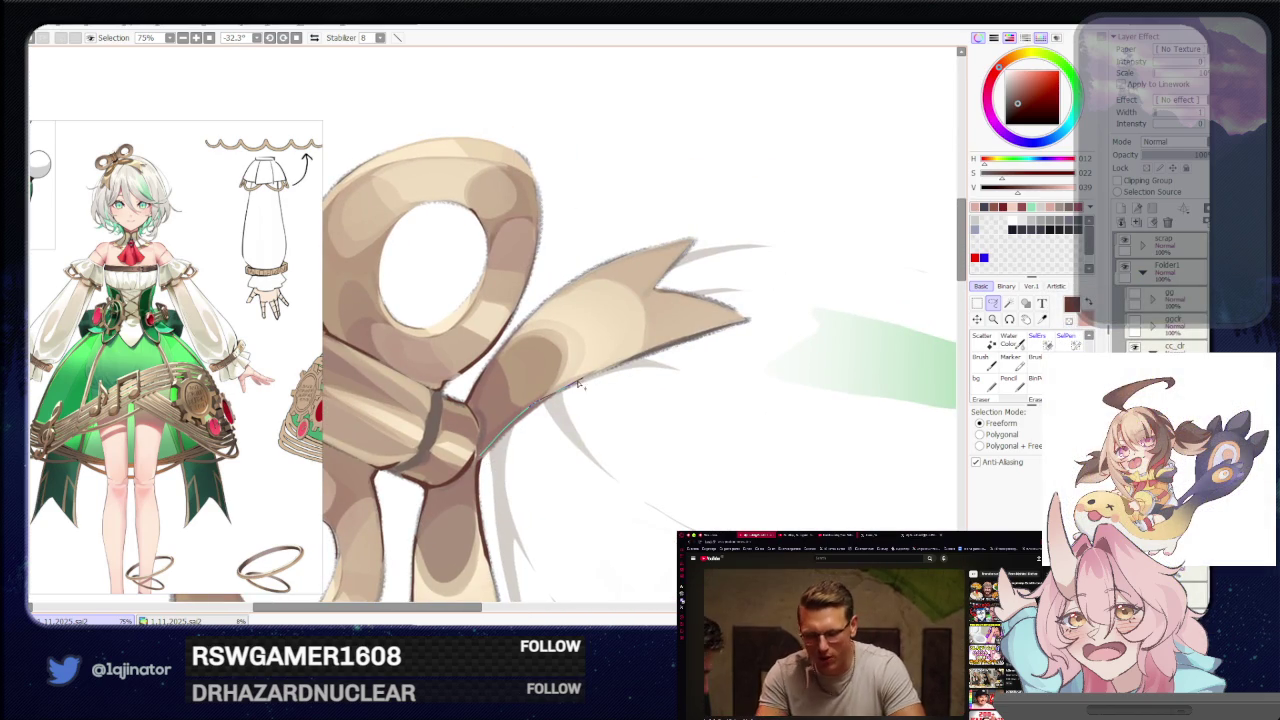
drag(500, 445, 472, 472)
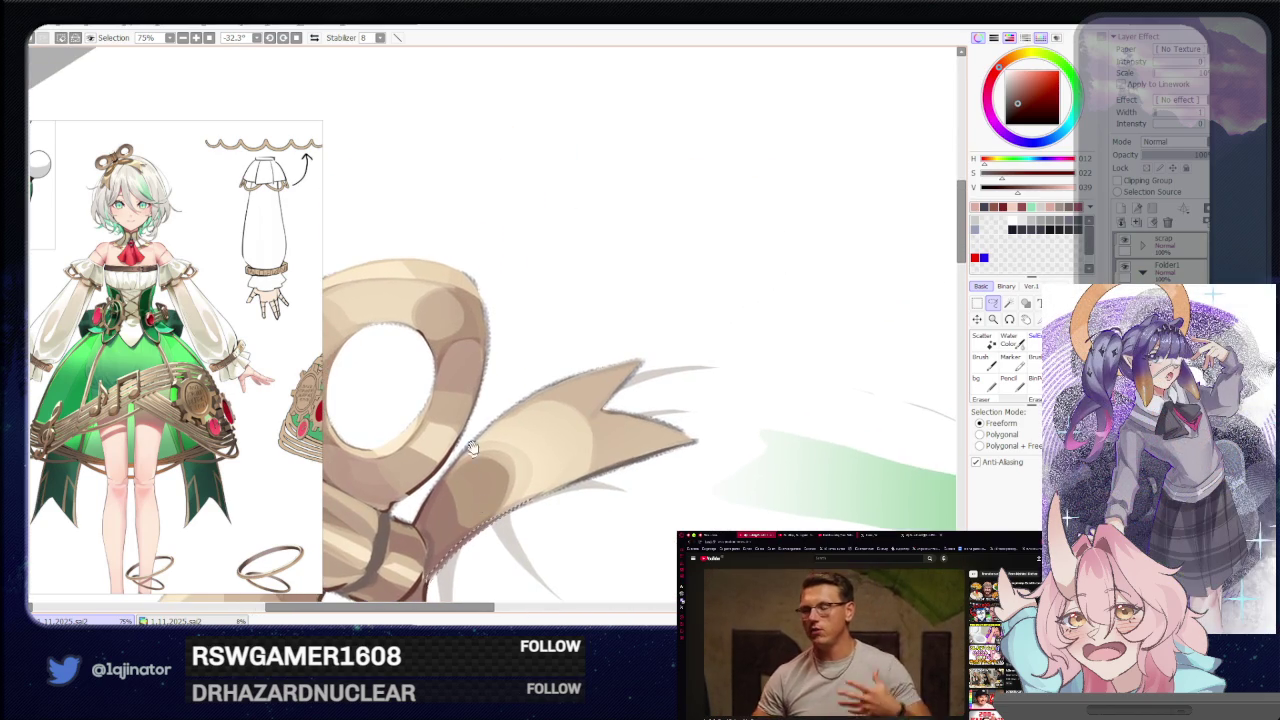